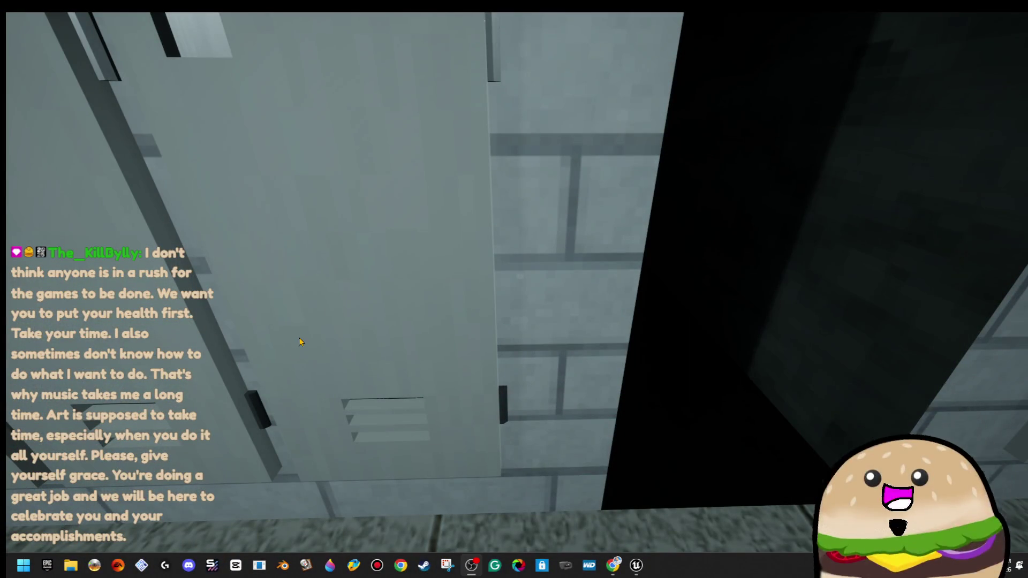
- Walk the play-test camera down the dark hallway, past the lit locker room, toward the cart room
click(124, 191)
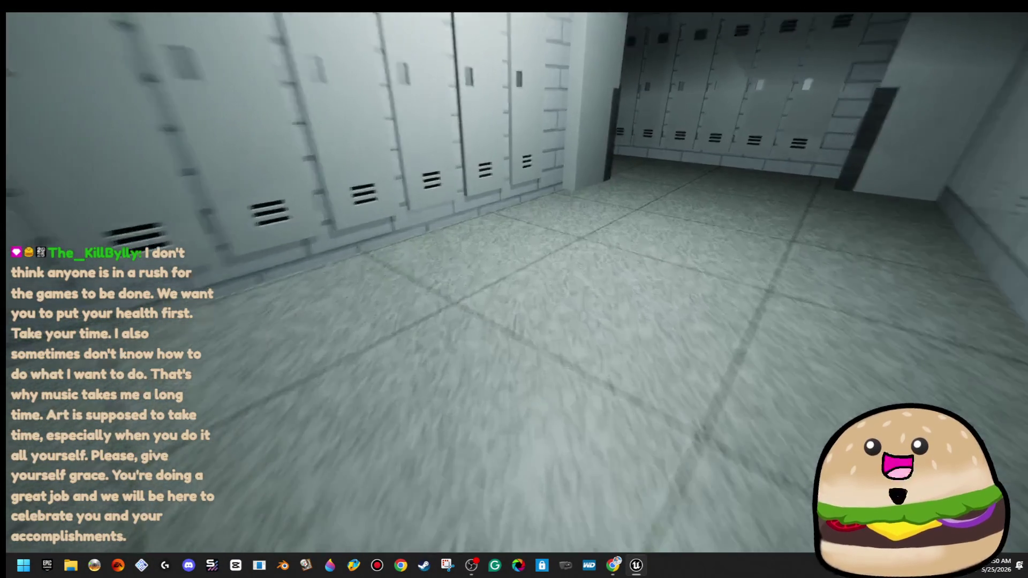
key(w)
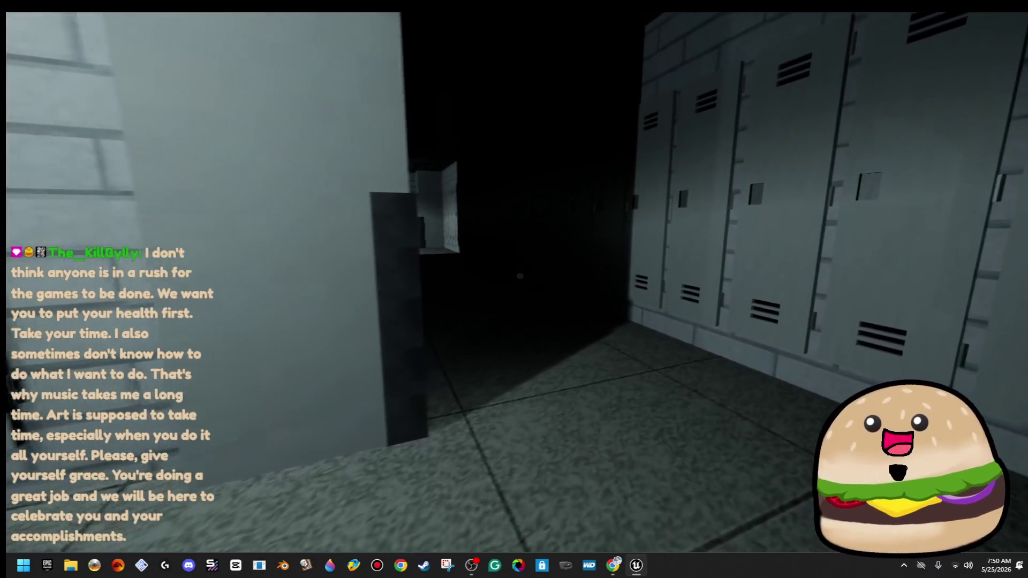
key(w)
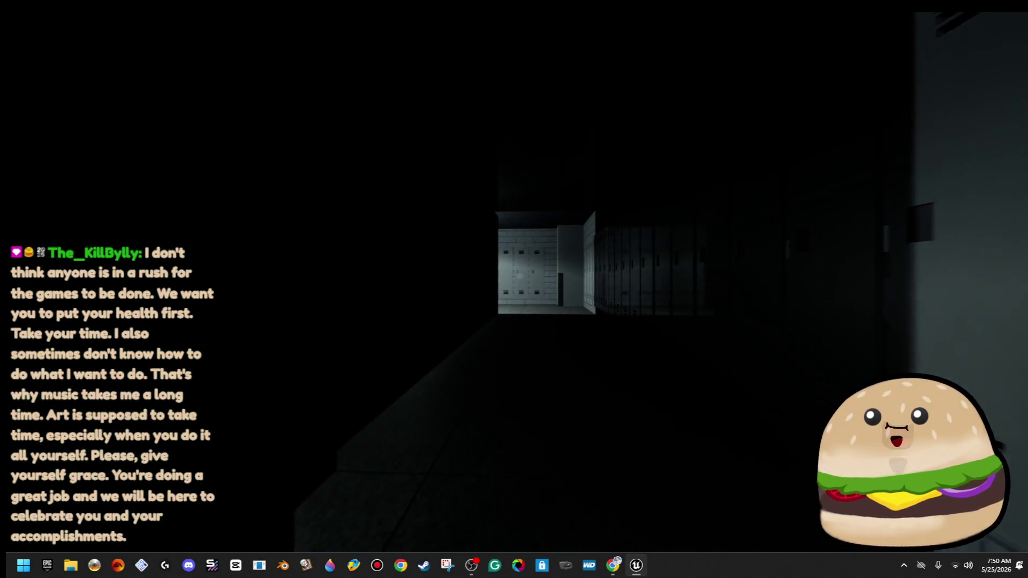
key(w)
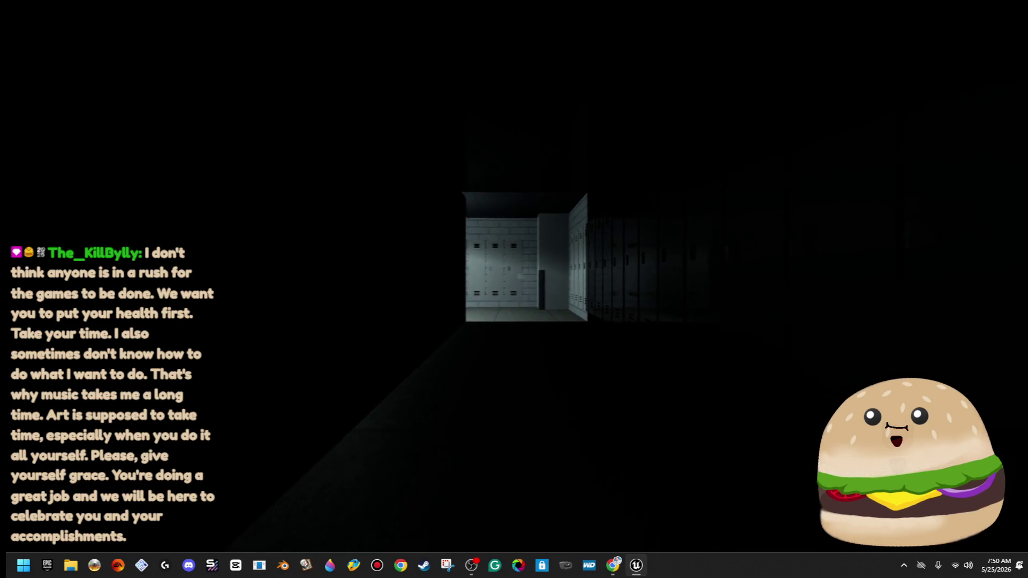
key(w)
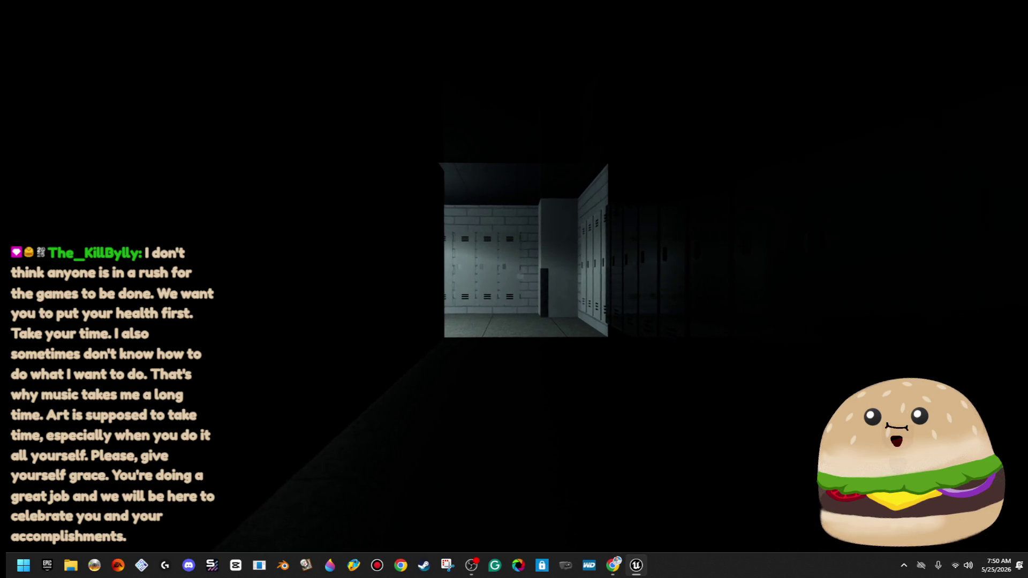
key(w)
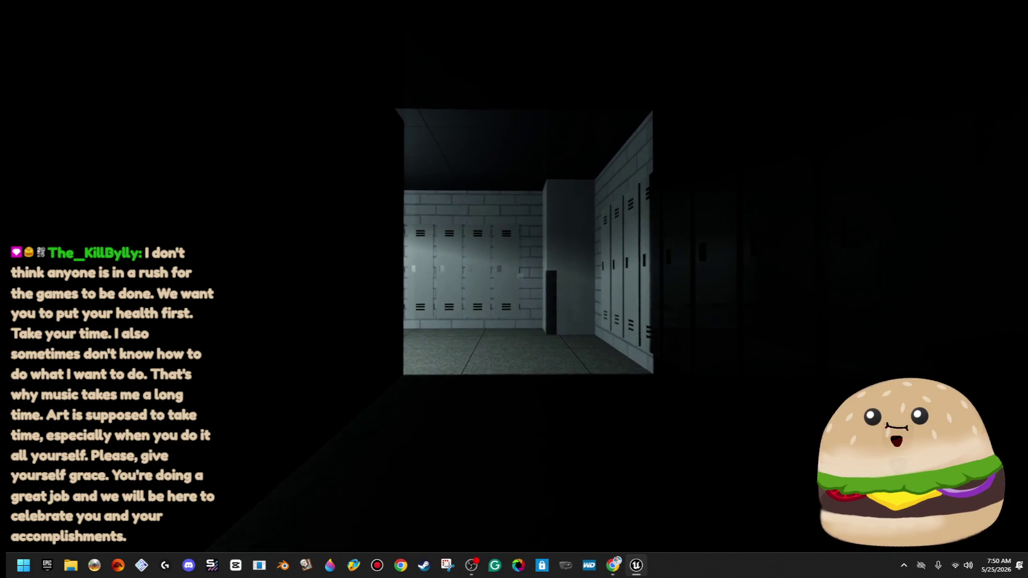
key(w)
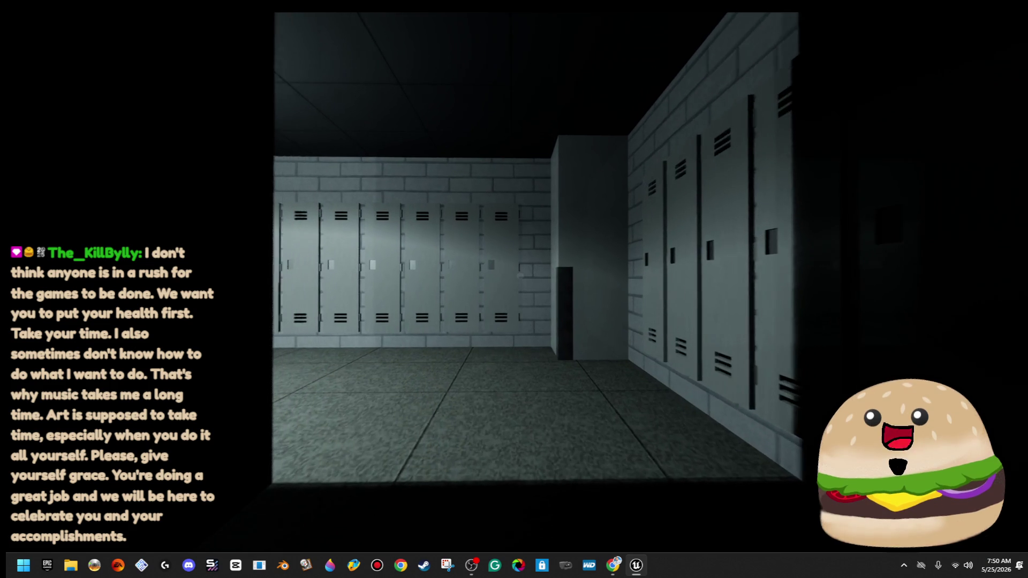
key(w)
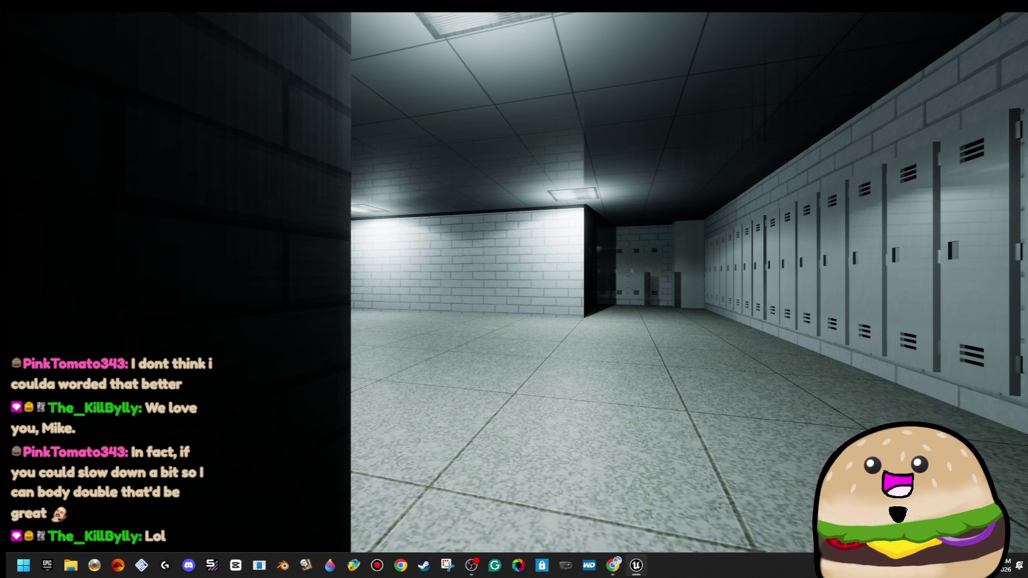
key(w)
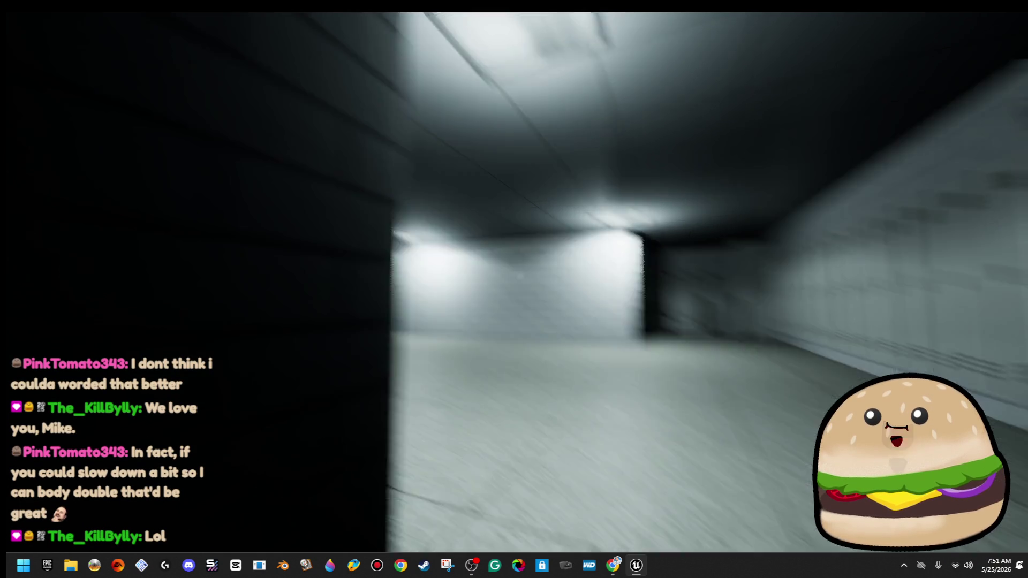
key(w)
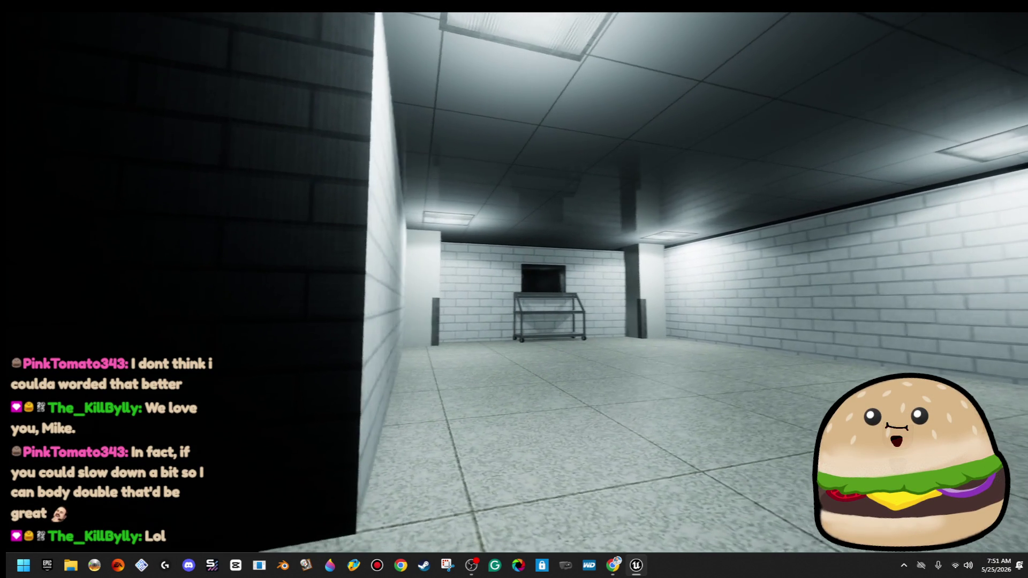
key(w)
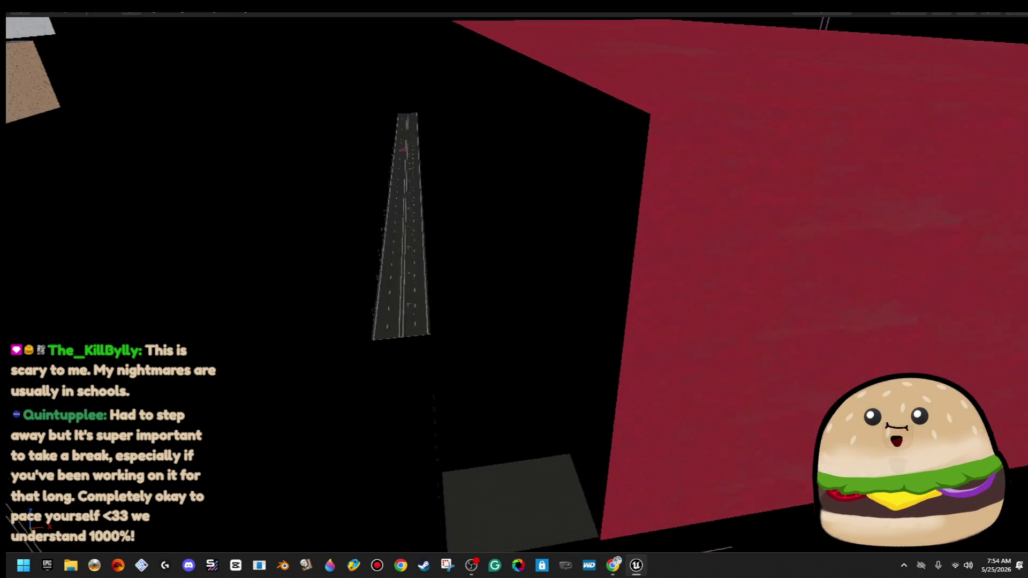
- Switch the viewport View Mode from Unlit to Lit
click(917, 13)
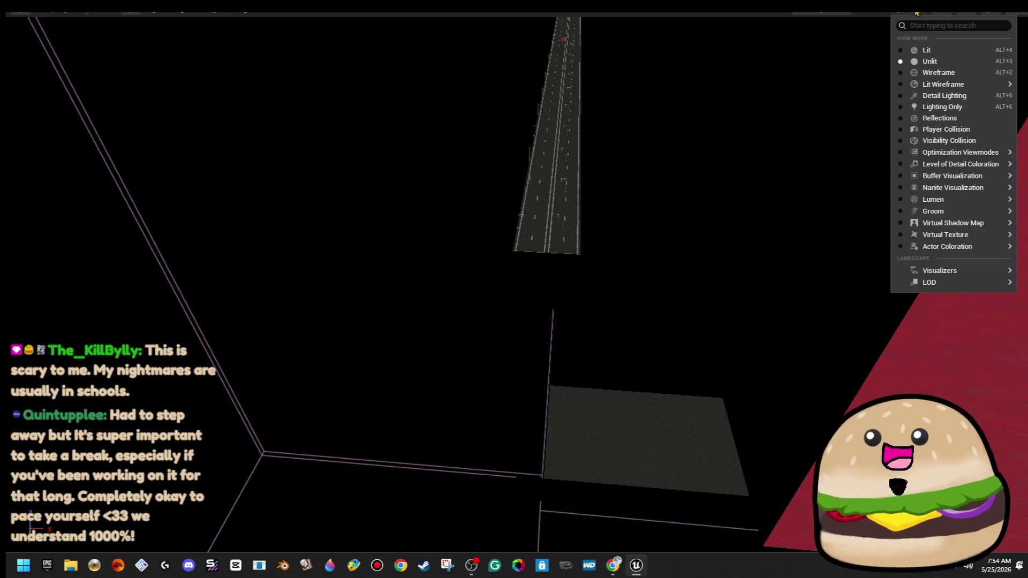
click(929, 53)
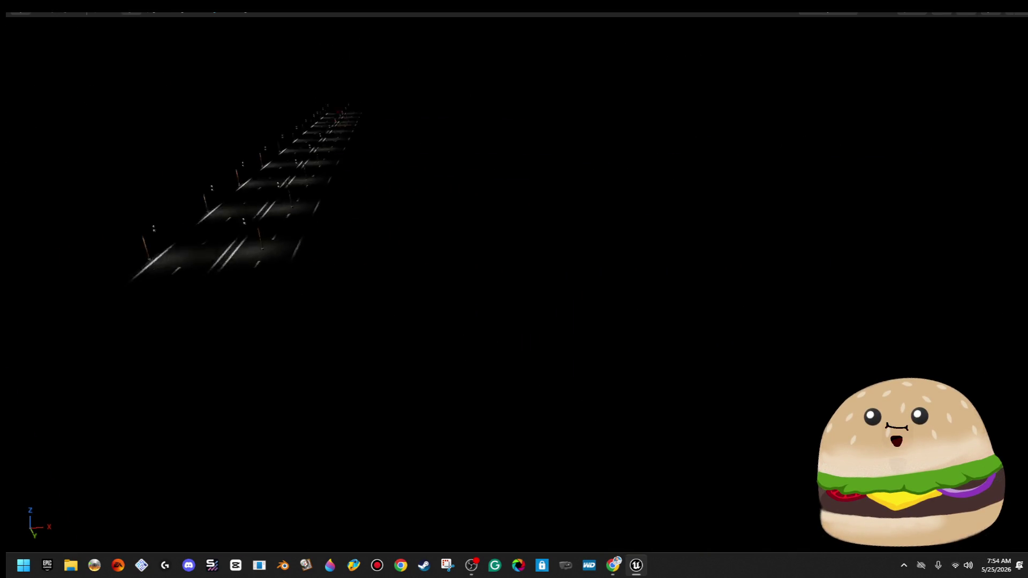
- Set the viewport back to Unlit and leave fullscreen with F11 to restore the editor panels
click(912, 13)
click(941, 59)
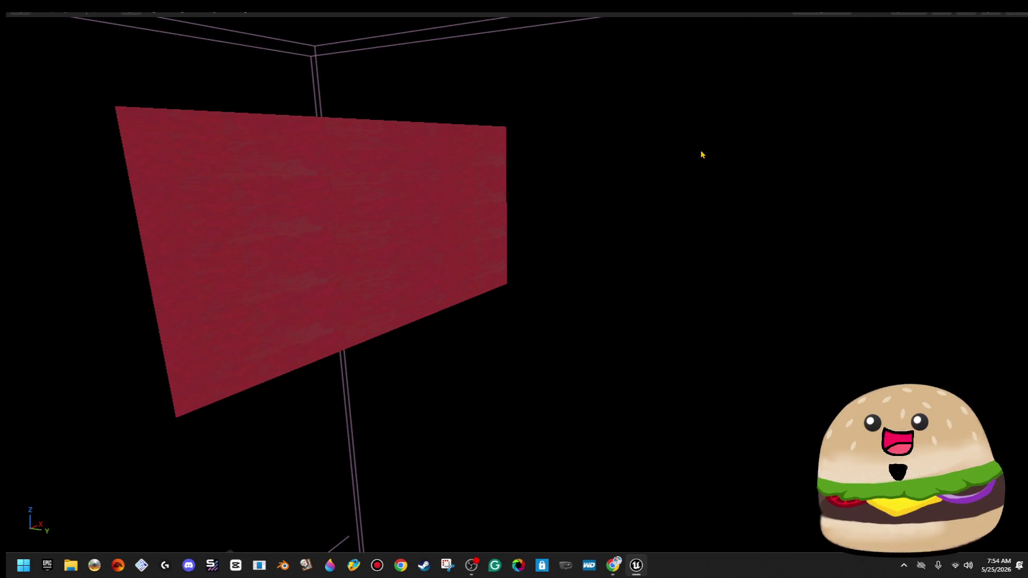
key(F11)
drag(401, 244, 402, 244)
drag(573, 260, 573, 261)
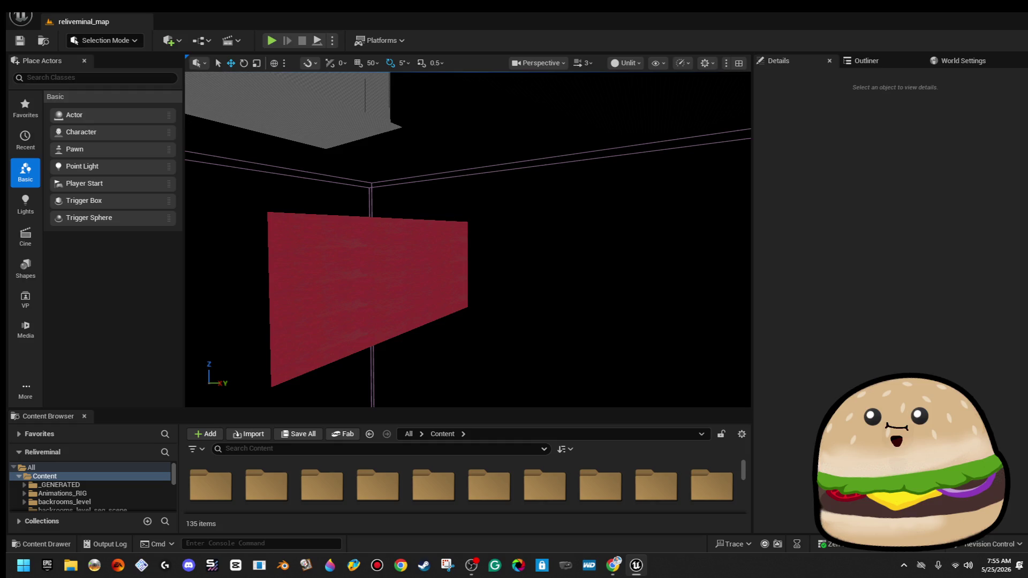
- Look around the floor and red wall, then bring up the viewport camera speed settings
mouse_move(468, 240)
mouse_down()
mouse_move(452, 321)
mouse_move(458, 279)
mouse_up()
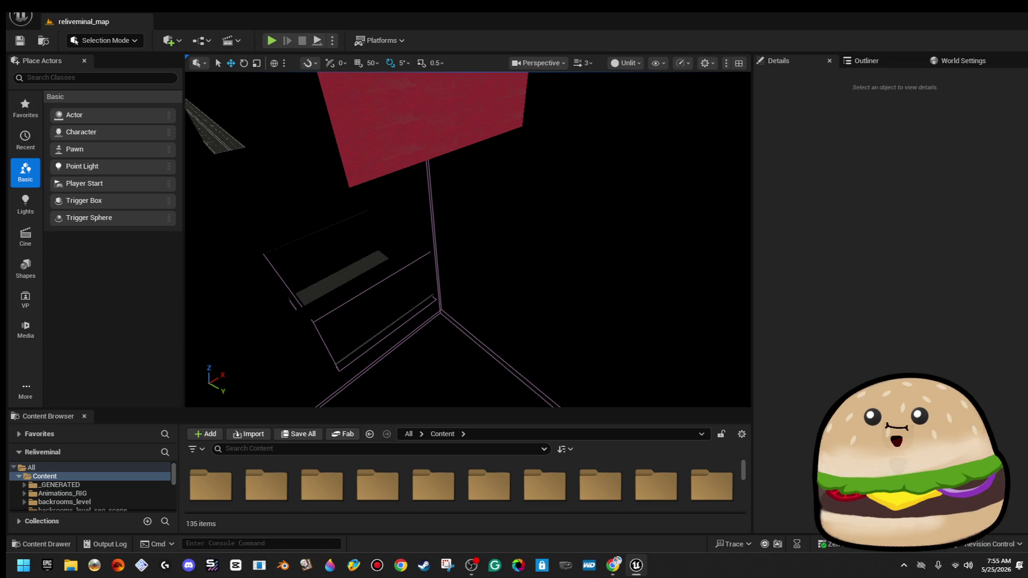
mouse_move(458, 278)
mouse_down()
mouse_move(407, 273)
mouse_move(452, 275)
mouse_move(463, 294)
mouse_move(407, 245)
mouse_up()
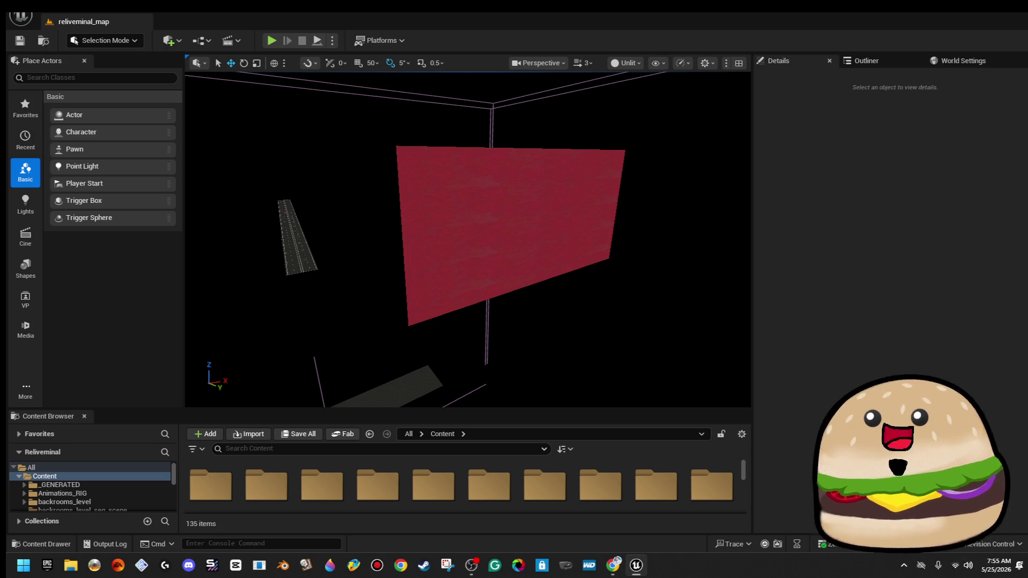
mouse_move(660, 241)
mouse_down()
mouse_move(626, 245)
mouse_move(652, 236)
mouse_up()
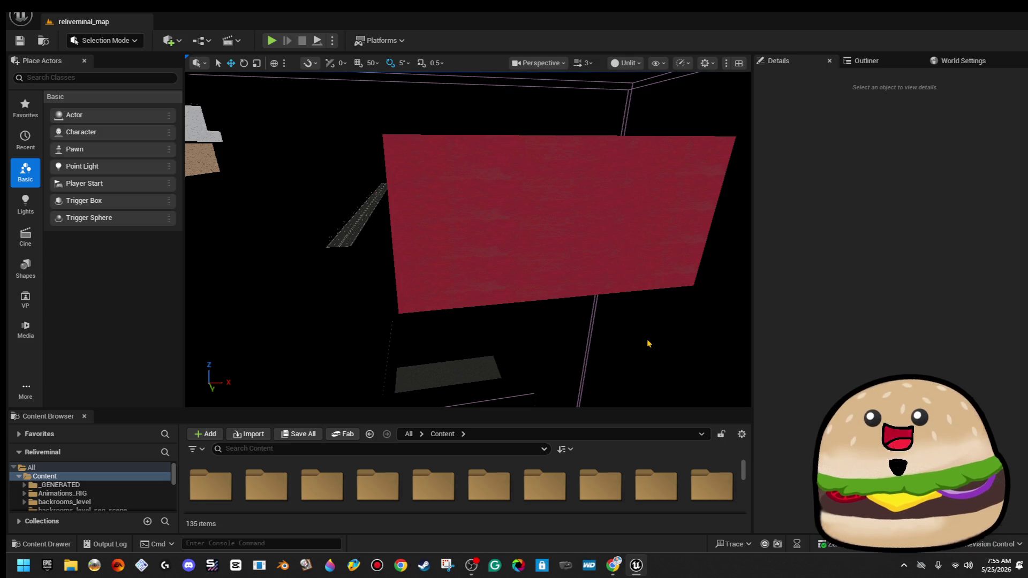
mouse_move(652, 236)
mouse_down()
mouse_move(618, 214)
mouse_move(650, 343)
mouse_up()
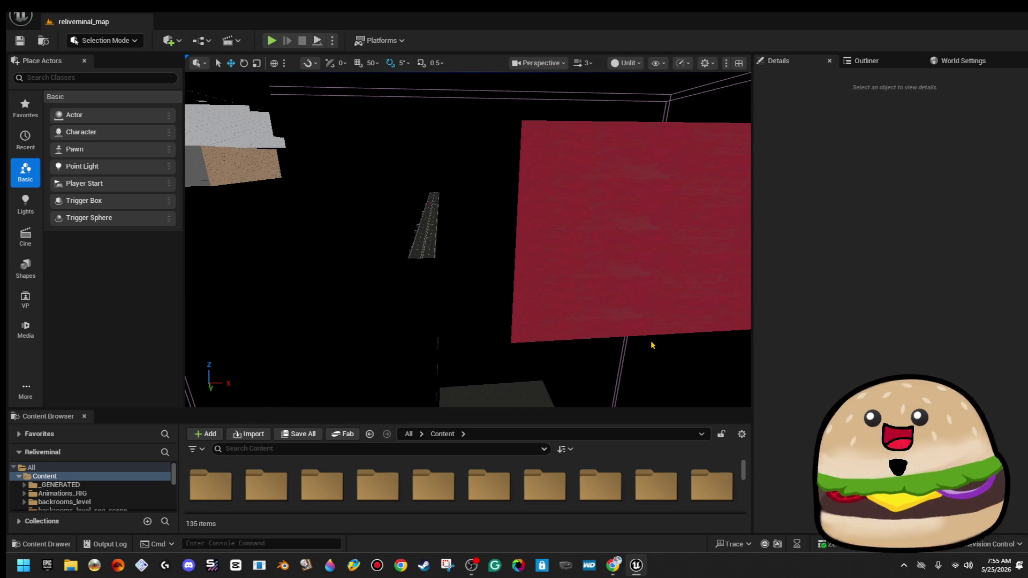
click(584, 63)
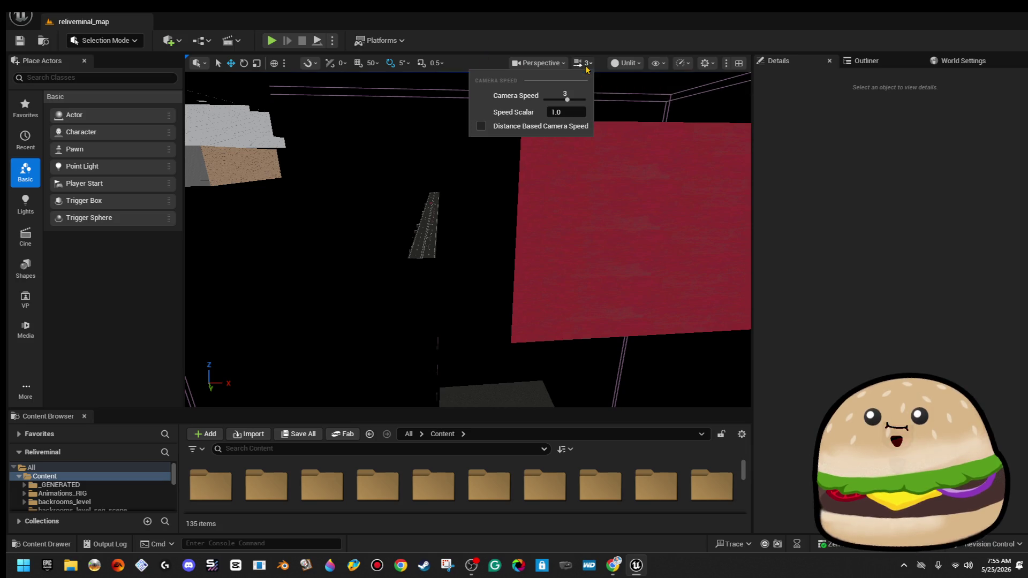
- Raise the viewport camera speed from 3 to 8
key(Escape)
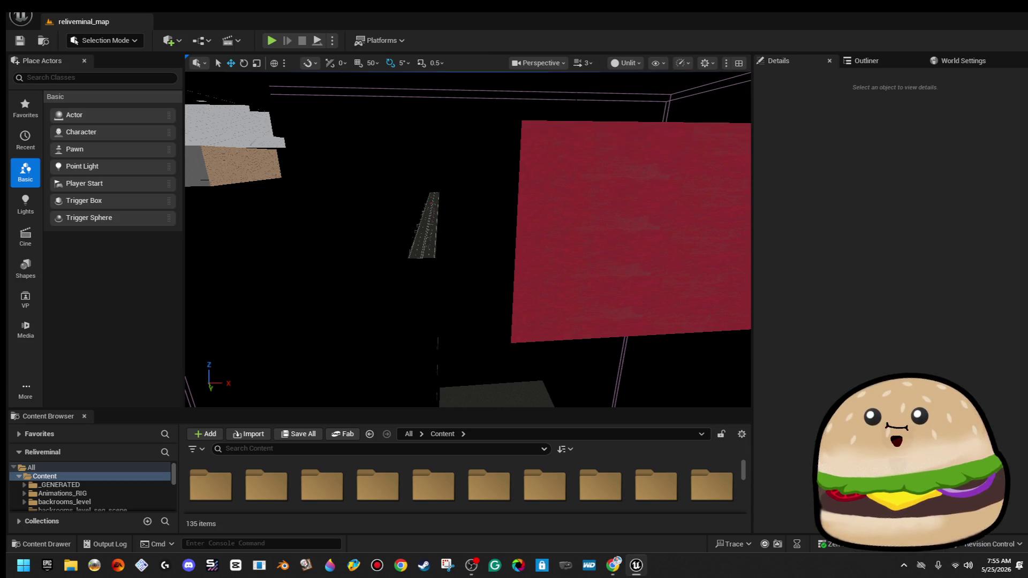
click(592, 64)
drag(568, 99, 572, 100)
- Fly up to a high overhead view of the maze and search the Content Browser for 'road'
drag(583, 250, 398, 308)
mouse_move(399, 253)
mouse_down()
mouse_move(412, 235)
mouse_move(419, 140)
mouse_up()
drag(613, 252, 613, 237)
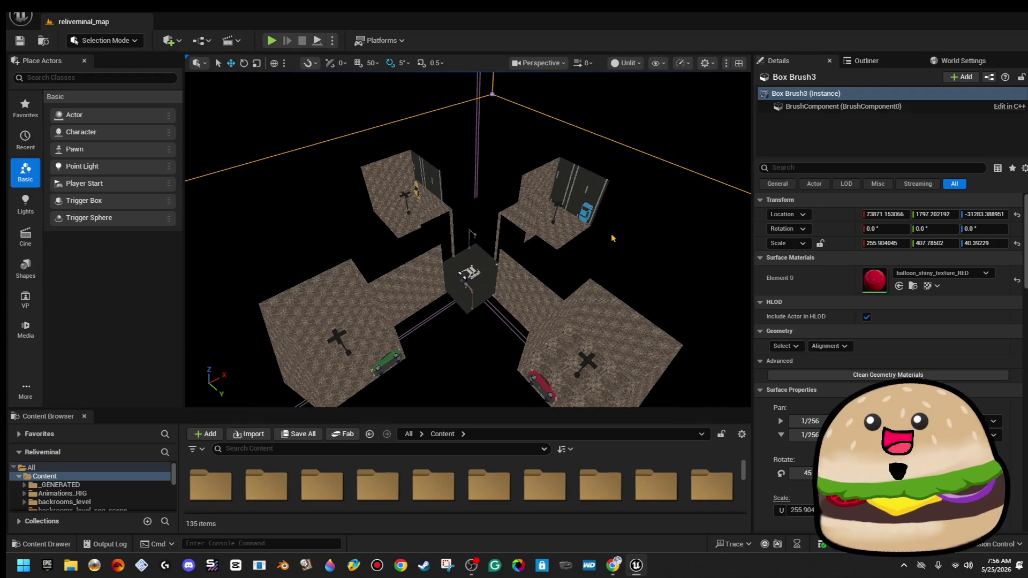
mouse_move(425, 199)
mouse_down()
mouse_move(417, 189)
mouse_move(428, 231)
mouse_up()
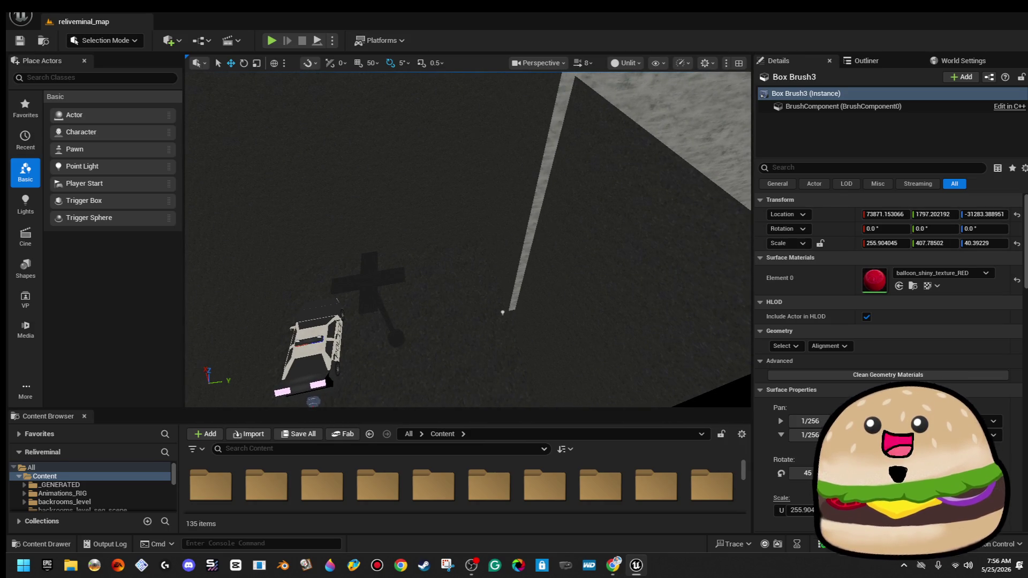
mouse_move(428, 231)
mouse_down()
mouse_move(442, 260)
mouse_move(522, 340)
mouse_up()
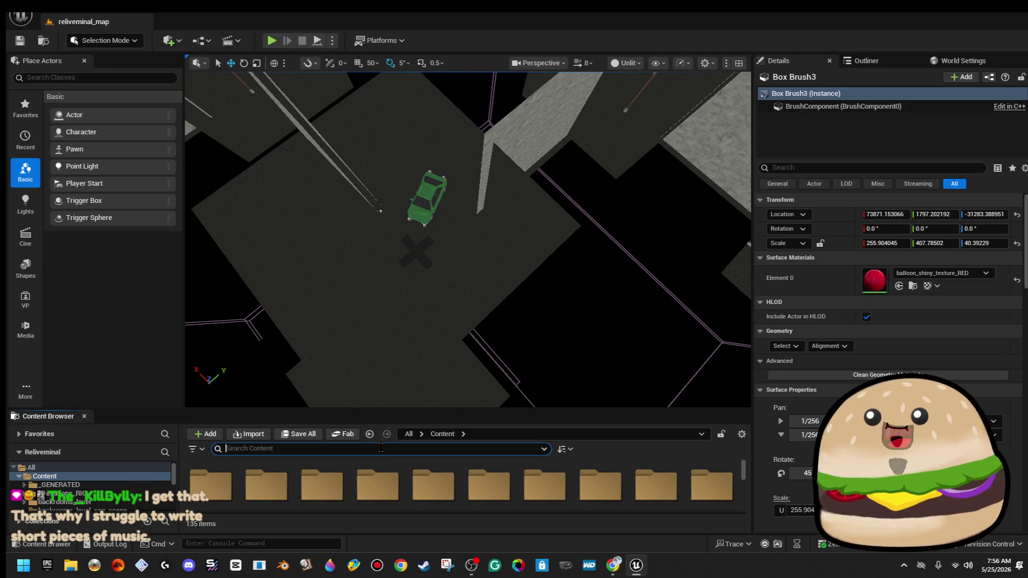
text(road)
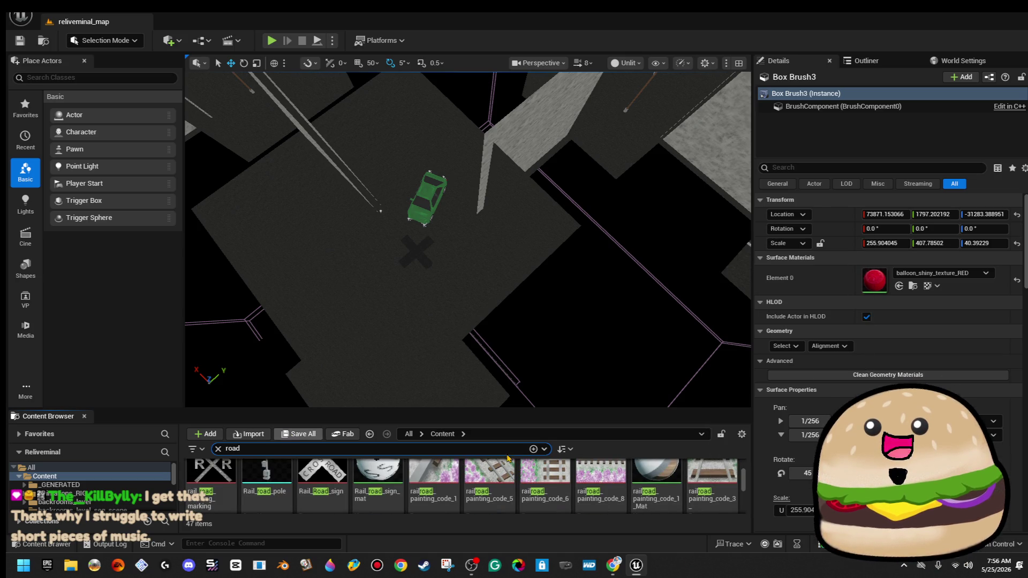
- Drop Road_lines_Mat onto the road brush under the green car and frame it
text( lin)
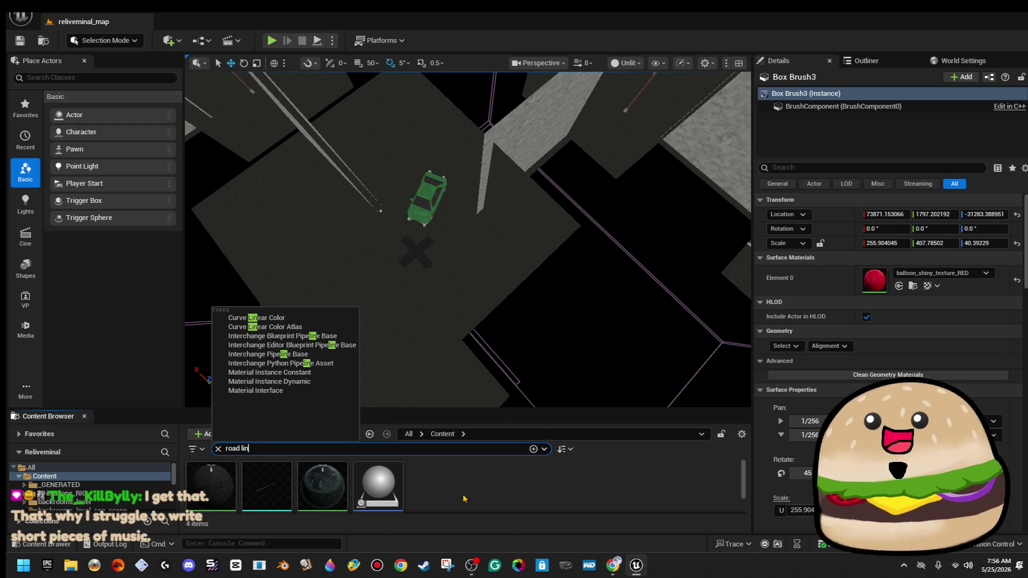
mouse_move(211, 485)
mouse_down()
mouse_move(321, 417)
mouse_move(438, 298)
mouse_move(187, 310)
mouse_move(224, 300)
mouse_move(252, 308)
mouse_up()
click(471, 257)
key(f)
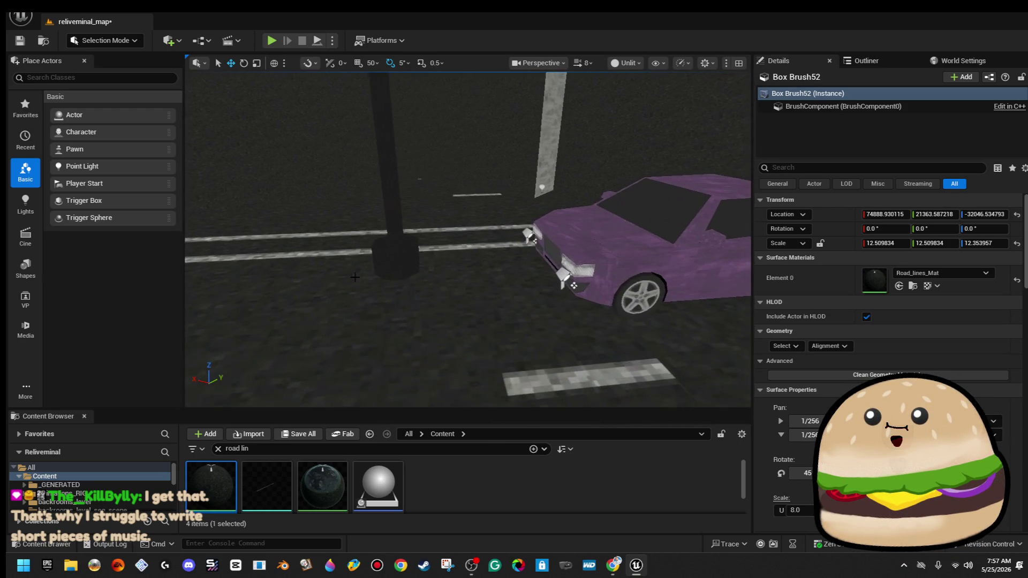
click(349, 292)
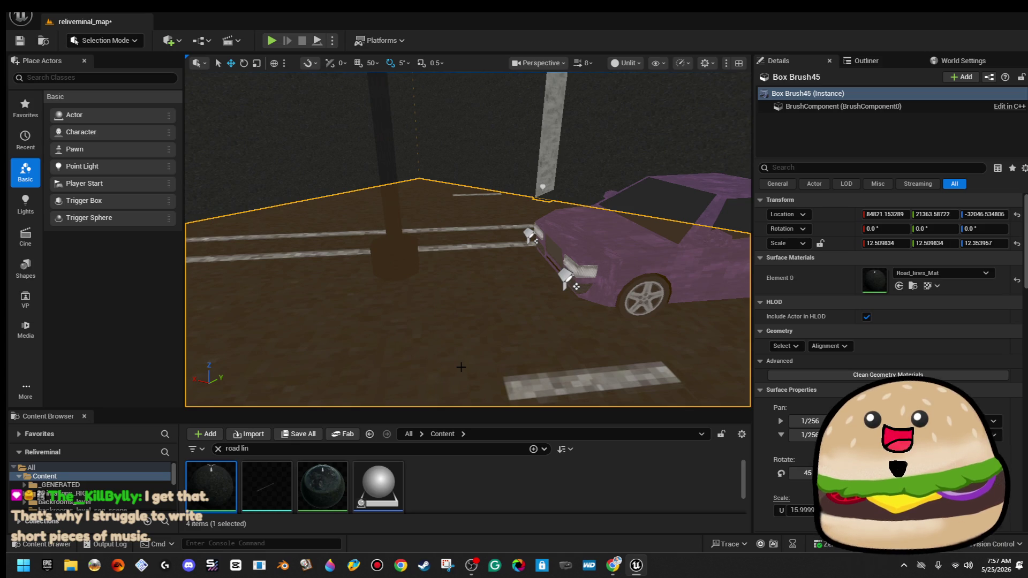
key(f)
mouse_move(251, 308)
mouse_down()
mouse_move(289, 289)
mouse_move(527, 306)
mouse_up()
click(680, 165)
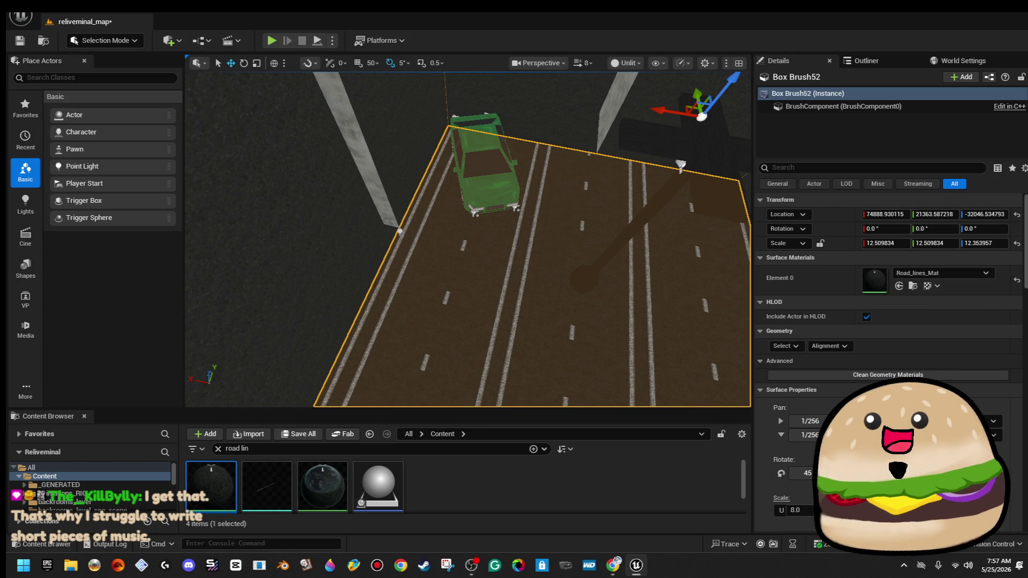
- Set Box Brush52's lane texture to Scale 16 and Rotate 45 so stripes run diagonally
click(795, 510)
text(16)
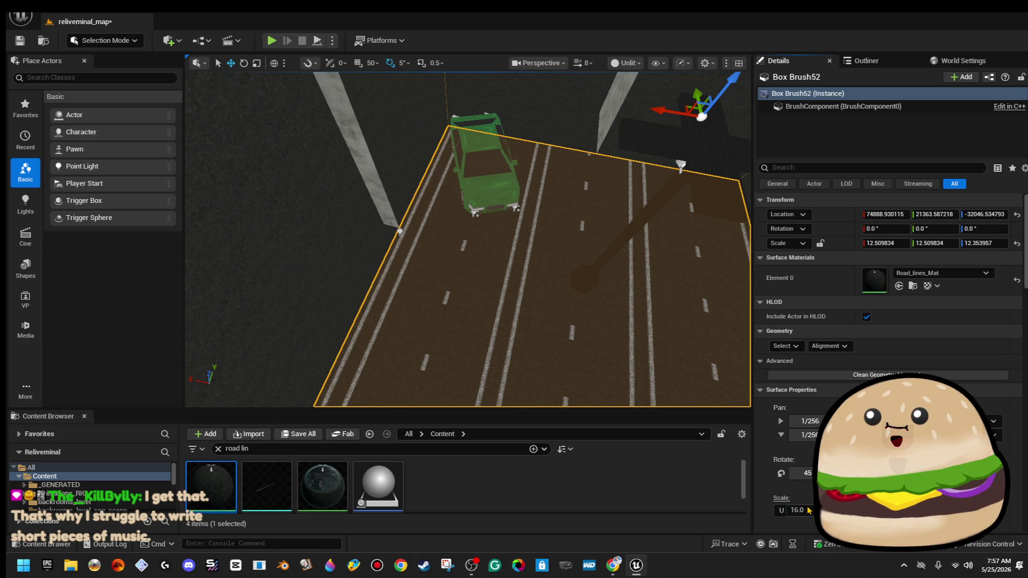
click(899, 510)
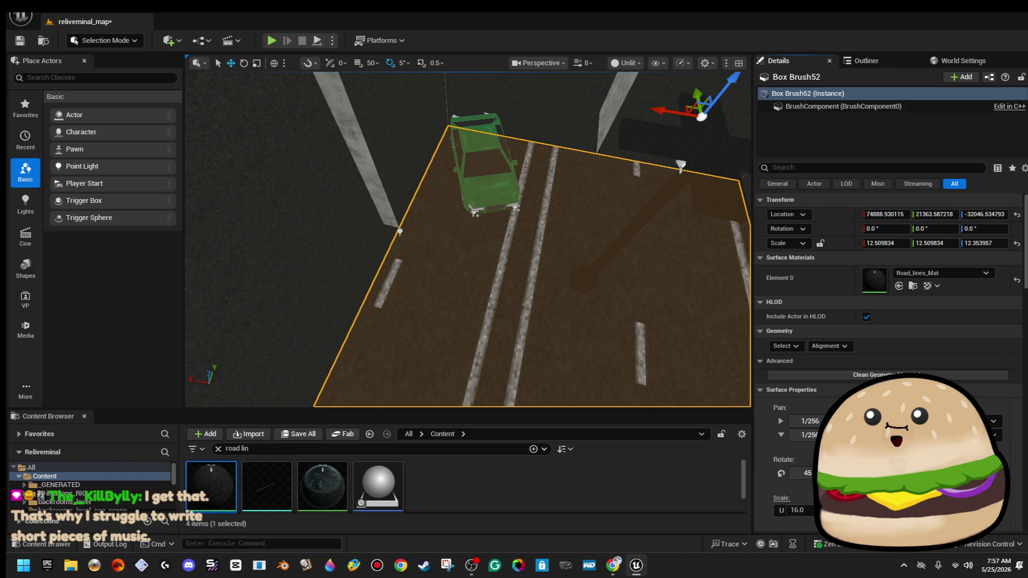
click(800, 481)
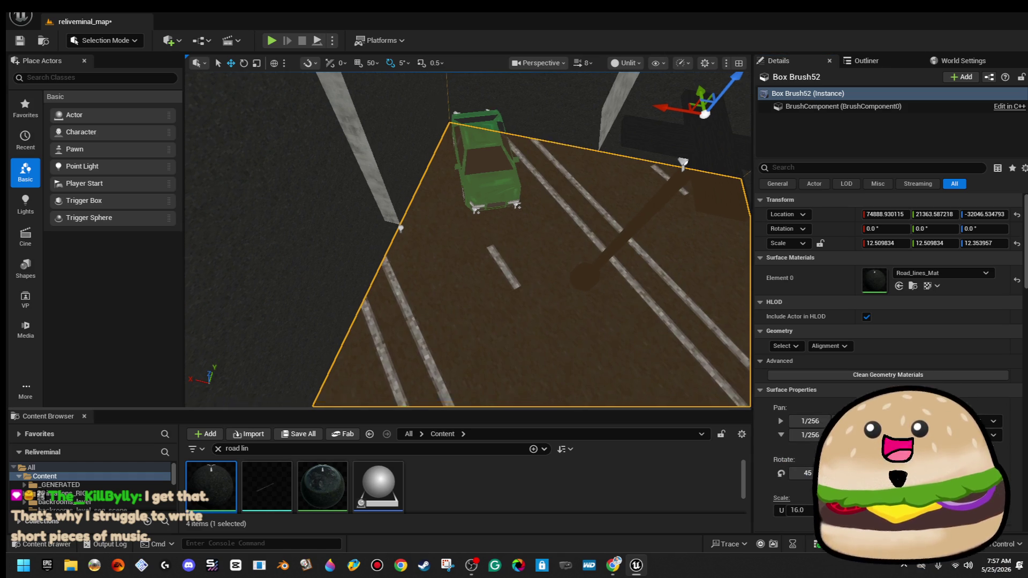
key(f)
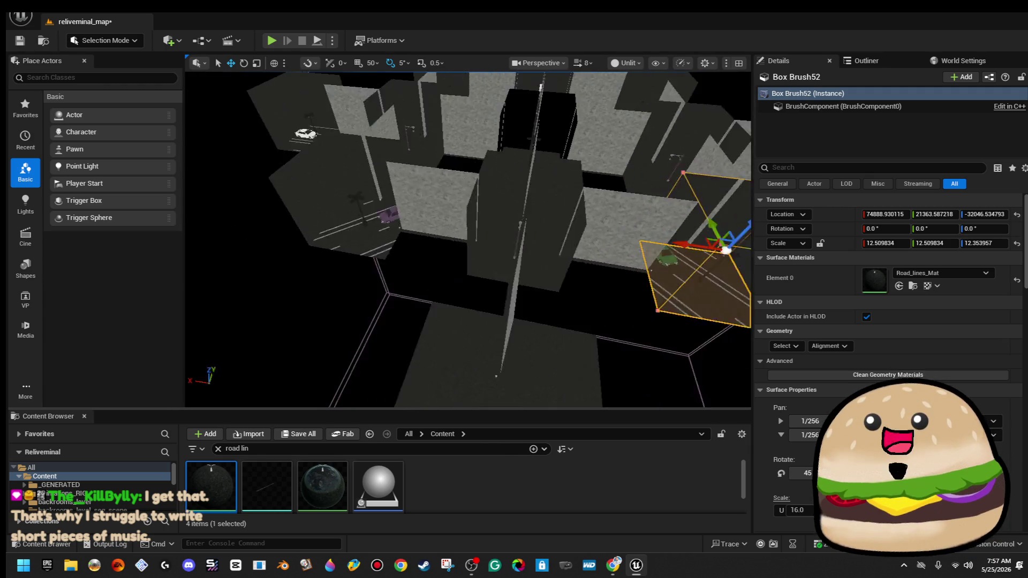
key(w)
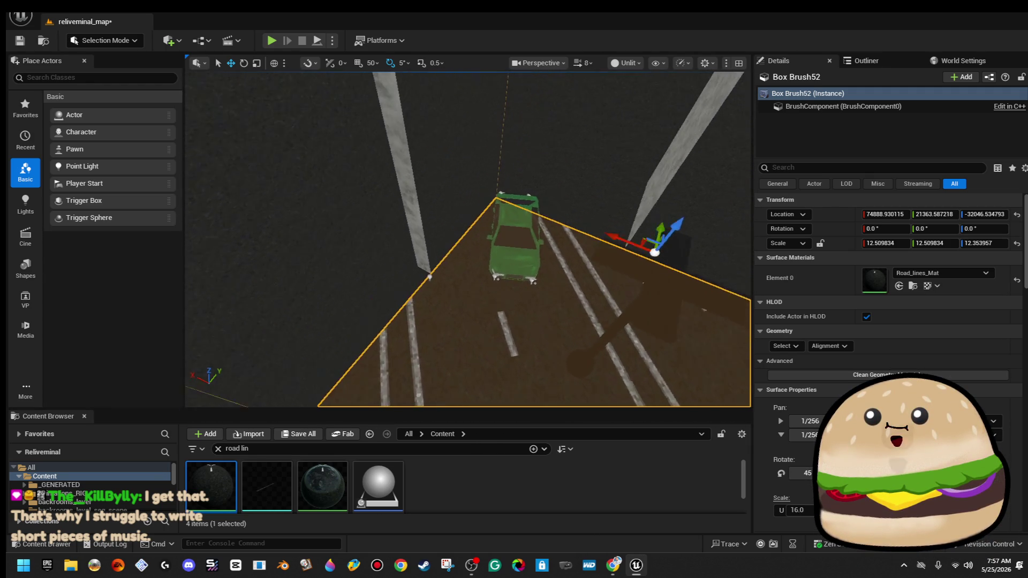
click(524, 267)
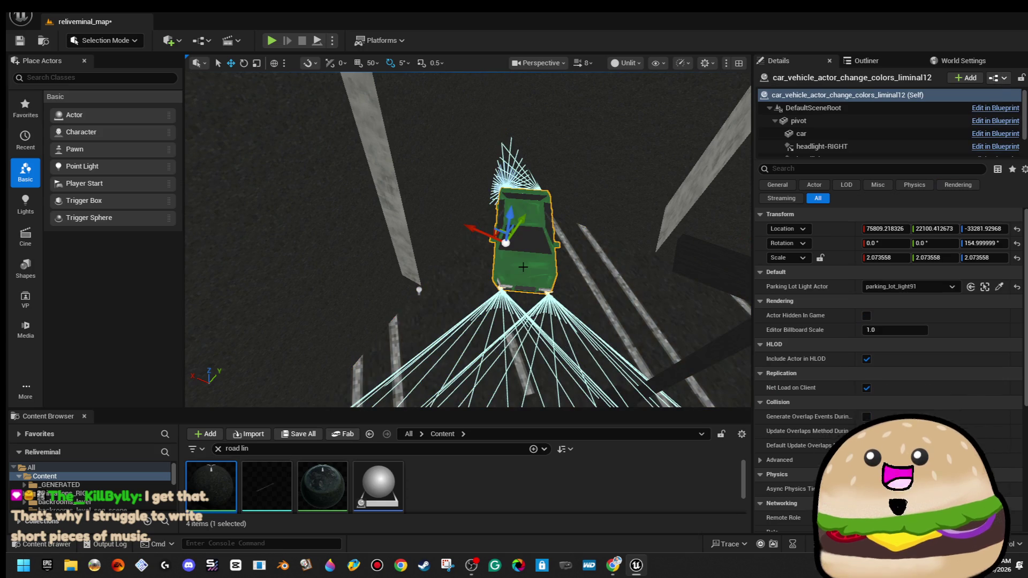
- Turn the green car about 20 degrees and orbit over to the red car
key(e)
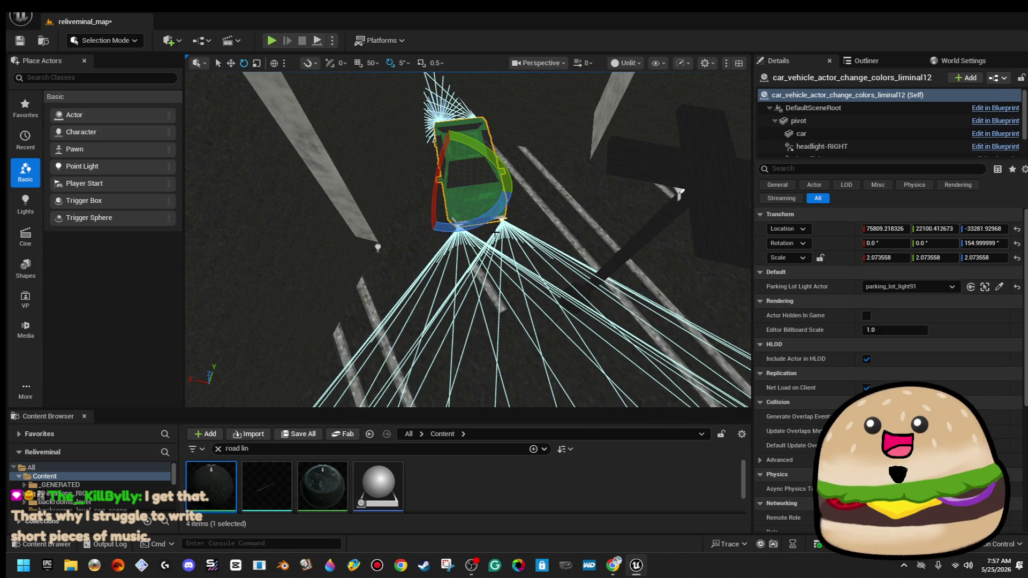
drag(487, 220, 535, 239)
key(w)
scroll(559, 248, down, 10)
click(558, 247)
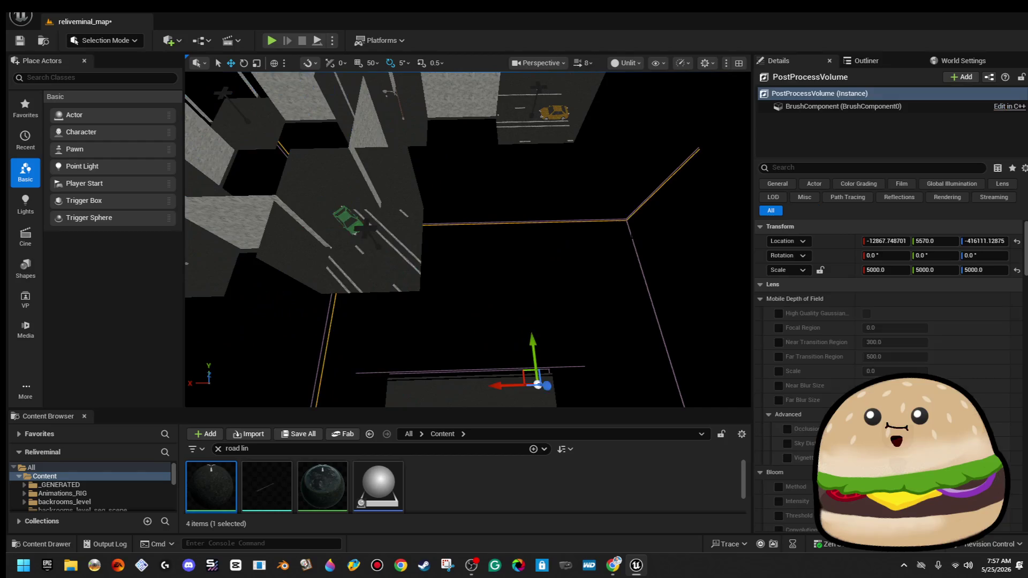
mouse_move(575, 266)
mouse_down()
mouse_move(503, 273)
mouse_move(503, 219)
mouse_up()
- Apply Road_lines_Mat to Box Brush55 with Scale 16 and Rotate 45
drag(224, 480, 488, 295)
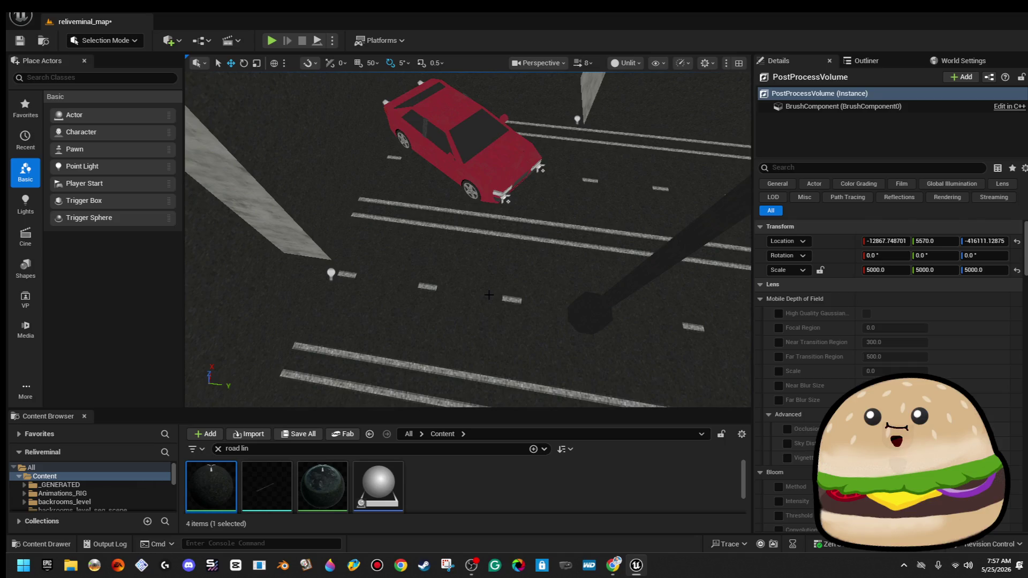
click(655, 308)
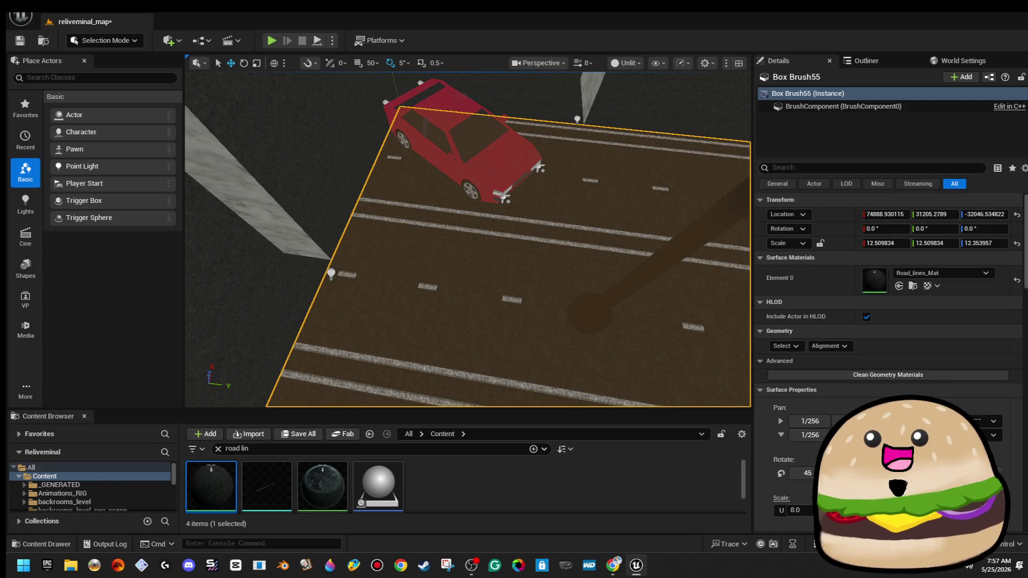
click(796, 508)
text(16)
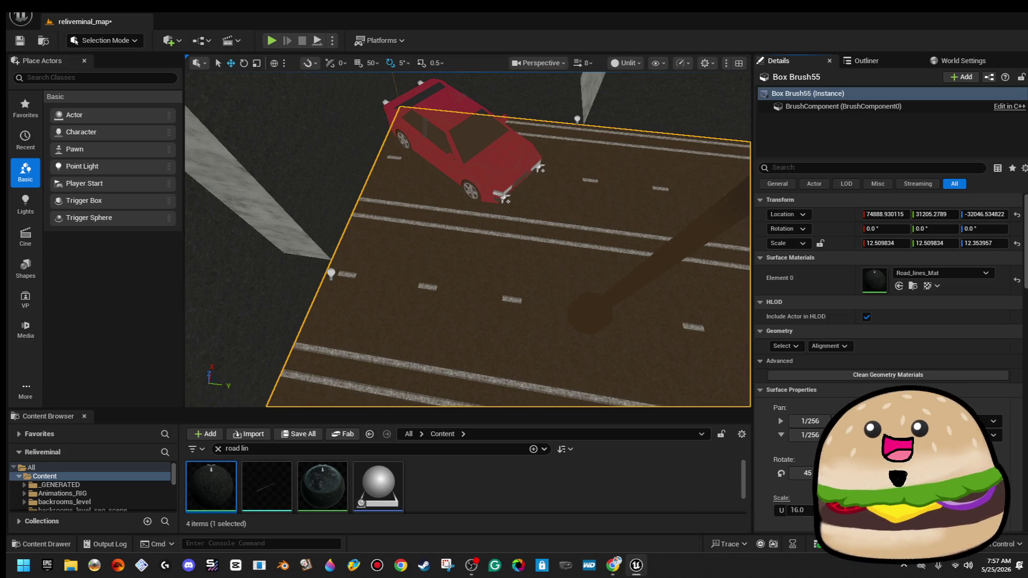
key(Return)
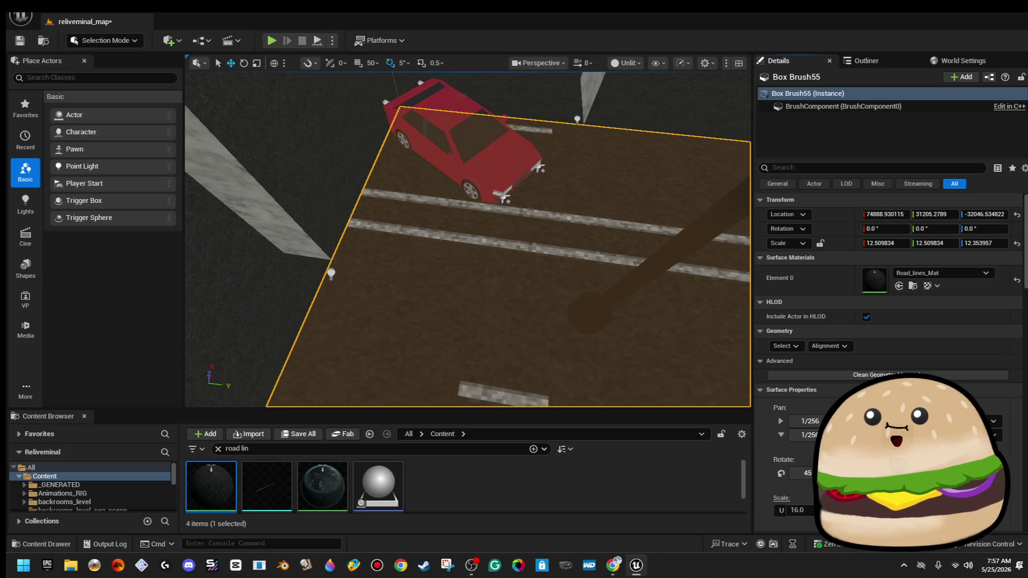
key(Return)
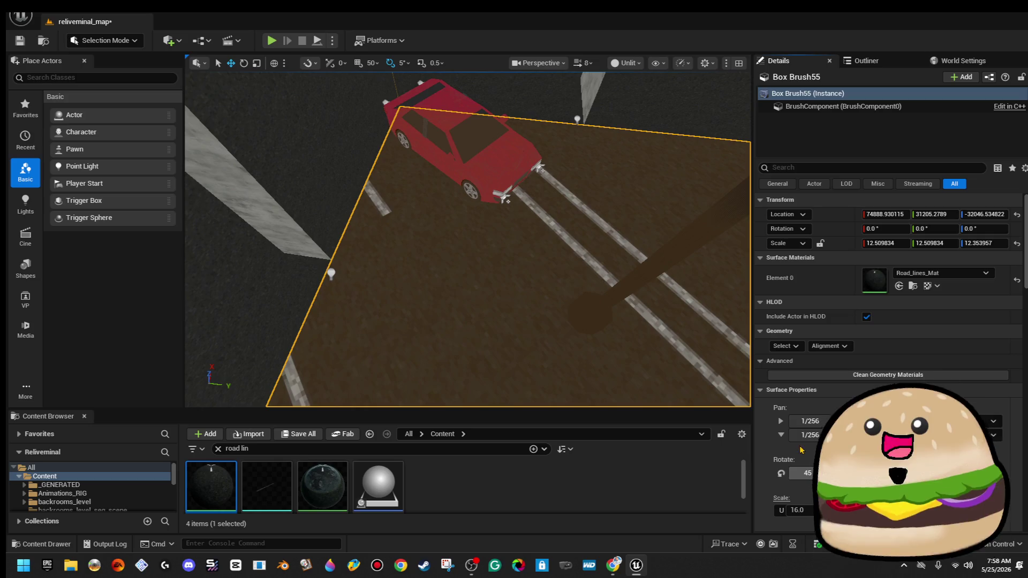
- Slide the red car down-left and rotate it to 45 degrees
click(472, 110)
key(f)
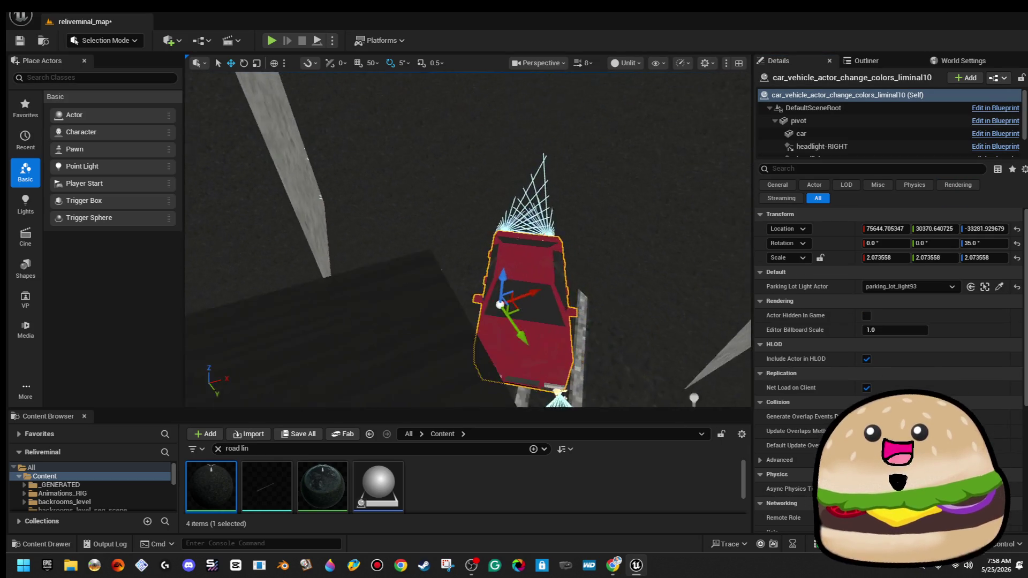
mouse_move(545, 209)
mouse_down()
mouse_move(545, 221)
mouse_move(476, 240)
mouse_up()
key(e)
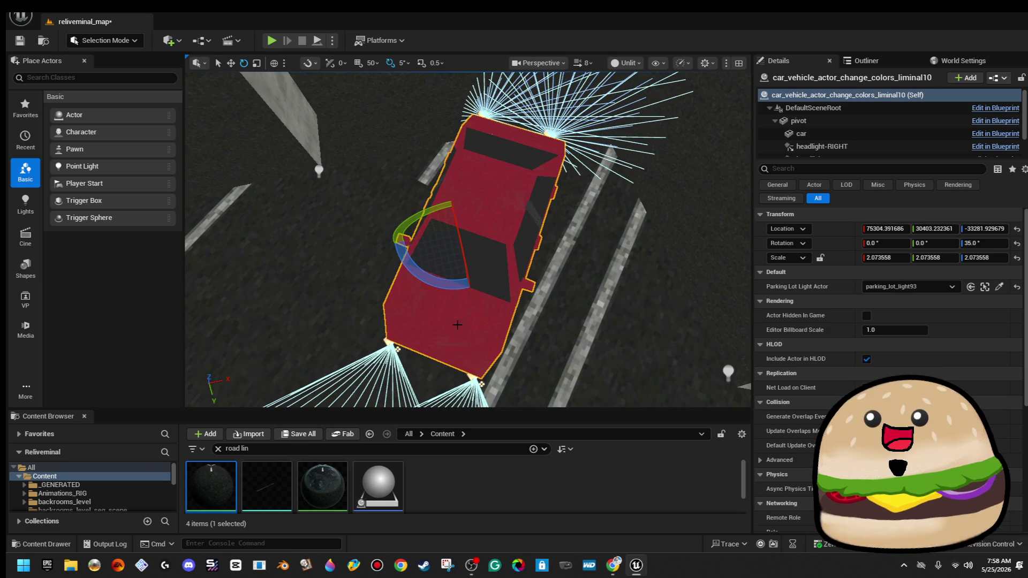
mouse_move(444, 287)
mouse_down()
mouse_move(407, 236)
mouse_move(515, 233)
mouse_move(498, 275)
mouse_up()
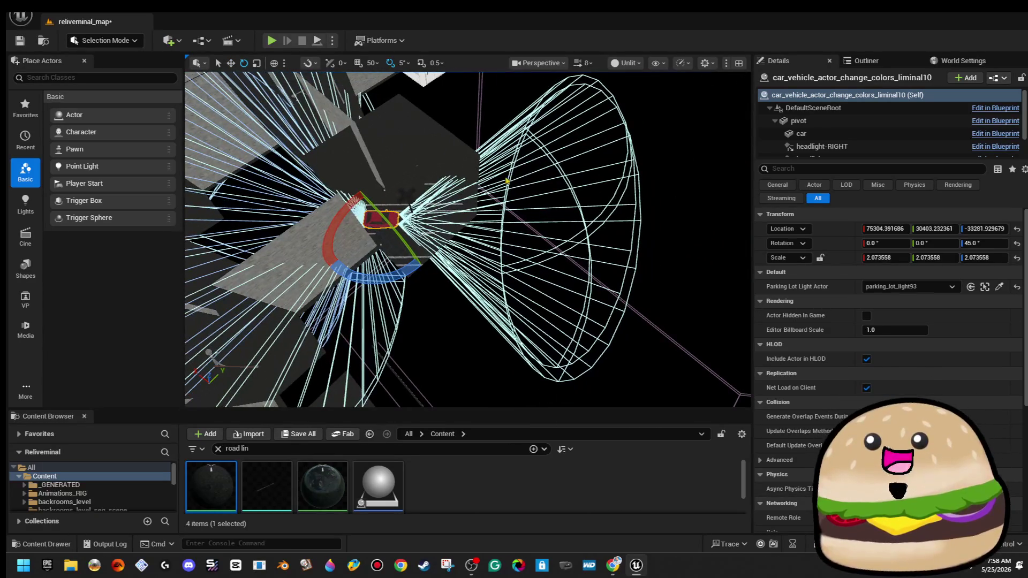
click(607, 160)
scroll(597, 168, down, 10)
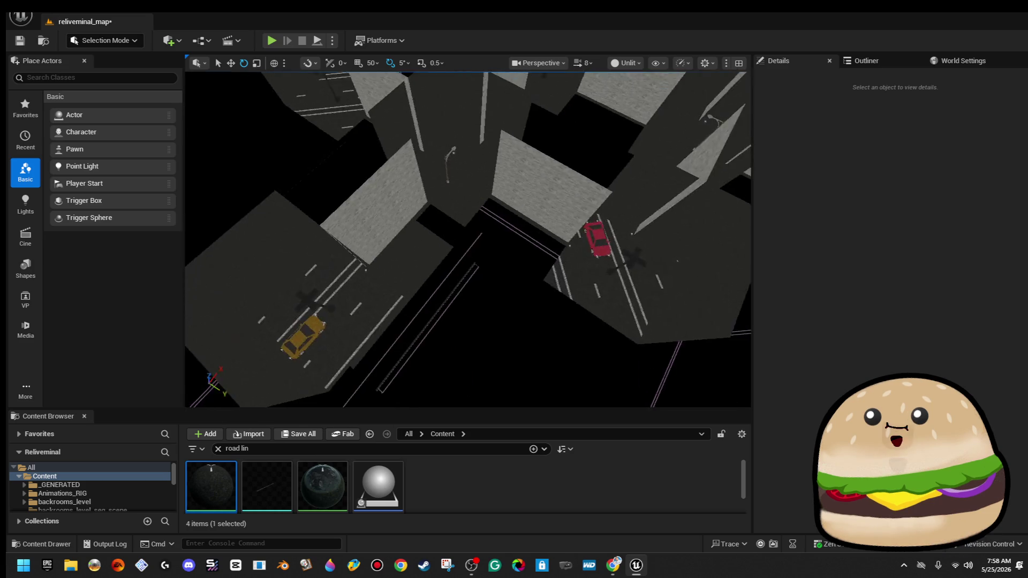
- Orbit across the city blocks and save the reliveminal_map level
drag(498, 275, 311, 270)
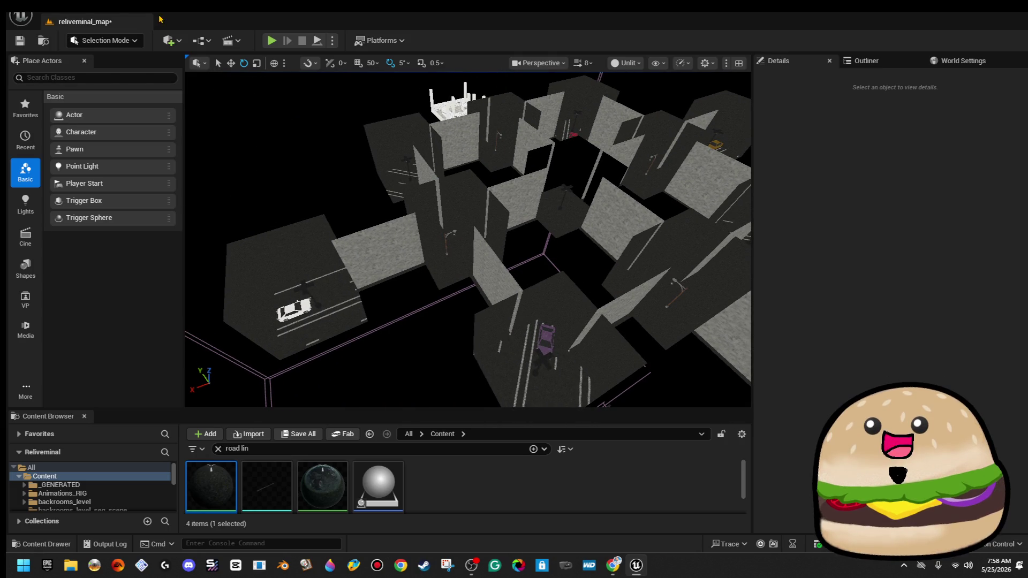
click(20, 41)
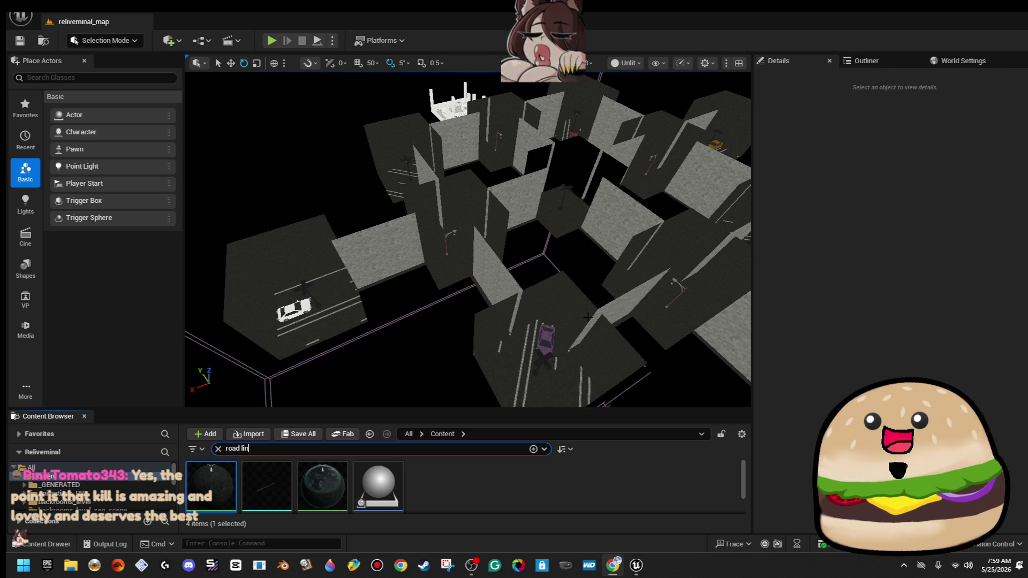
mouse_move(592, 327)
mouse_down()
mouse_move(621, 326)
mouse_move(583, 151)
mouse_move(616, 171)
mouse_move(436, 299)
mouse_up()
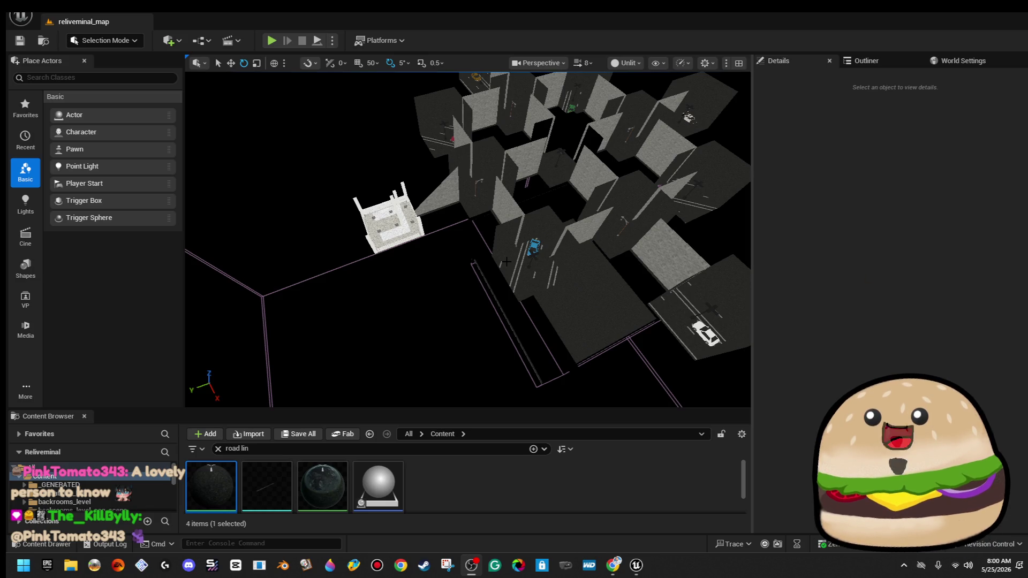
mouse_move(467, 239)
mouse_down()
mouse_move(382, 242)
mouse_move(275, 224)
mouse_up()
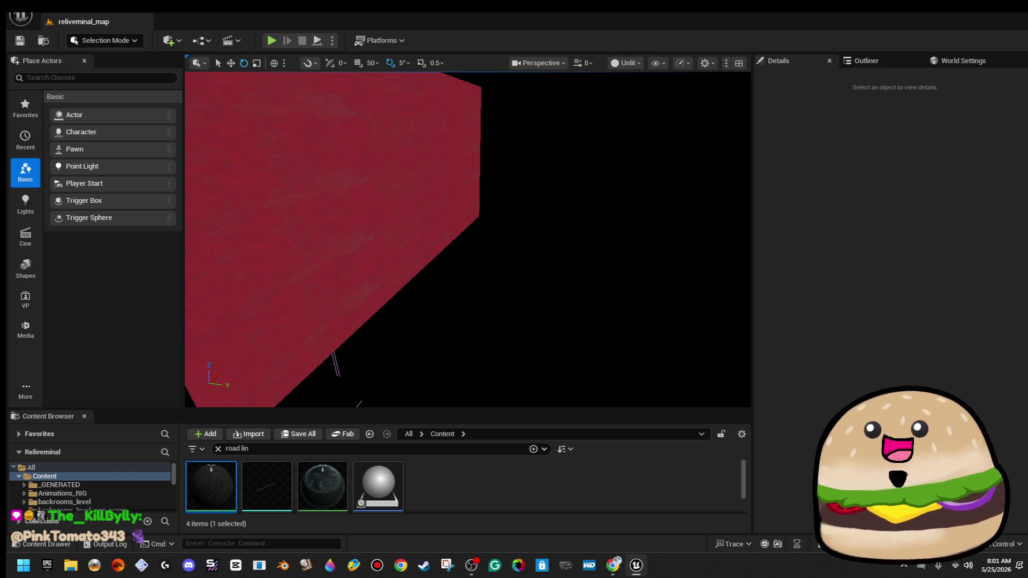
mouse_move(656, 294)
mouse_down()
mouse_move(679, 294)
mouse_move(638, 296)
mouse_up()
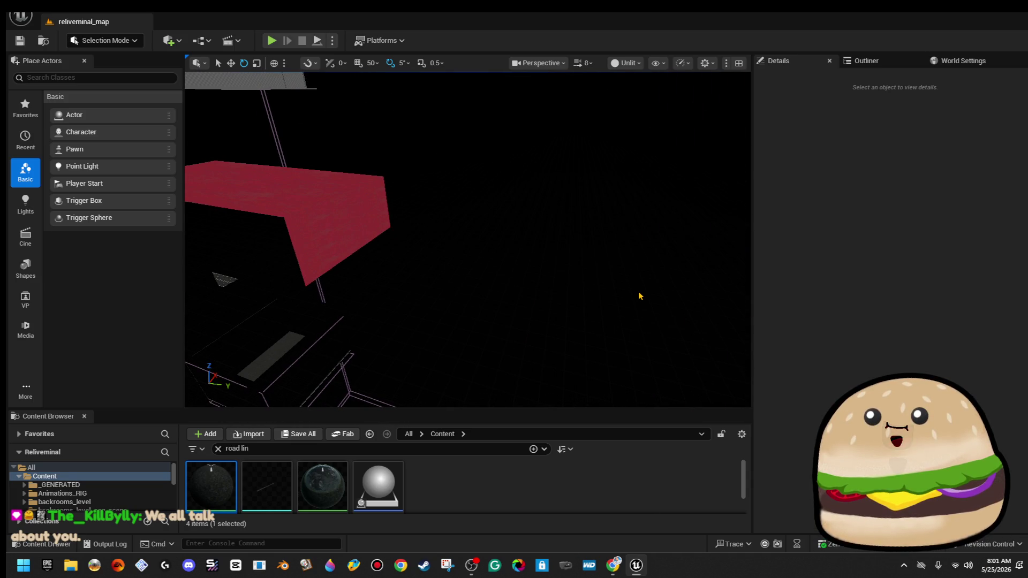
drag(432, 263, 431, 264)
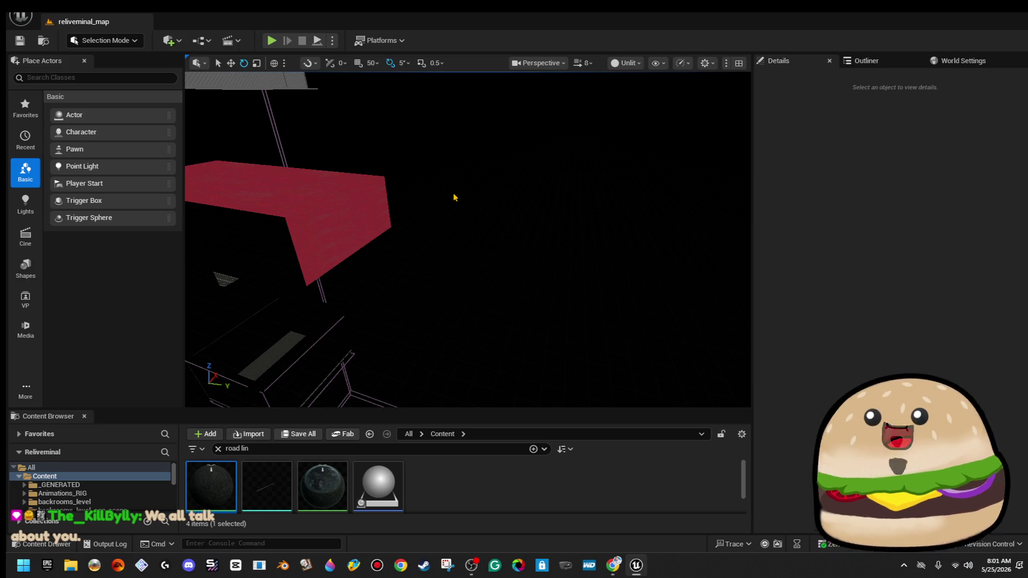
drag(450, 199, 450, 199)
click(375, 209)
- Place a copy of the red wall box further along the level
drag(578, 232, 567, 231)
drag(236, 306, 321, 280)
key(w)
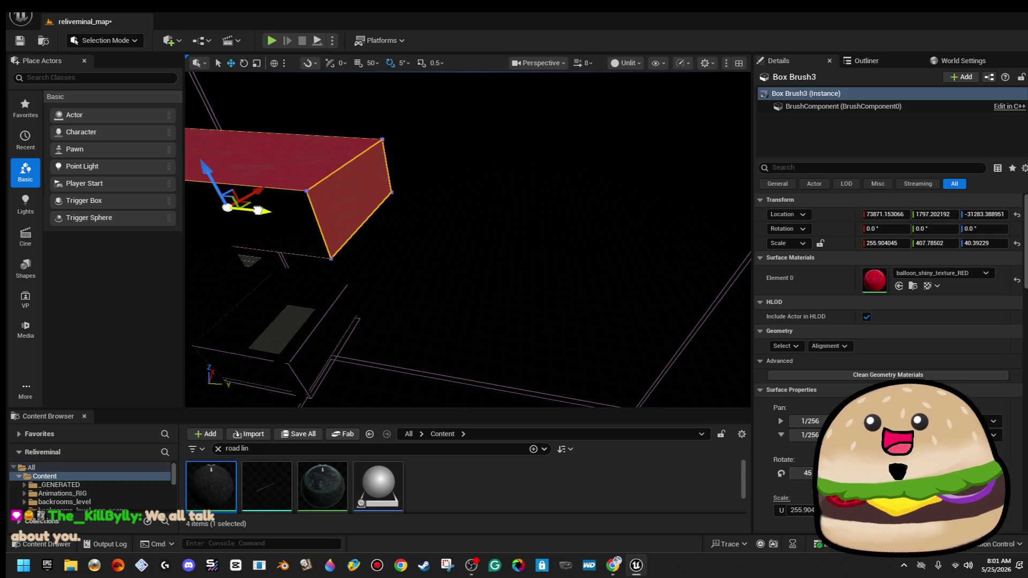
mouse_move(259, 211)
mouse_down()
mouse_move(601, 239)
mouse_move(673, 258)
mouse_up()
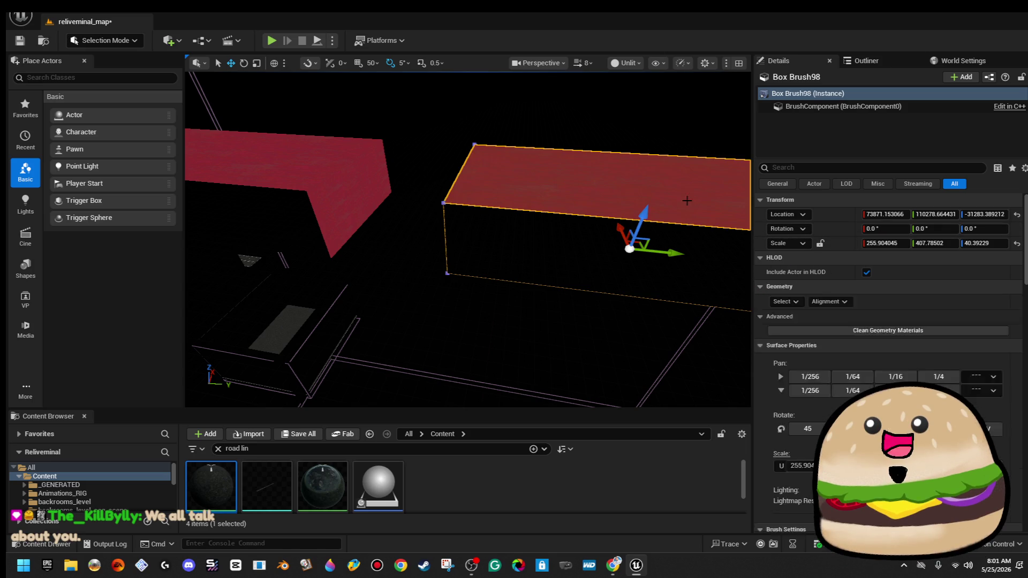
- Give the copied box's surfaces the lightbluepalletcolor_Mat material, found by searching 'blue'
click(793, 348)
click(814, 361)
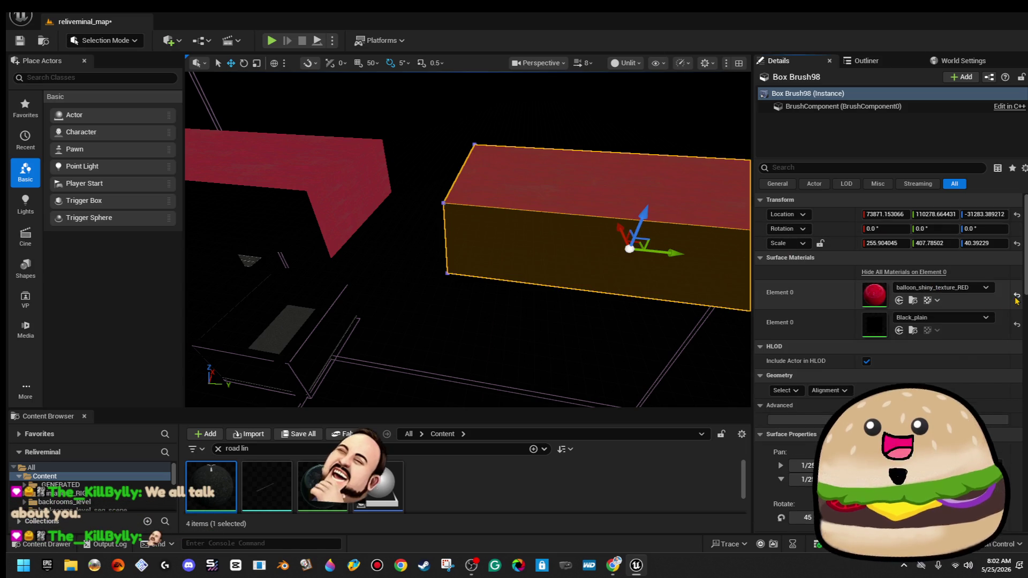
click(963, 274)
text(blue)
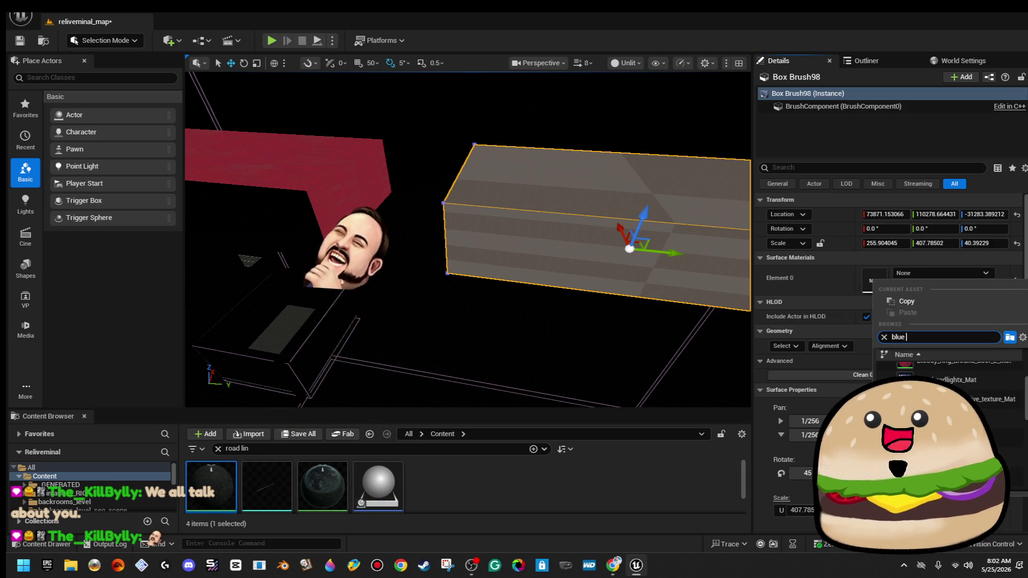
scroll(1011, 401, down, 3)
scroll(1012, 401, down, 2)
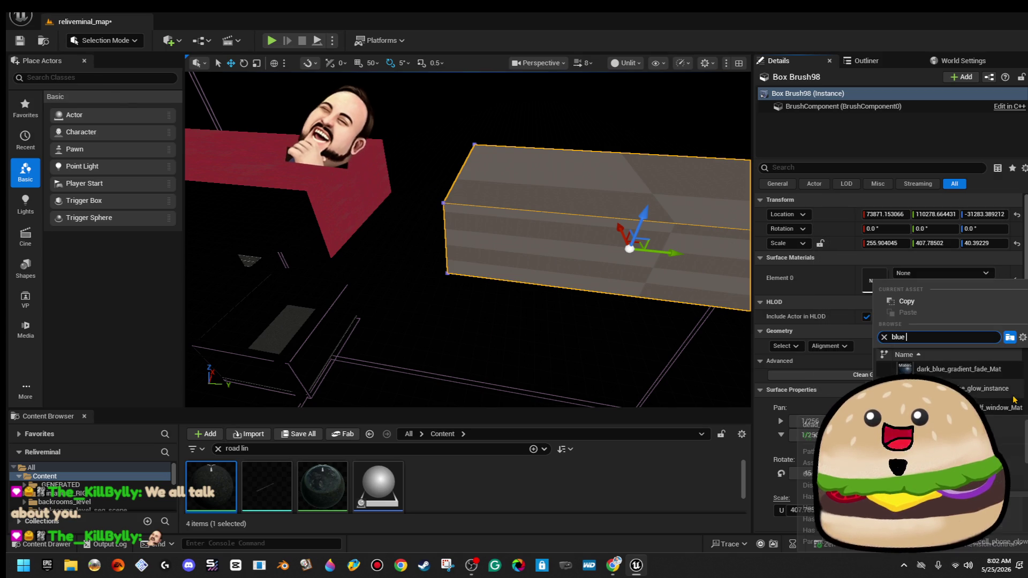
scroll(996, 405, down, 2)
click(997, 406)
- Select the box's matching surfaces and realign the texture until the wood planks show
click(569, 345)
click(700, 273)
click(786, 346)
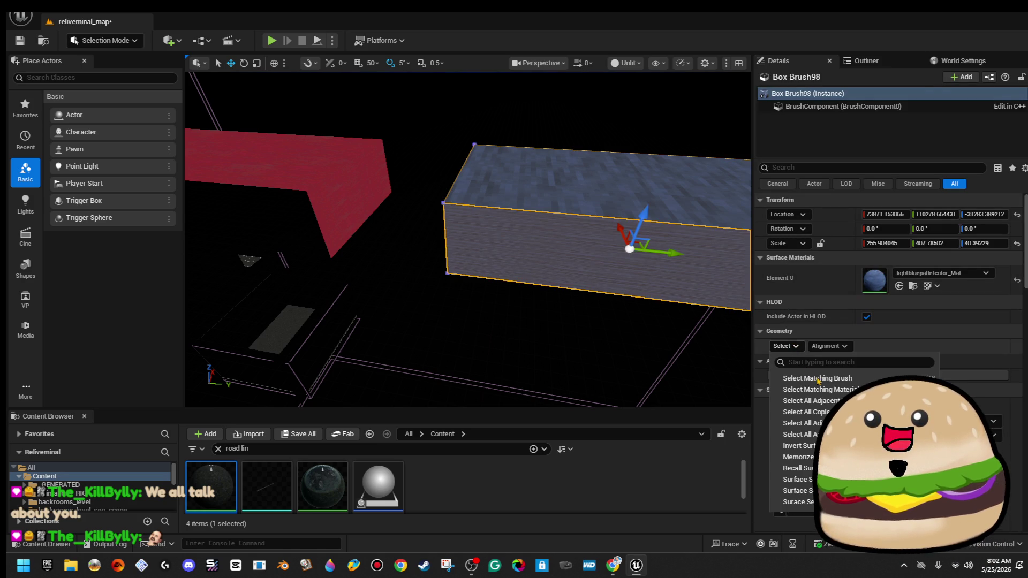
click(803, 375)
click(835, 346)
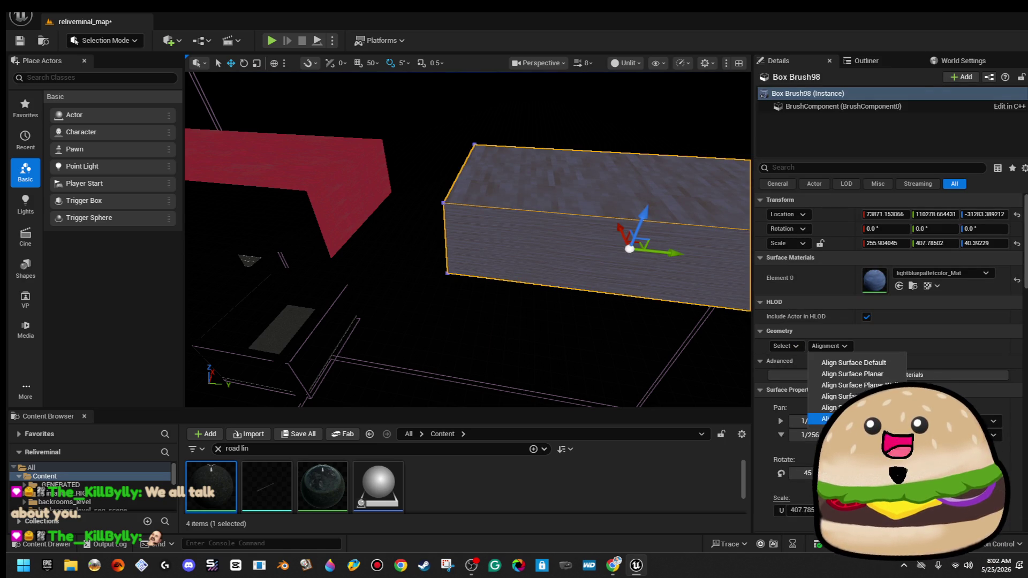
click(840, 407)
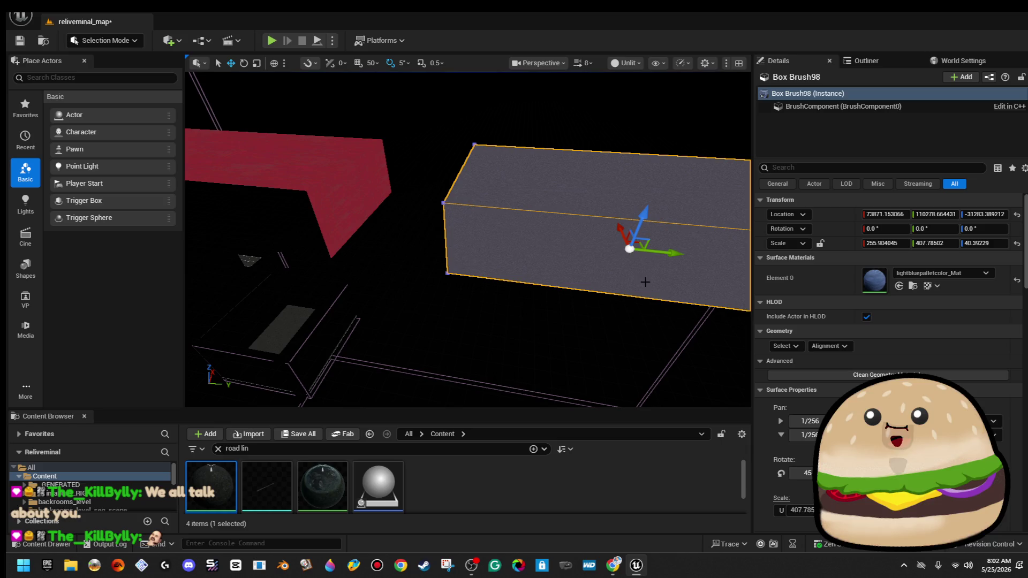
click(829, 346)
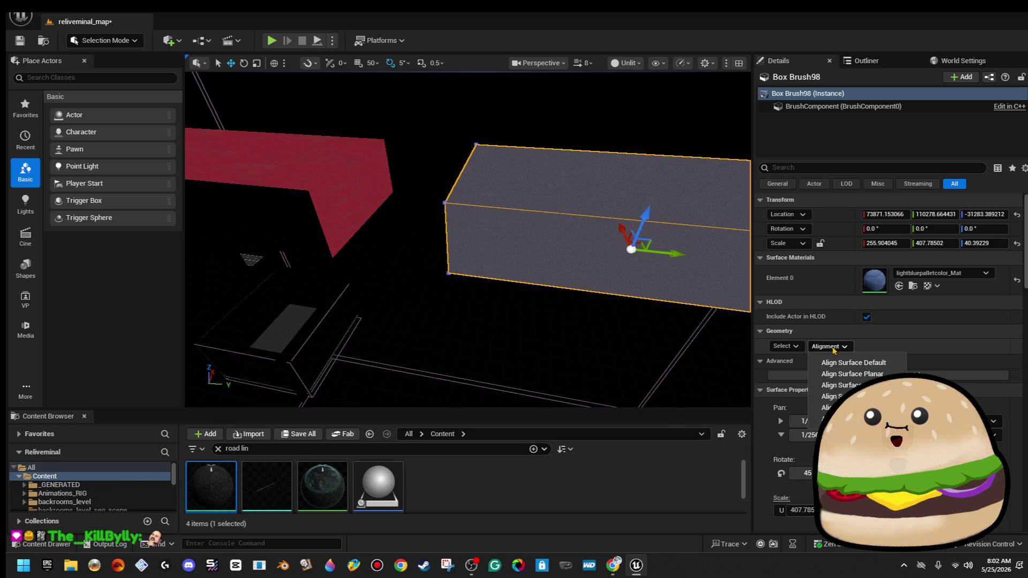
click(843, 387)
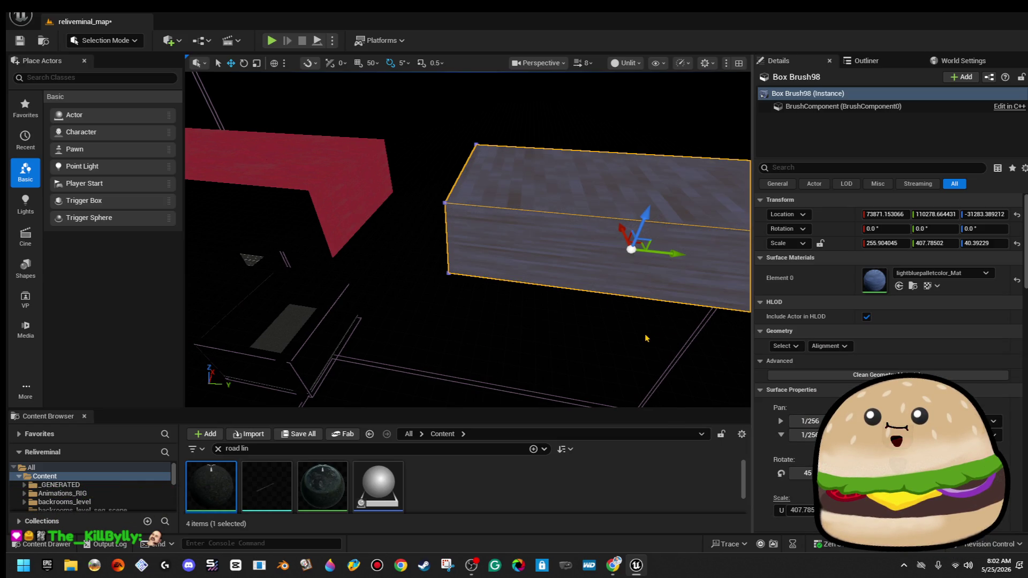
- Shrink Box Brush98 along Y to about 290.69 with the scale gizmo
mouse_move(614, 338)
mouse_down()
mouse_move(632, 324)
mouse_move(624, 310)
mouse_move(595, 304)
mouse_move(594, 326)
mouse_move(492, 317)
mouse_move(597, 327)
mouse_up()
click(599, 329)
click(479, 285)
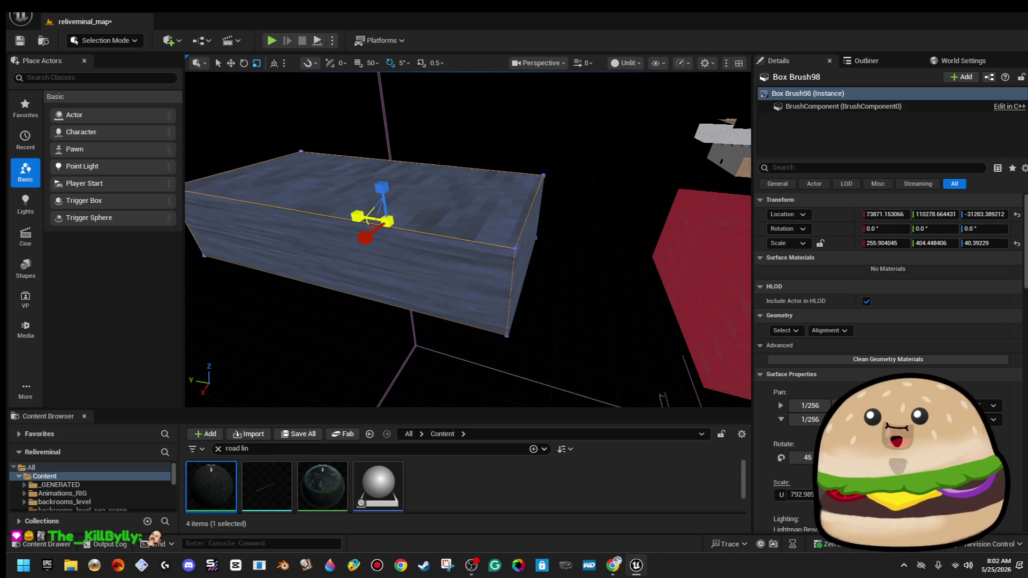
drag(328, 289, 329, 289)
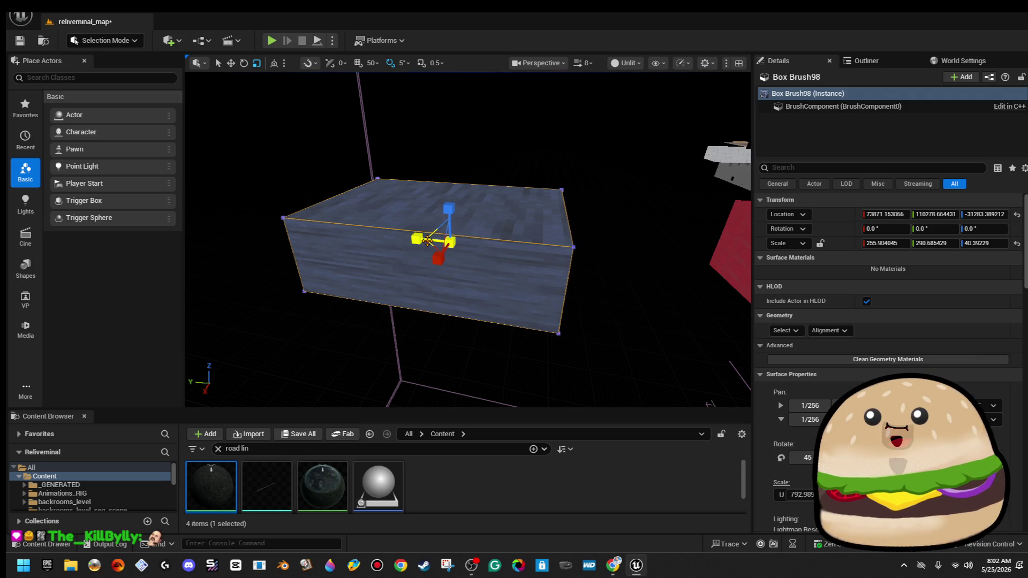
mouse_move(632, 250)
mouse_down()
mouse_move(579, 248)
mouse_move(559, 150)
mouse_move(578, 171)
mouse_move(621, 171)
mouse_up()
click(466, 241)
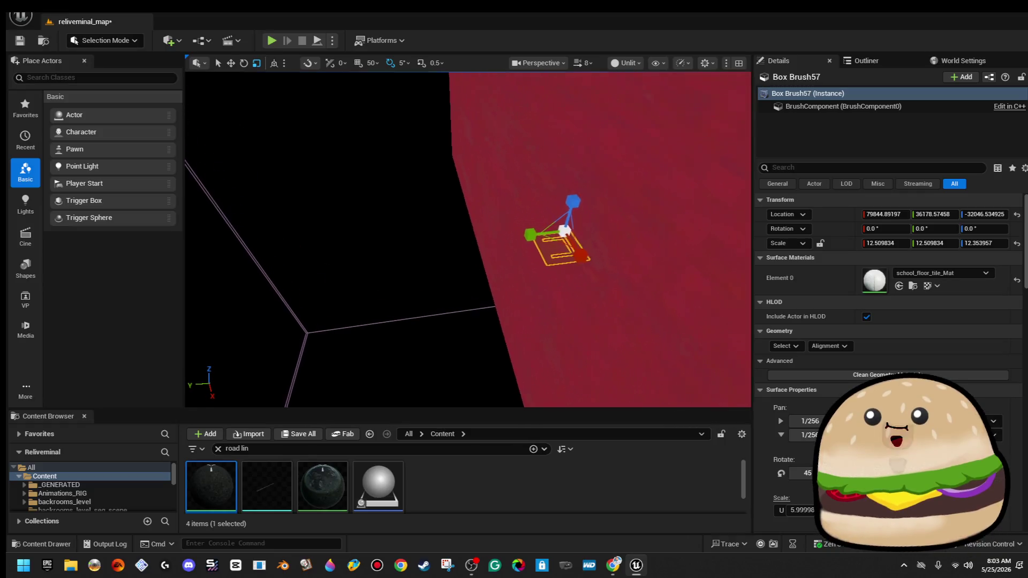
- Duplicate Box Brush57 along Y as Box Brush102 at about Y 84362 and inspect the copy
key(f)
mouse_move(465, 241)
mouse_down()
mouse_move(455, 230)
mouse_move(471, 235)
mouse_move(471, 251)
mouse_move(471, 214)
mouse_move(466, 236)
mouse_up()
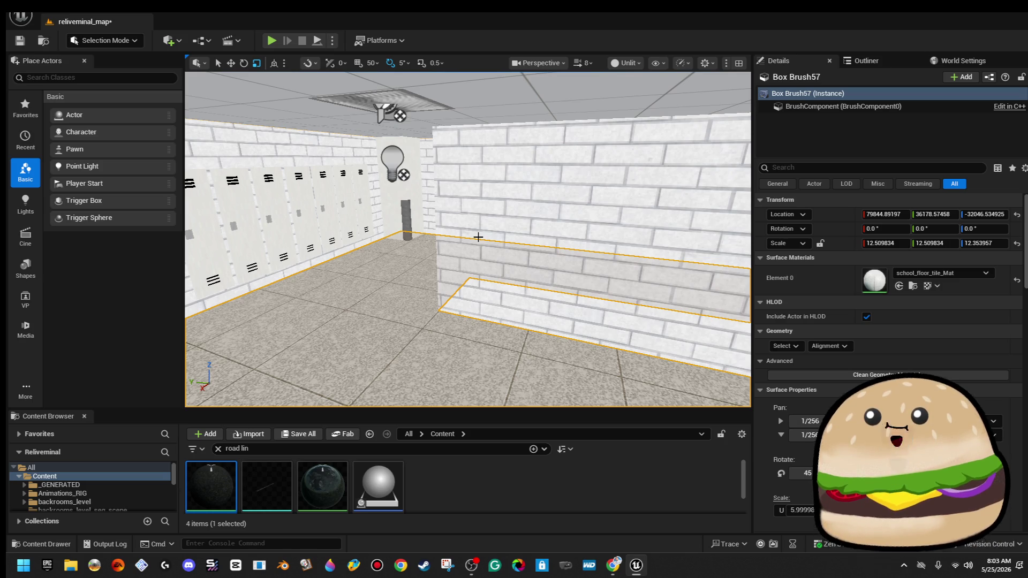
mouse_move(465, 236)
mouse_down()
mouse_move(482, 236)
mouse_move(484, 251)
mouse_up()
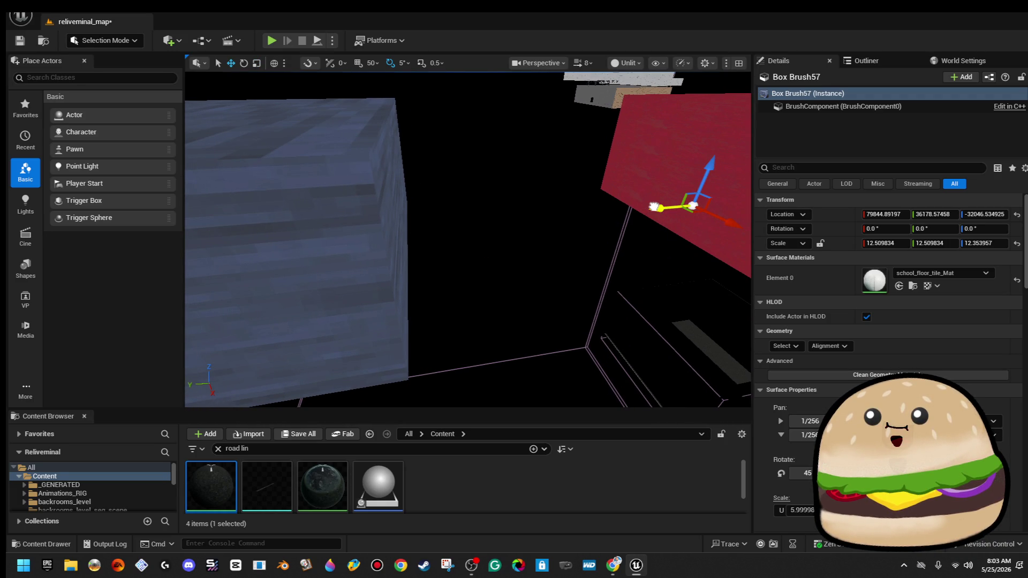
drag(653, 207, 473, 242)
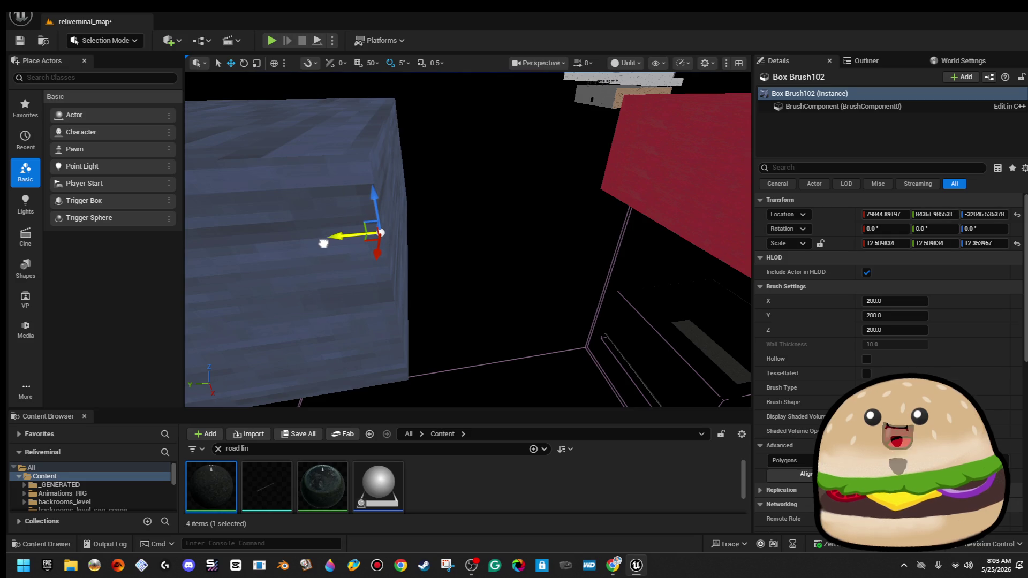
key(f)
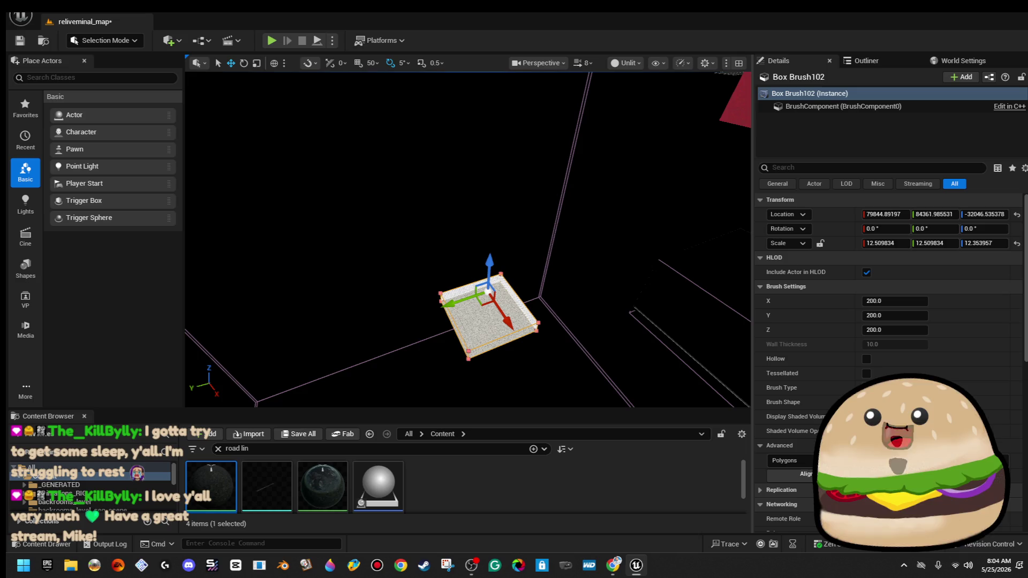
mouse_move(466, 241)
mouse_down()
mouse_move(525, 230)
mouse_move(549, 254)
mouse_move(548, 279)
mouse_move(548, 195)
mouse_move(634, 230)
mouse_up()
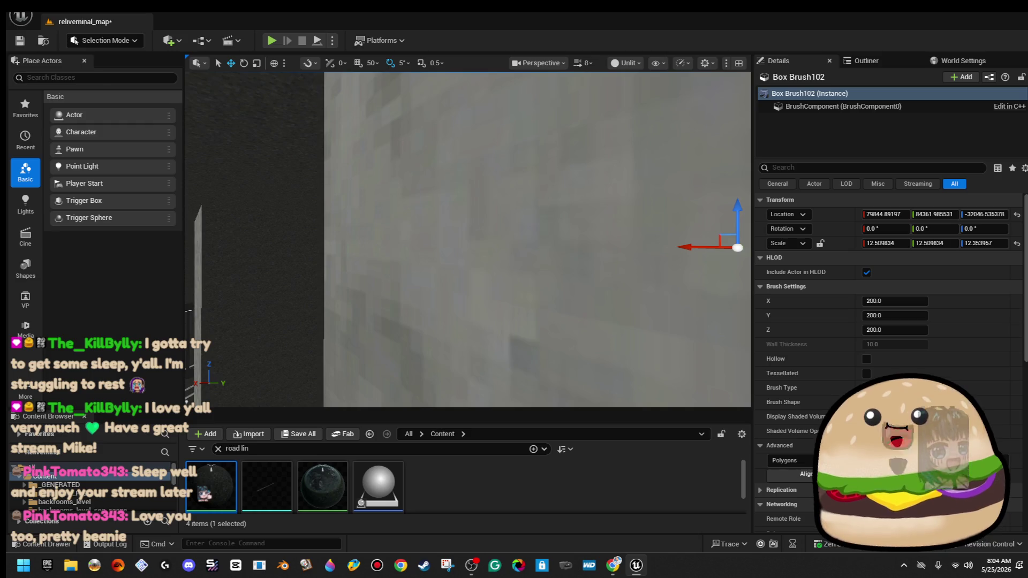
mouse_move(473, 225)
mouse_down()
mouse_move(476, 249)
mouse_move(433, 216)
mouse_move(451, 248)
mouse_up()
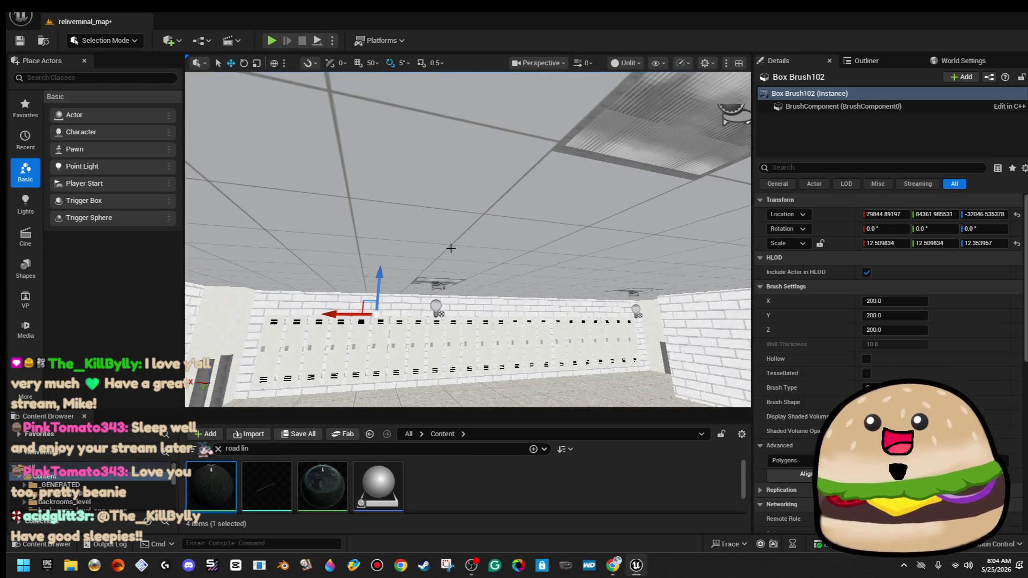
- Select the square ceiling light and both pillars and move them along Y onto Box Brush102
click(445, 279)
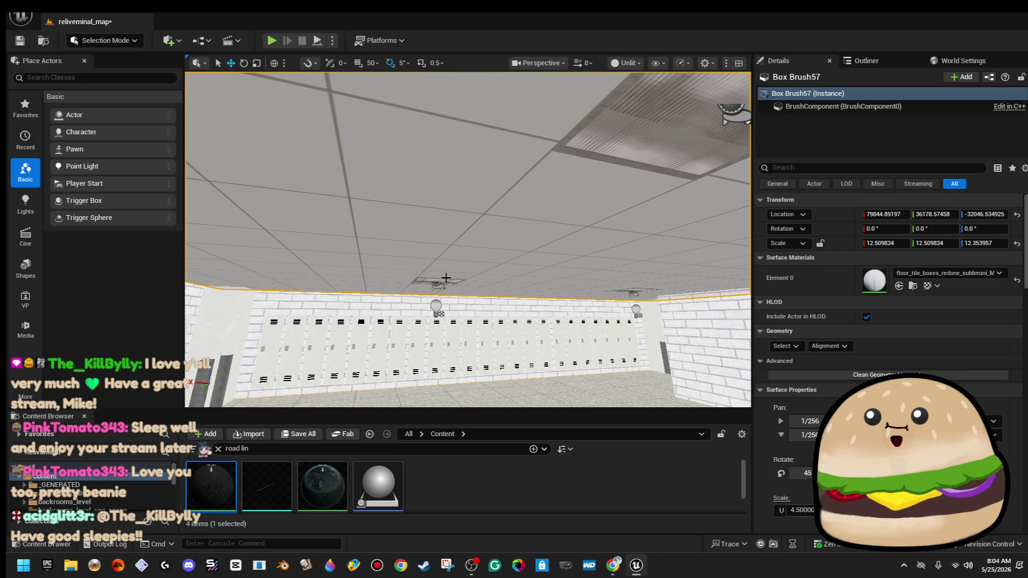
click(439, 283)
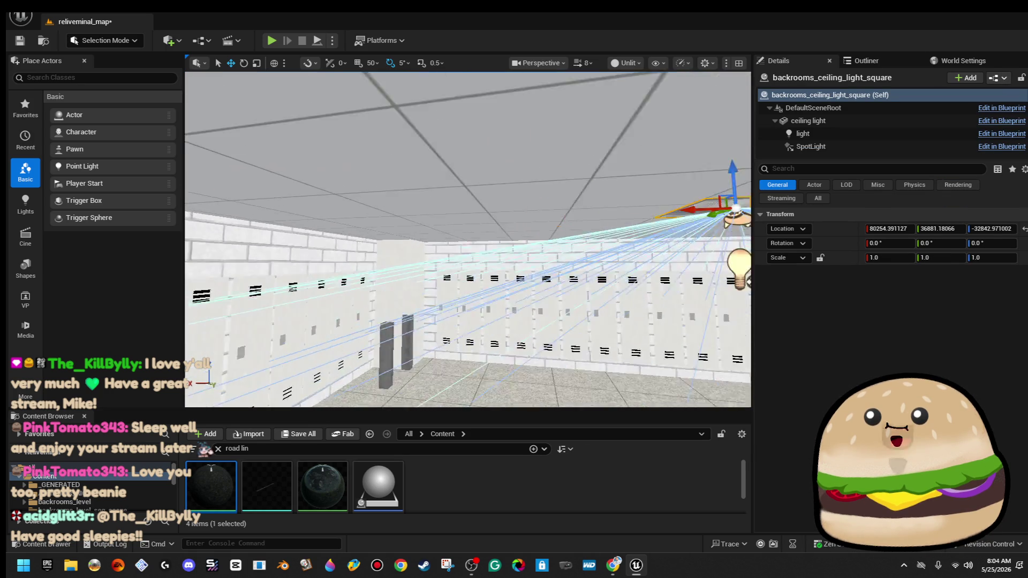
drag(433, 292, 433, 292)
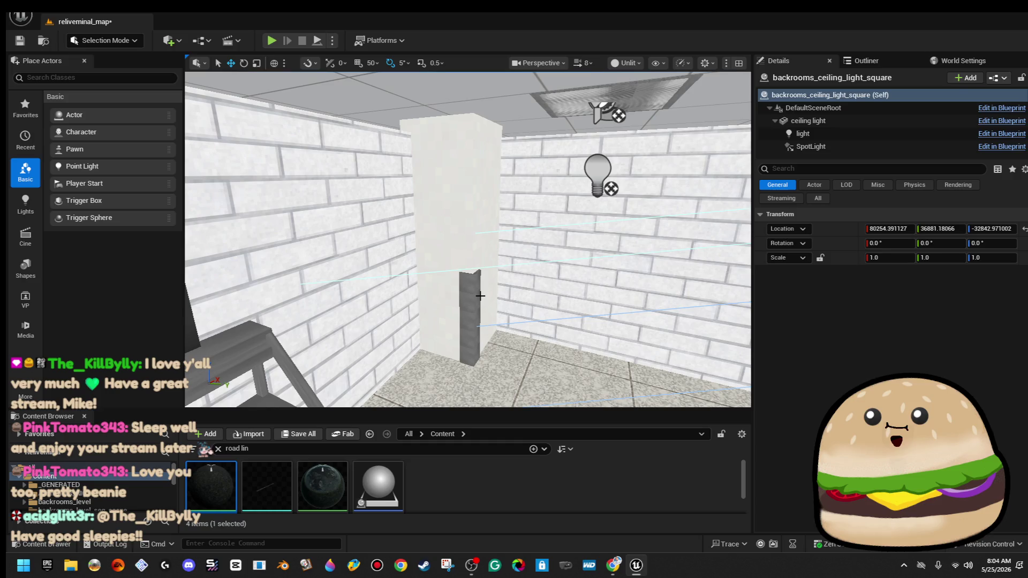
click(479, 296)
ctrl+click(480, 196)
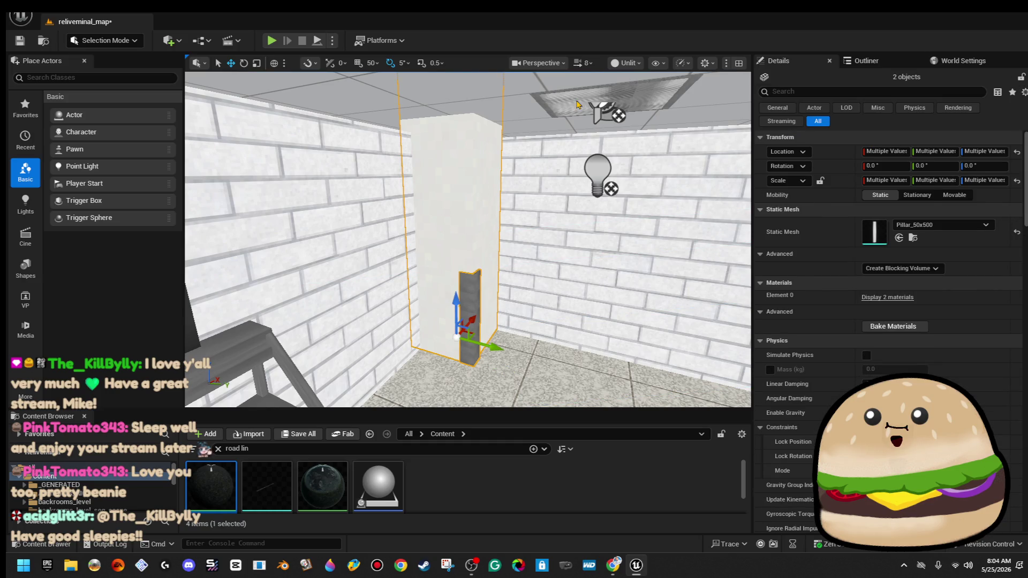
ctrl+click(578, 105)
drag(578, 104, 578, 105)
drag(284, 224, 636, 307)
- Fly into the brick-walled room and switch the viewport from Unlit to Lit shading
key(f)
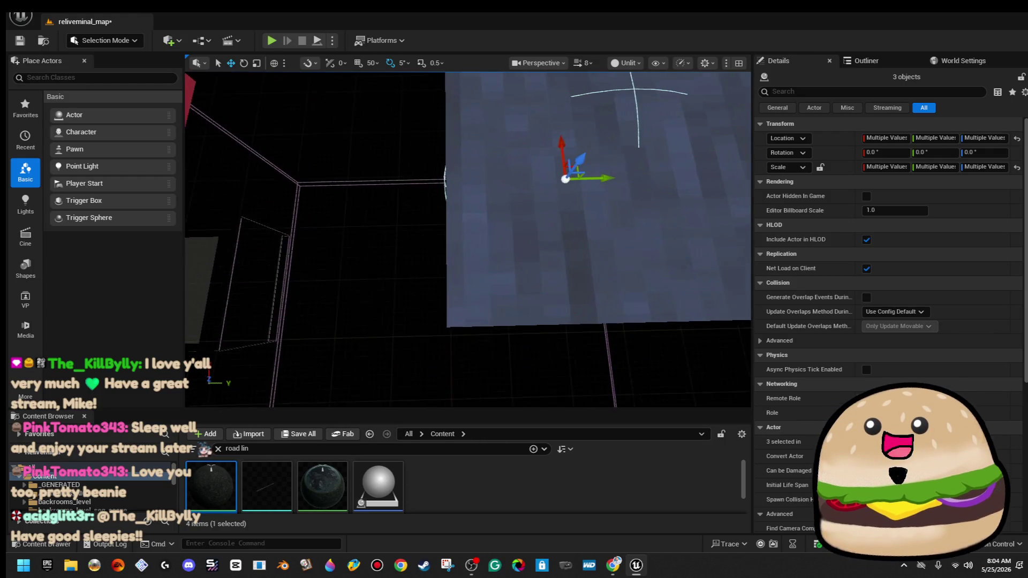
scroll(733, 274, down, 3)
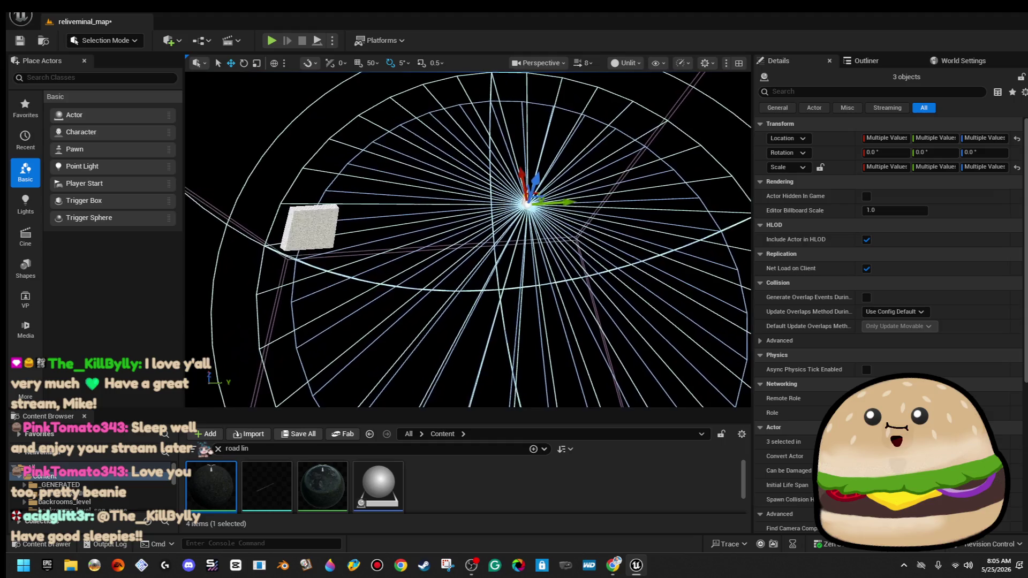
mouse_move(610, 213)
mouse_down()
mouse_move(621, 218)
mouse_move(408, 229)
mouse_move(428, 207)
mouse_up()
key(w)
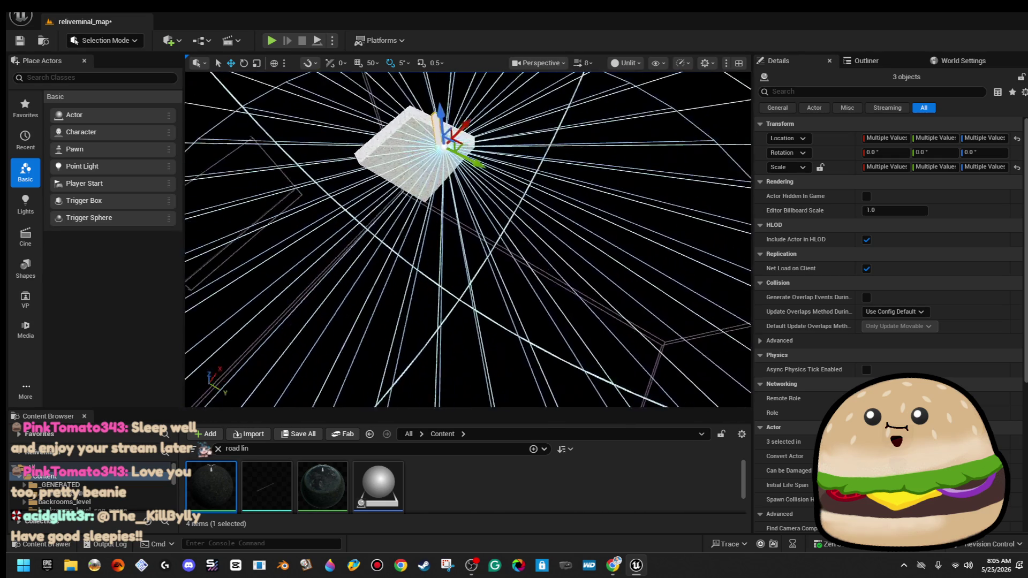
key(w)
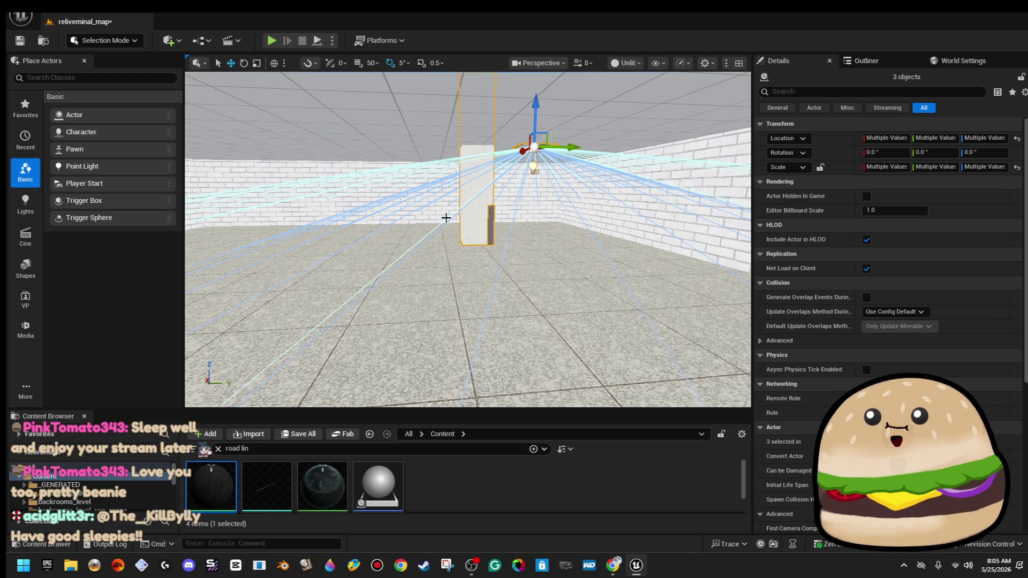
click(627, 64)
click(640, 97)
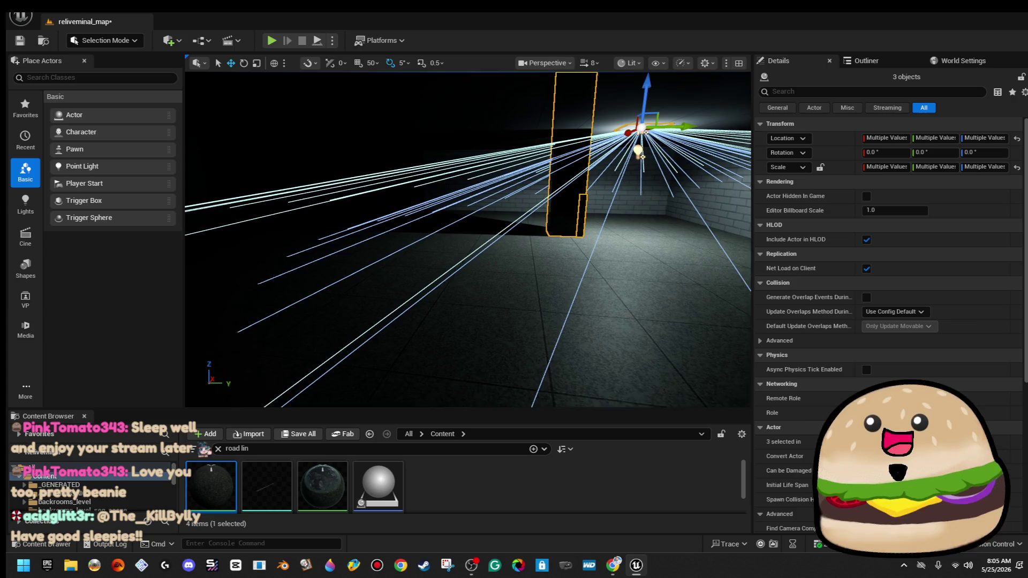
mouse_move(690, 131)
mouse_down()
mouse_move(455, 109)
mouse_move(586, 121)
mouse_move(428, 121)
mouse_move(481, 121)
mouse_move(482, 156)
mouse_up()
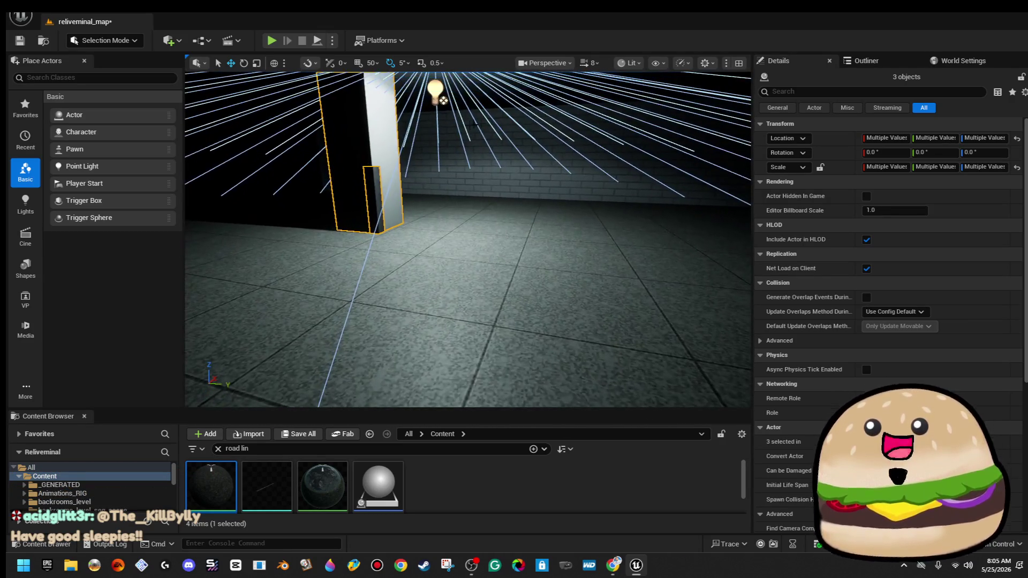
- Set the viewport camera speed to 0.33 and select only the ceiling light
click(590, 63)
drag(578, 100, 563, 99)
mouse_move(540, 170)
mouse_down()
mouse_move(519, 157)
mouse_move(538, 152)
mouse_move(527, 144)
mouse_move(507, 169)
mouse_move(538, 168)
mouse_up()
click(492, 203)
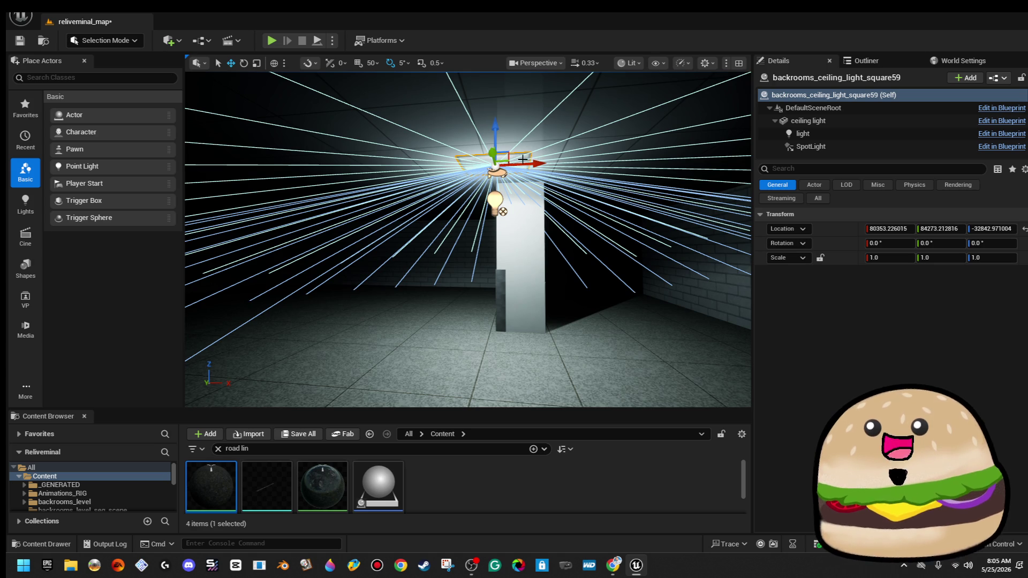
- Slide the ceiling light along X to about 79982, then bring up the floor brush's context menu to play from there
drag(538, 169, 389, 162)
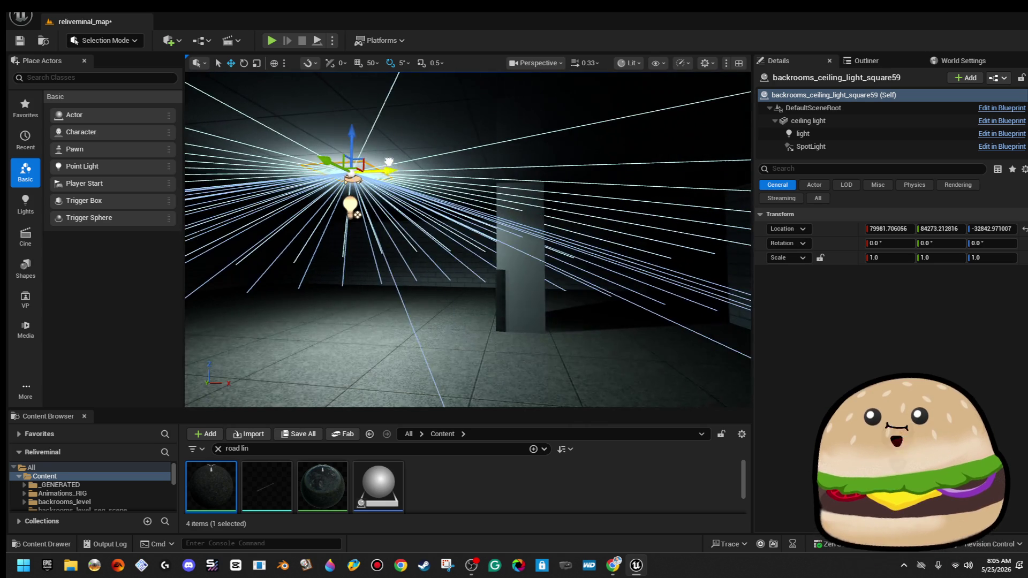
key(f)
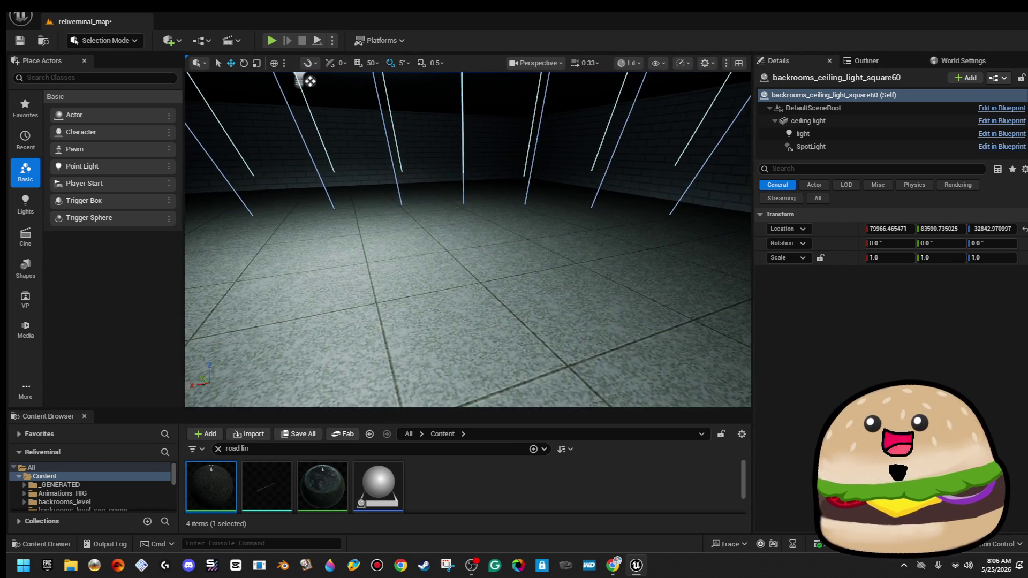
right_click(540, 348)
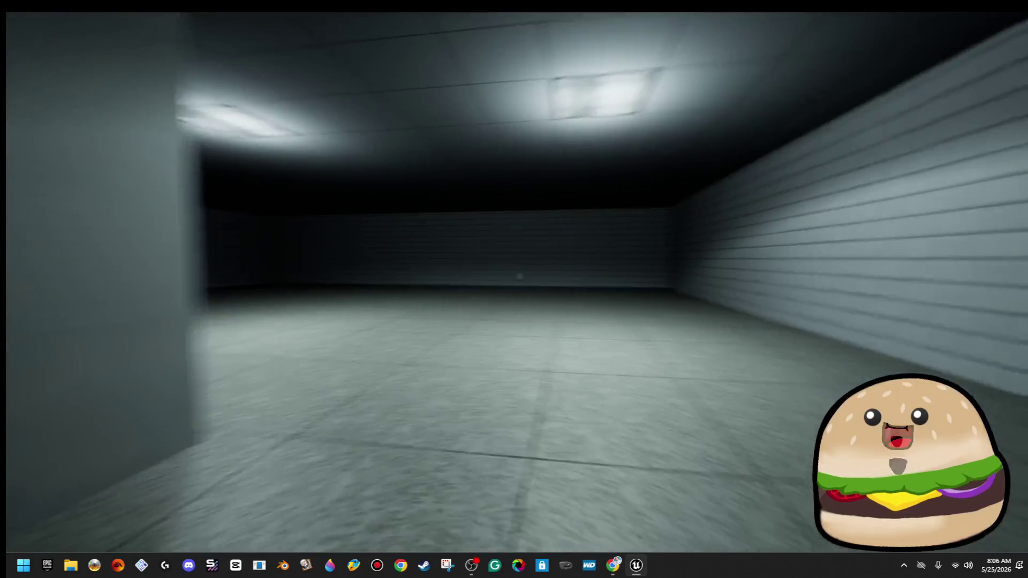
key(w)
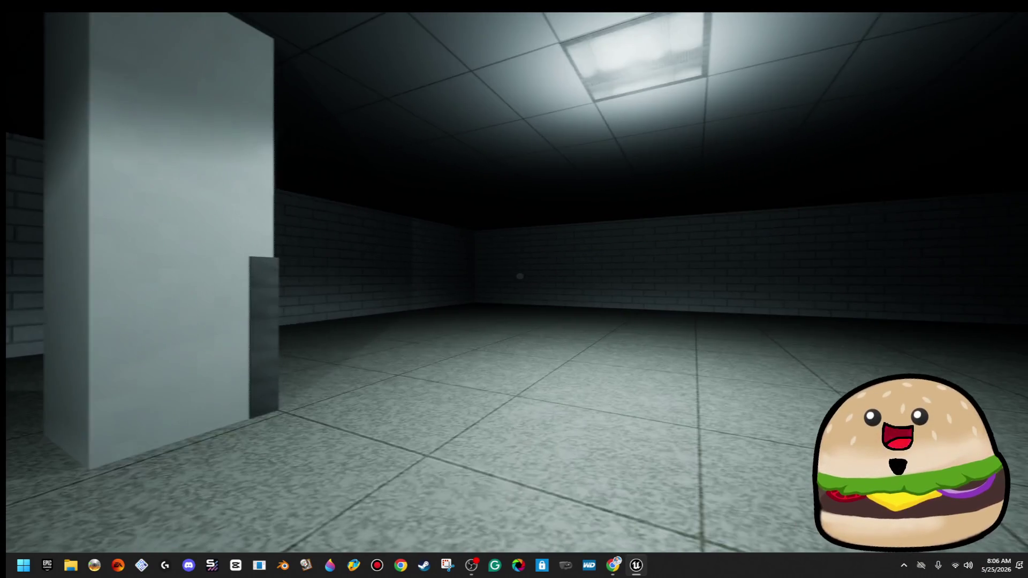
key(w)
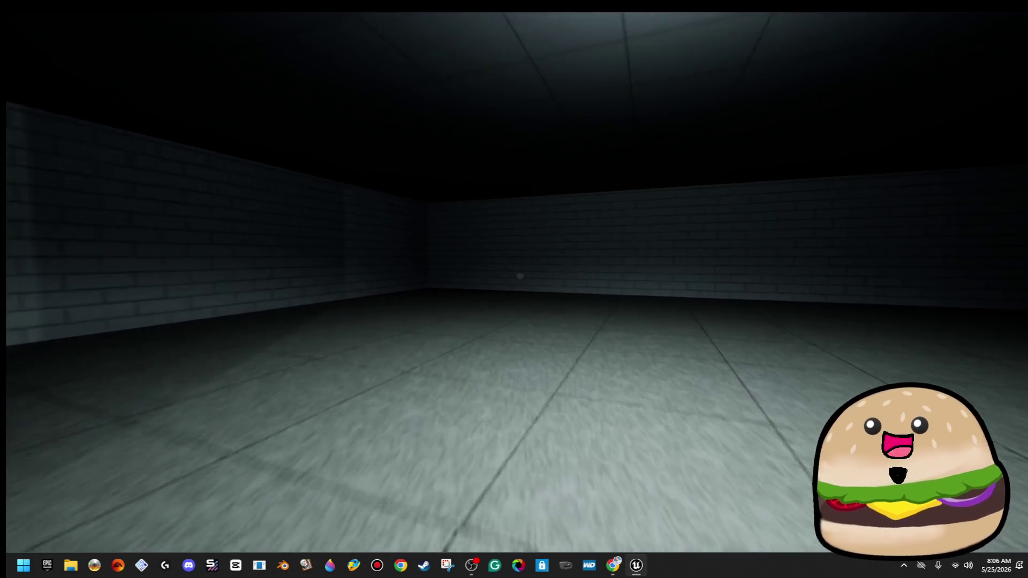
key(w)
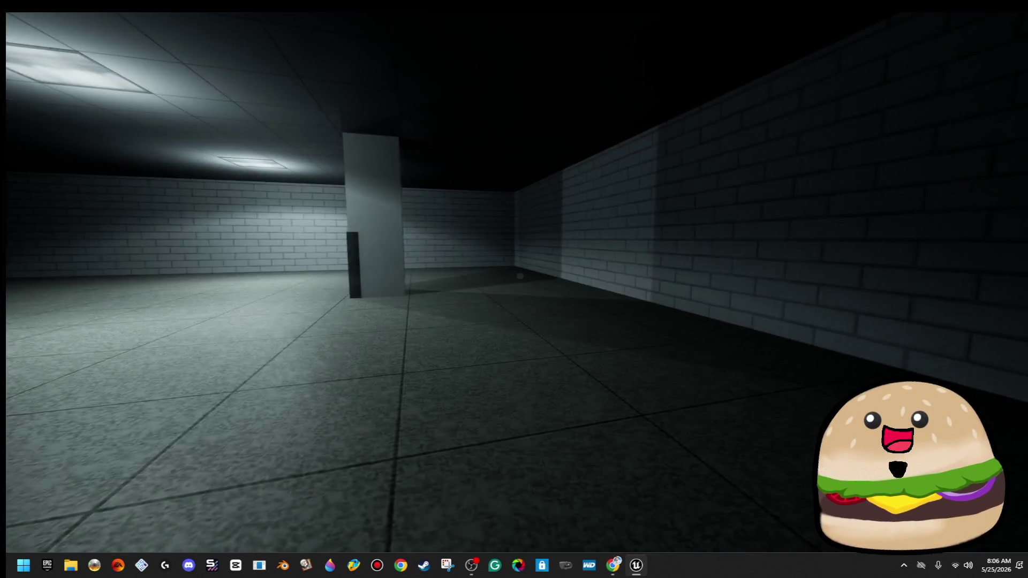
key(w)
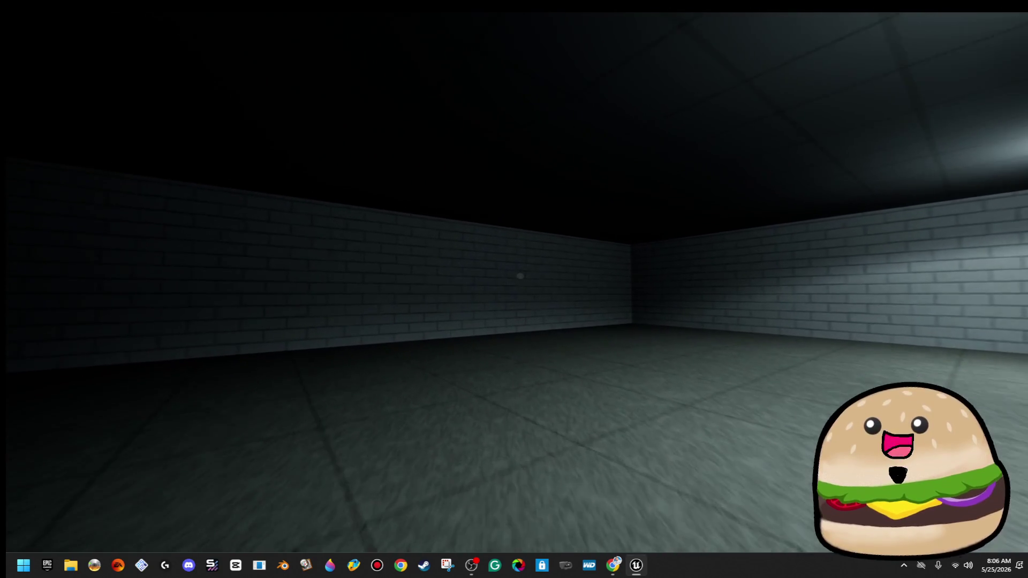
key(w)
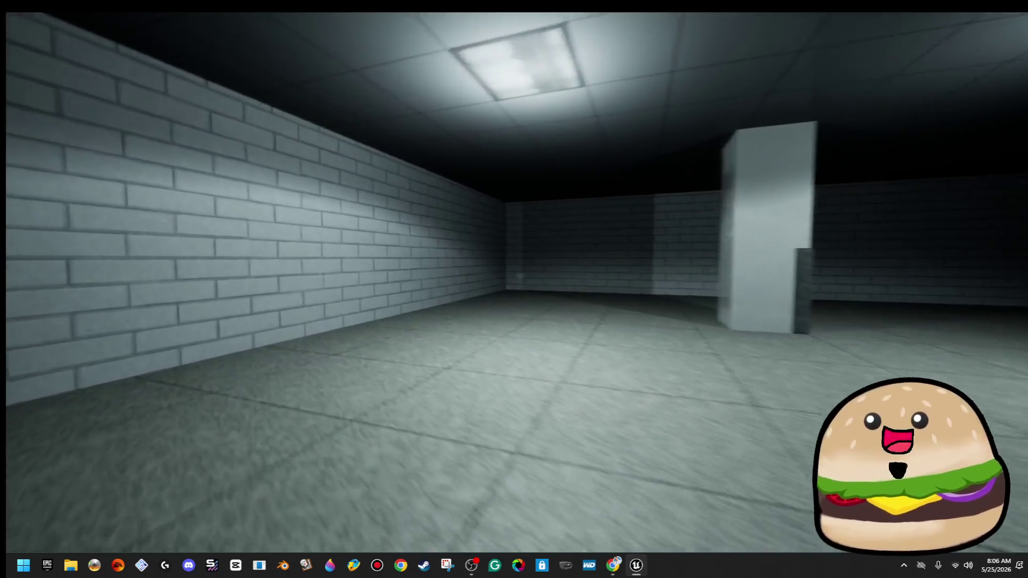
key(w)
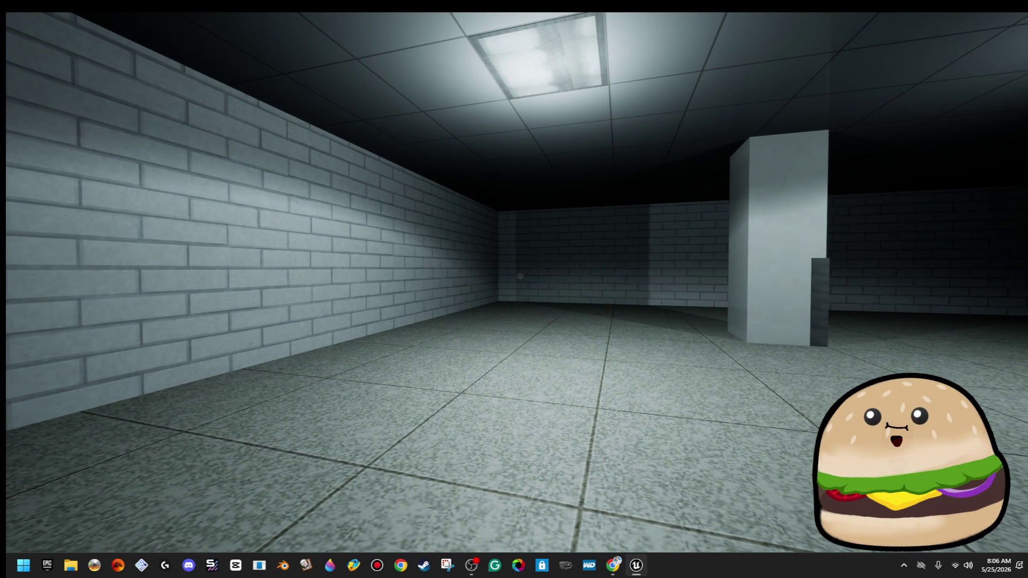
key(w)
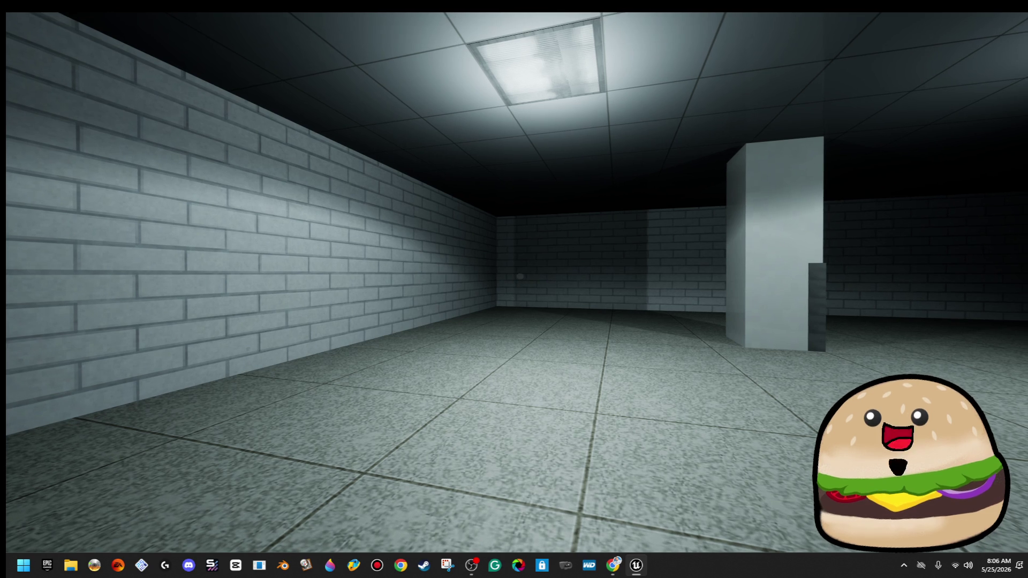
key(s)
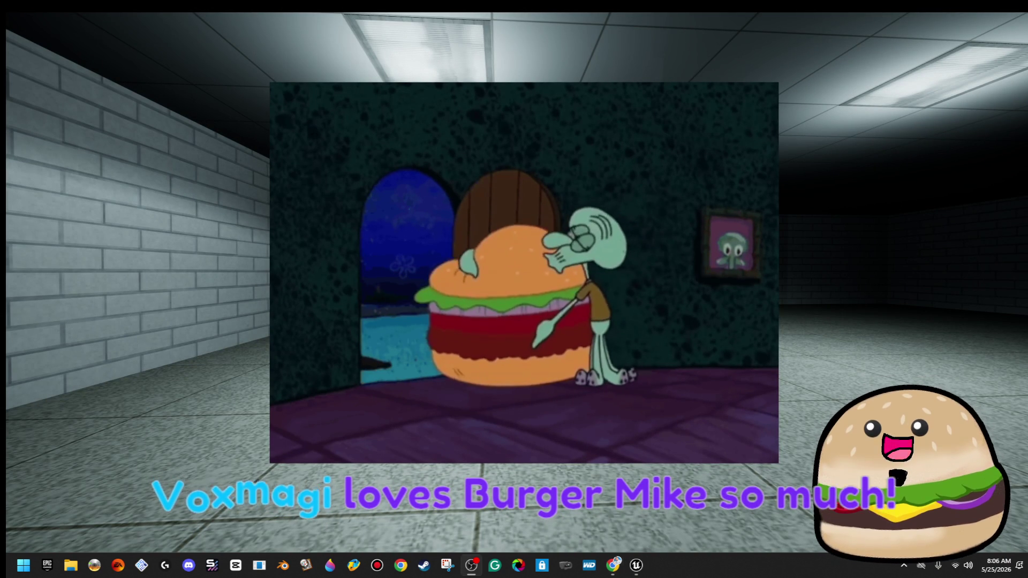
- Open soundalerts.com in the maximized browser and log in to the Dashboard with Twitch
key(alt+Tab)
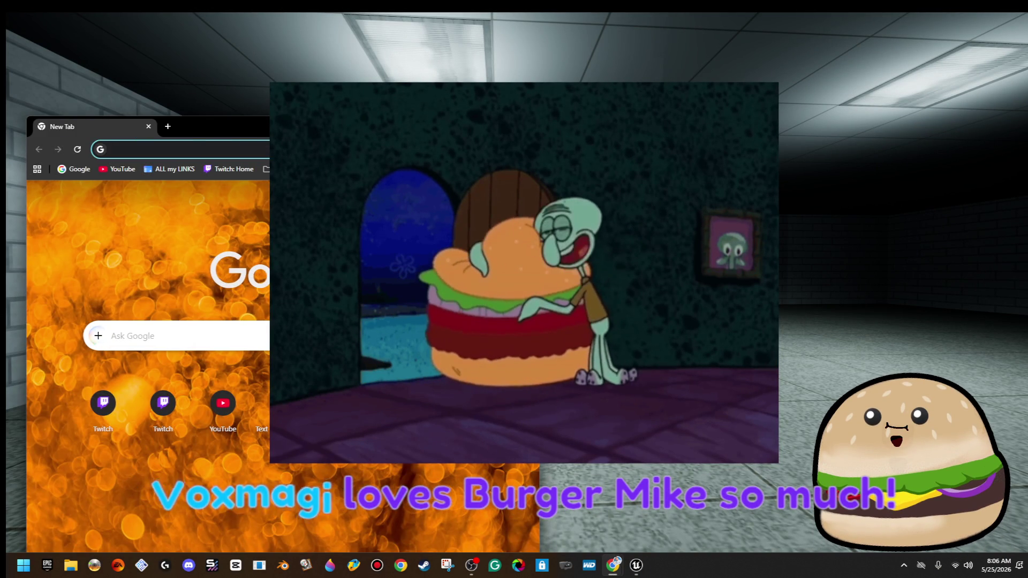
key(super+Up)
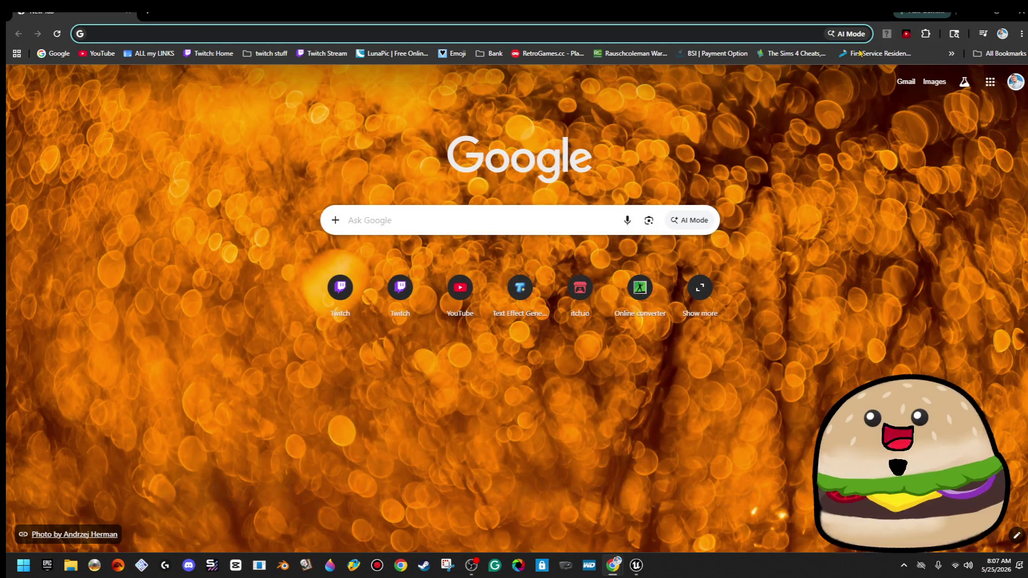
text(soundalerts.com)
key(Return)
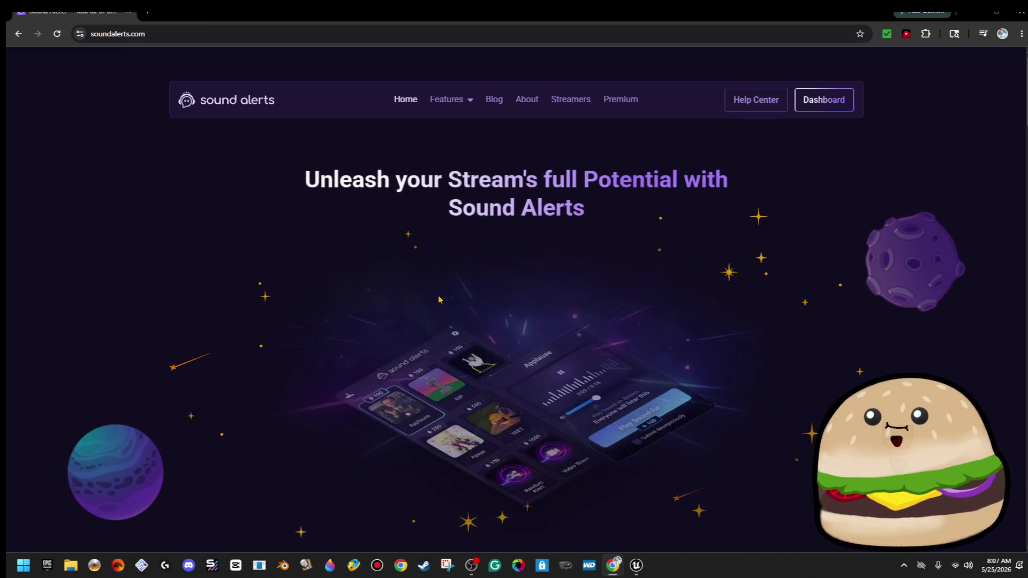
click(842, 100)
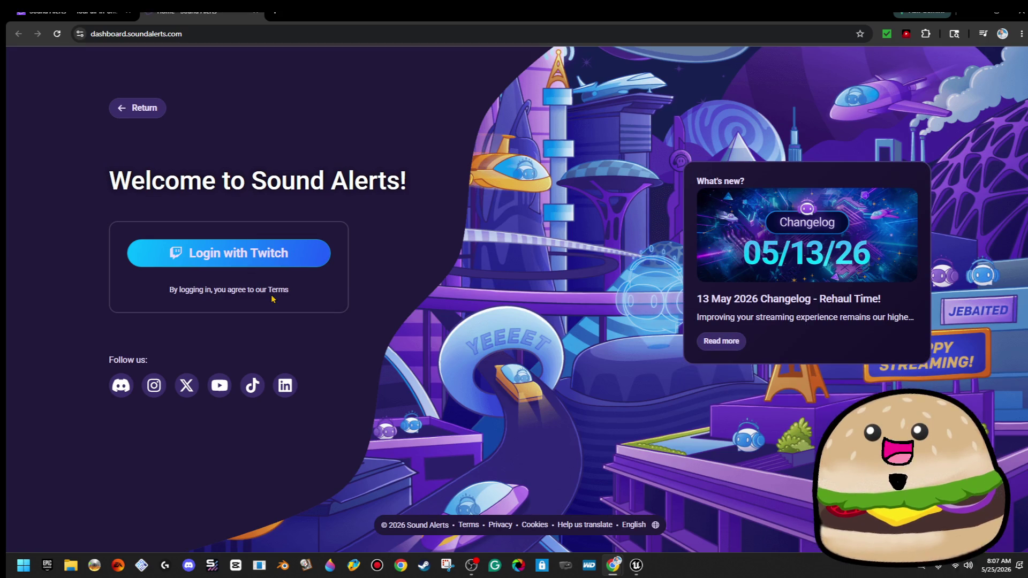
click(283, 266)
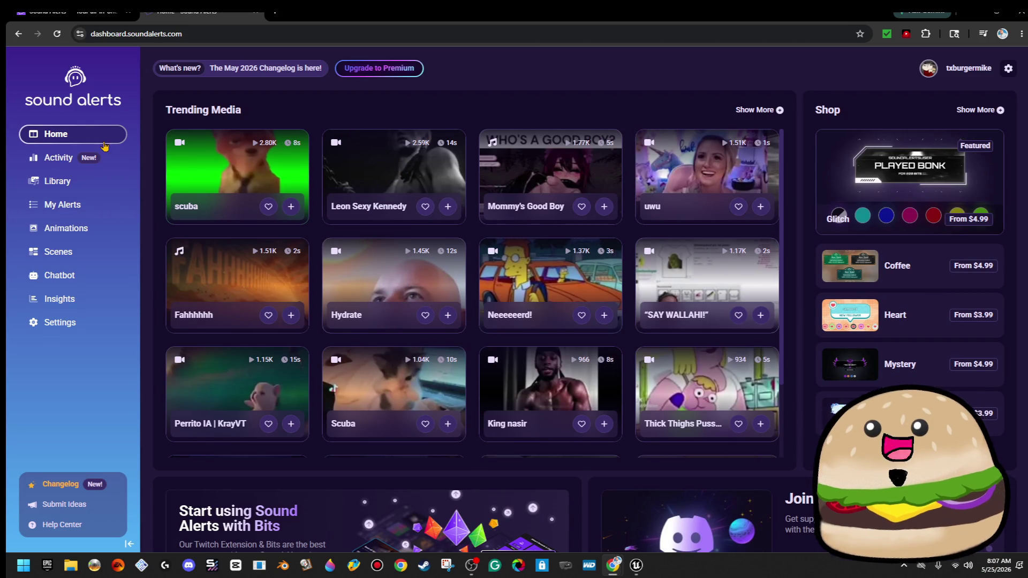
- Browse the media library, filtering to your own uploaded media
click(103, 179)
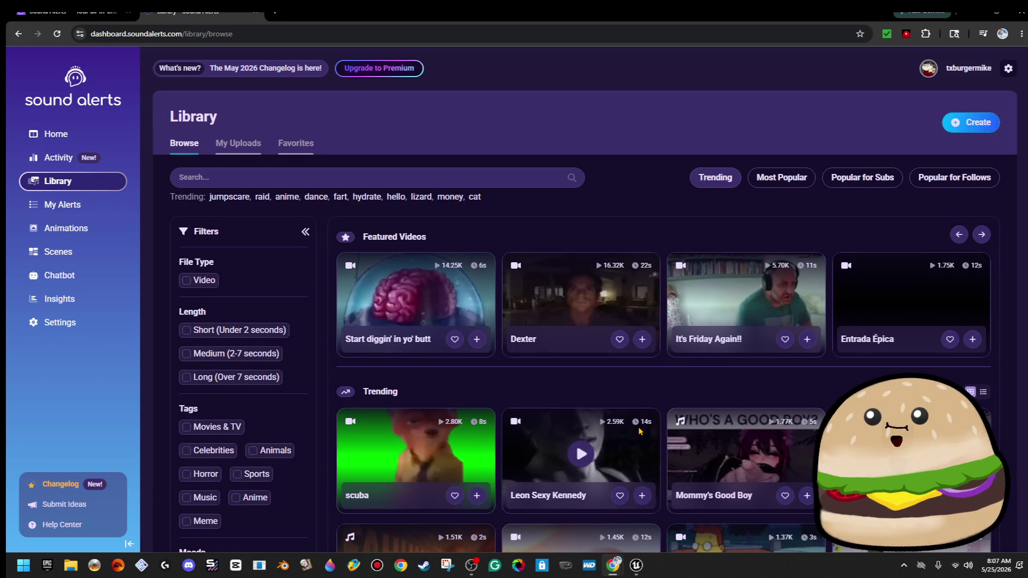
scroll(603, 439, down, 4)
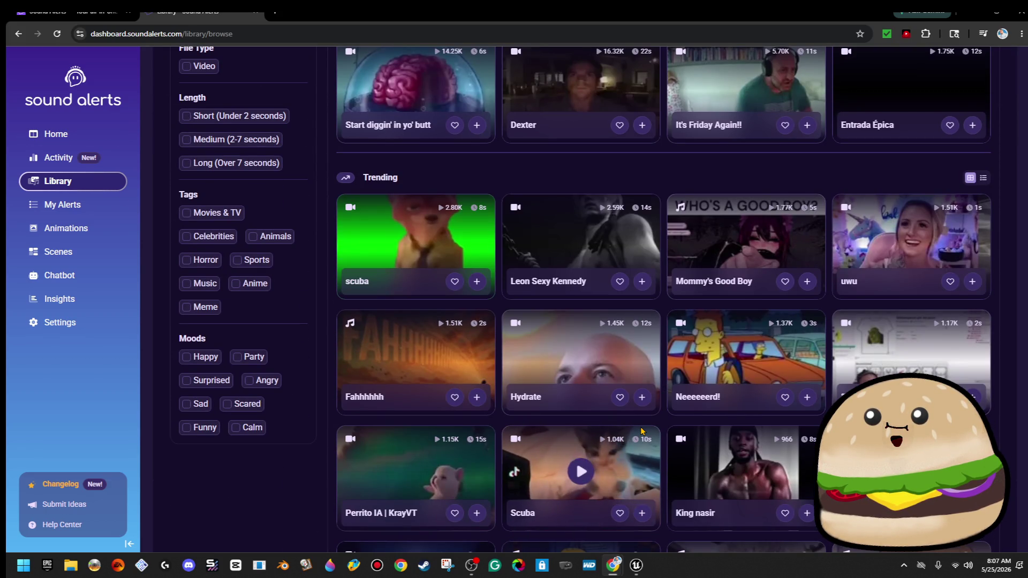
scroll(646, 430, up, 1)
scroll(645, 430, up, 5)
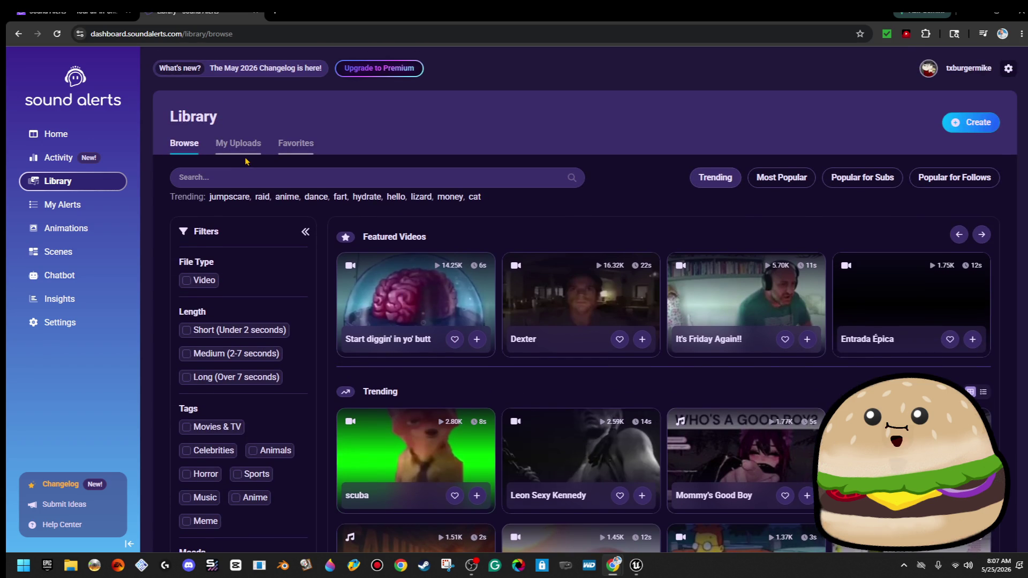
click(242, 155)
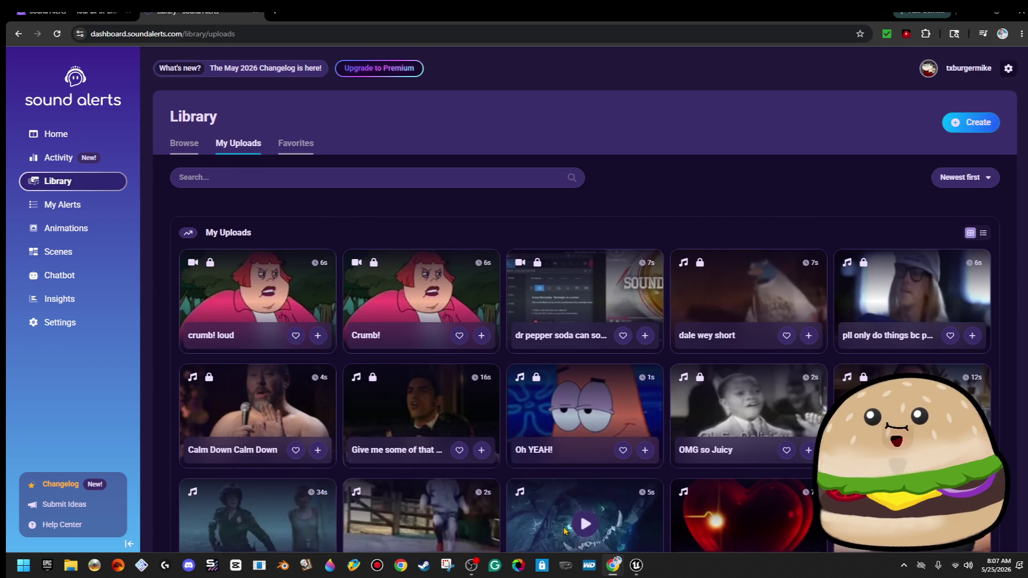
scroll(589, 522, down, 4)
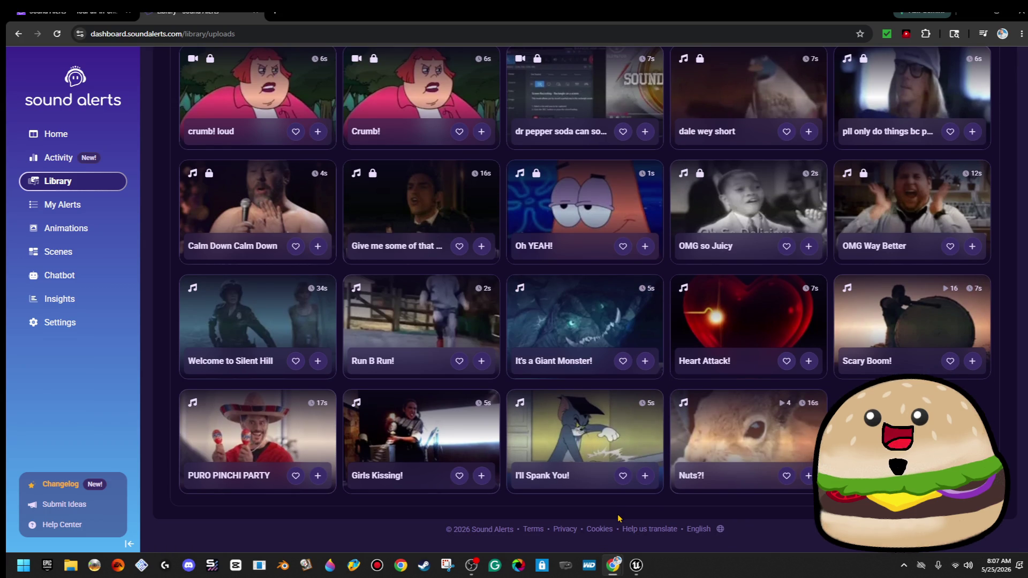
- Delete the 2500-point Channel Points alert button under My Alerts, then close the dashboard tab
click(83, 209)
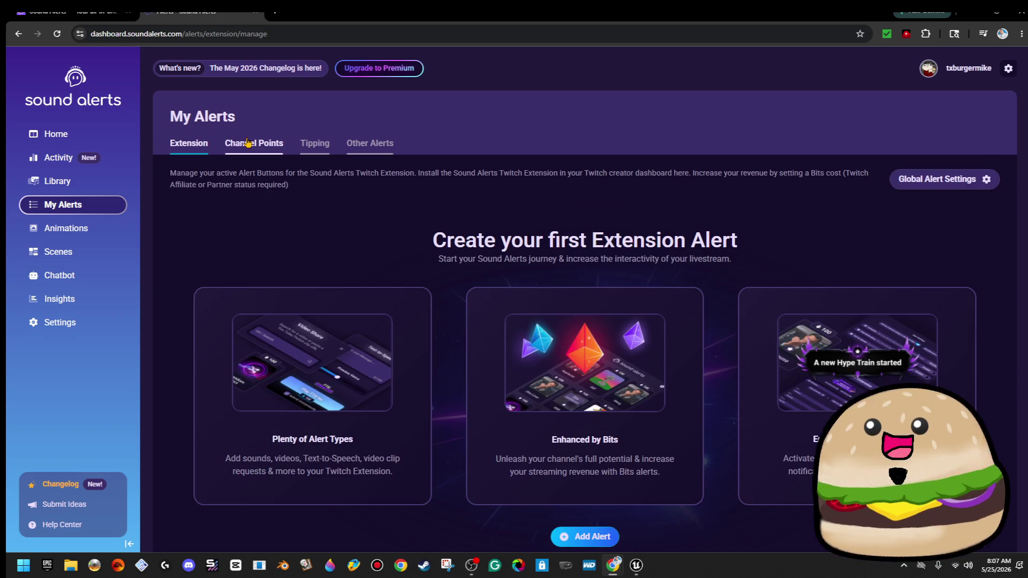
click(254, 143)
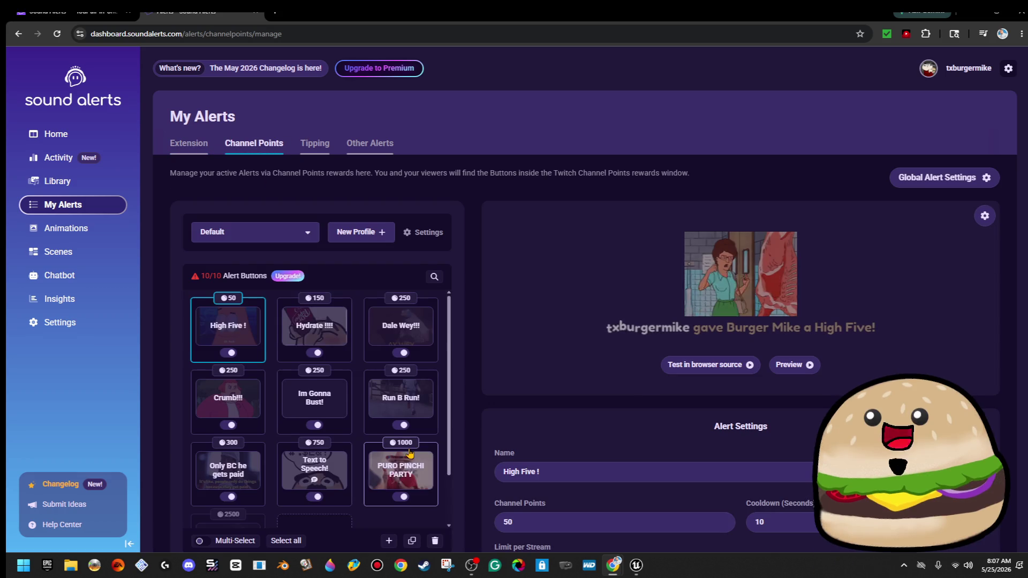
scroll(269, 503, down, 2)
click(227, 507)
scroll(440, 497, down, 5)
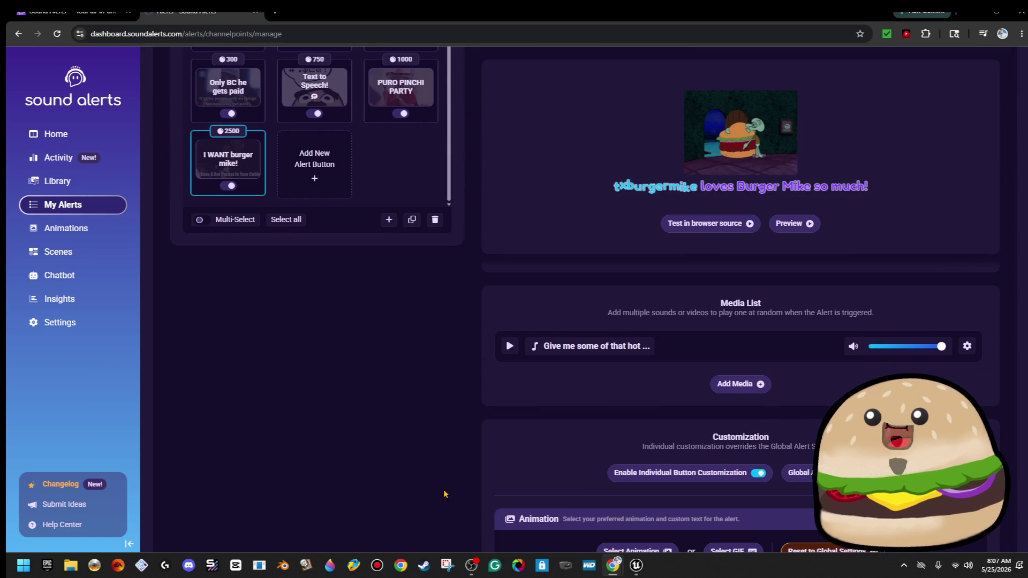
click(434, 220)
click(563, 348)
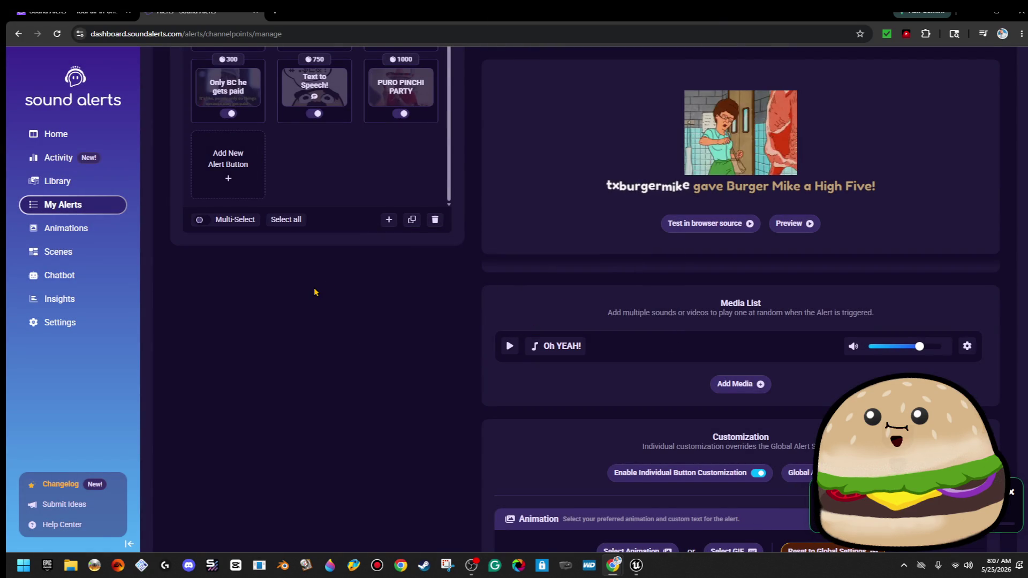
scroll(315, 292, up, 3)
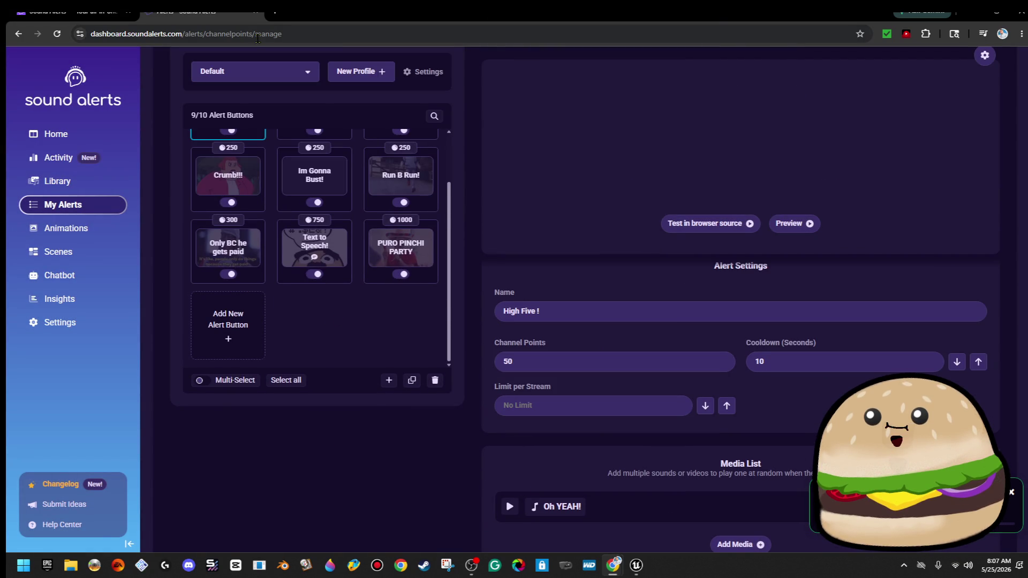
click(256, 14)
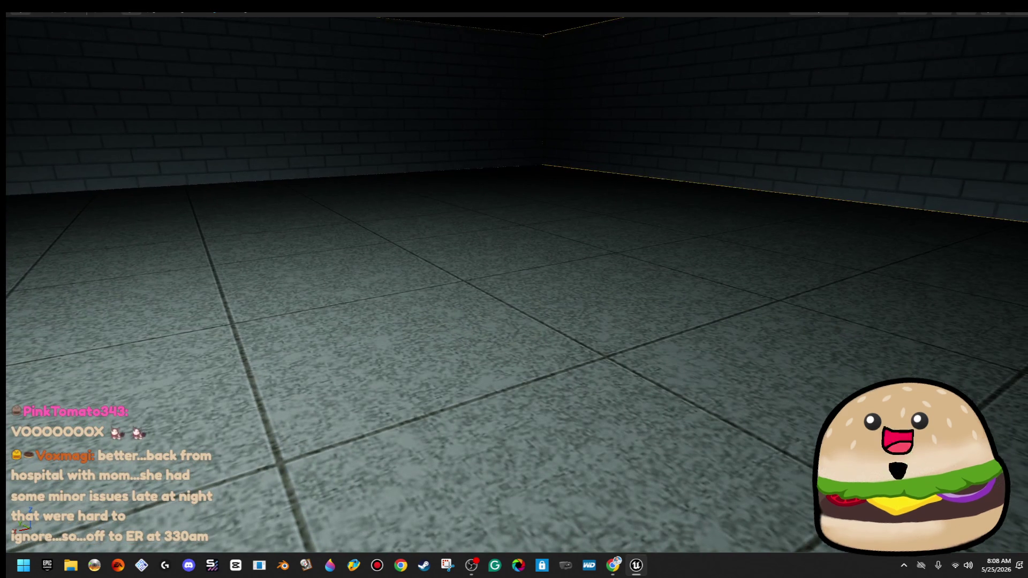
- Exit immersive viewport mode with F11 to restore the full editor layout
key(F11)
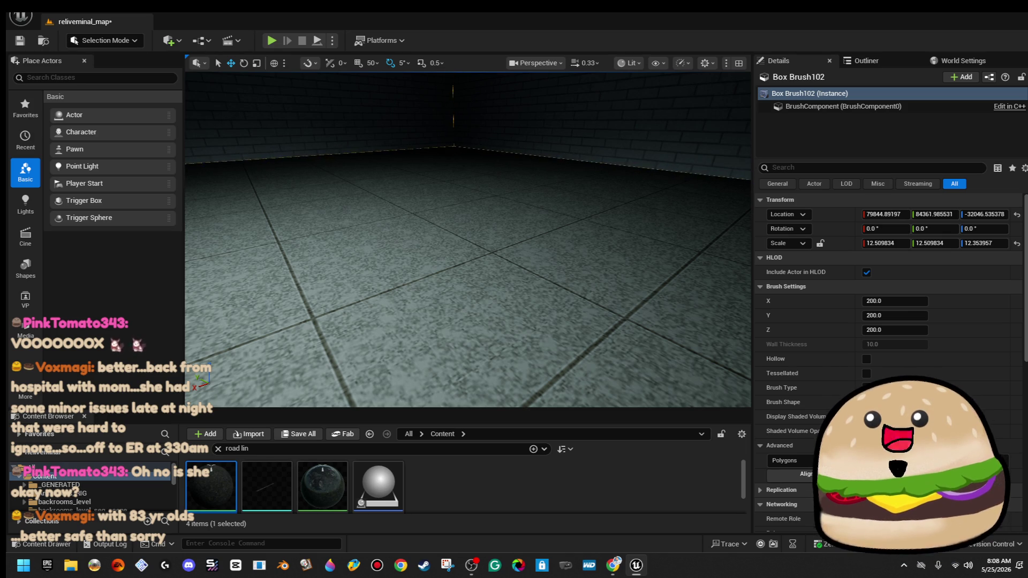
click(21, 16)
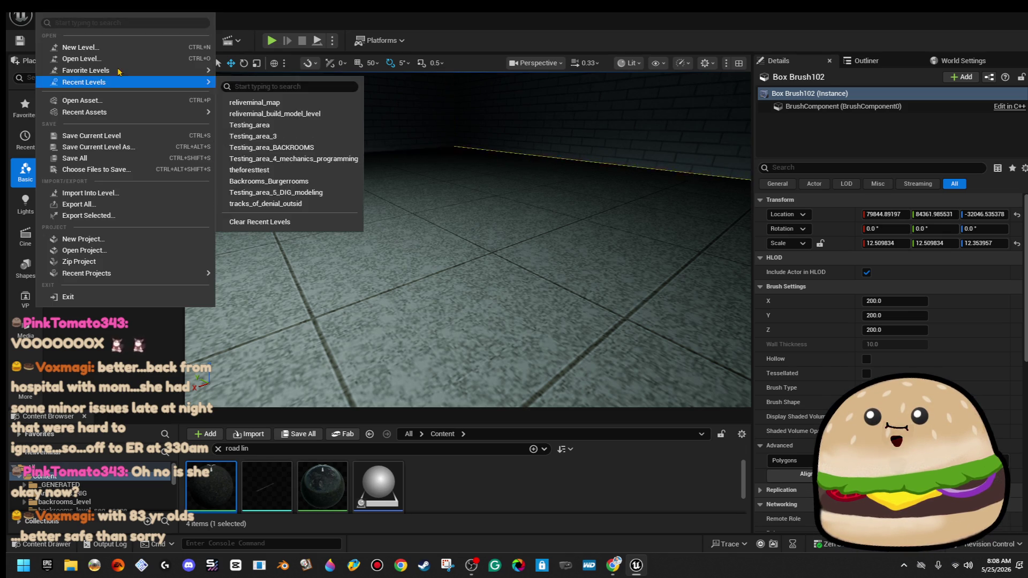
click(124, 65)
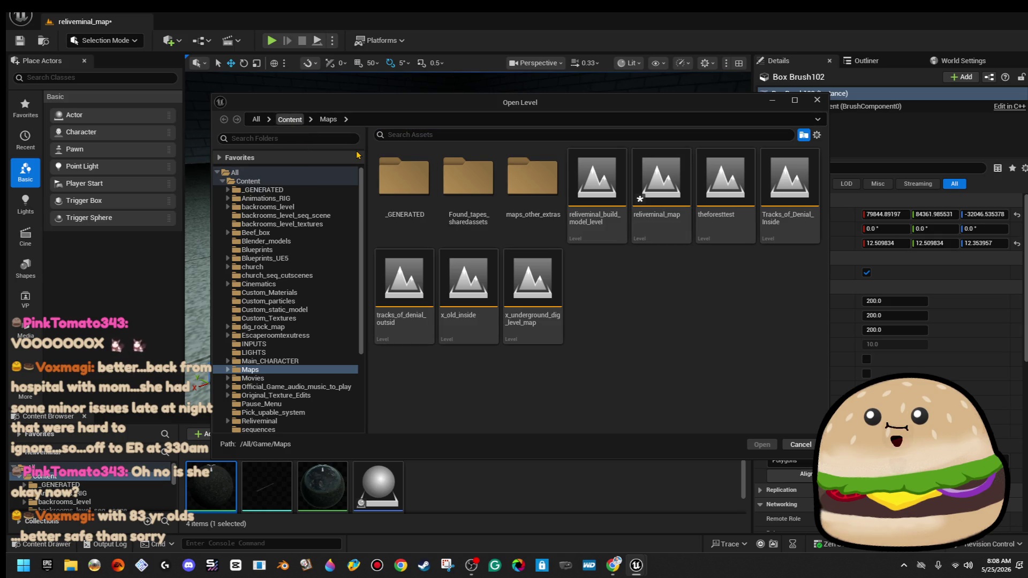
right_click(674, 295)
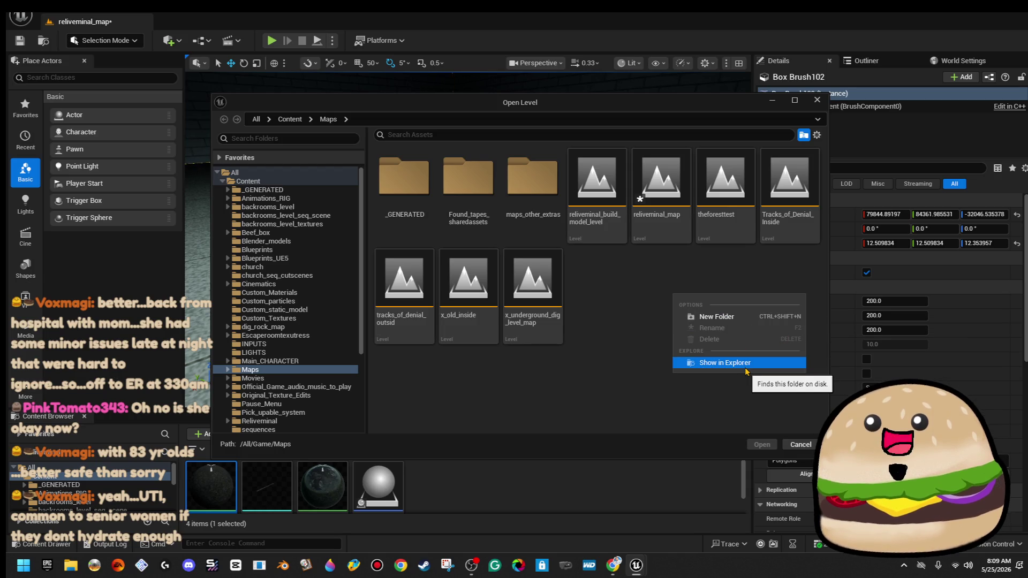
click(800, 445)
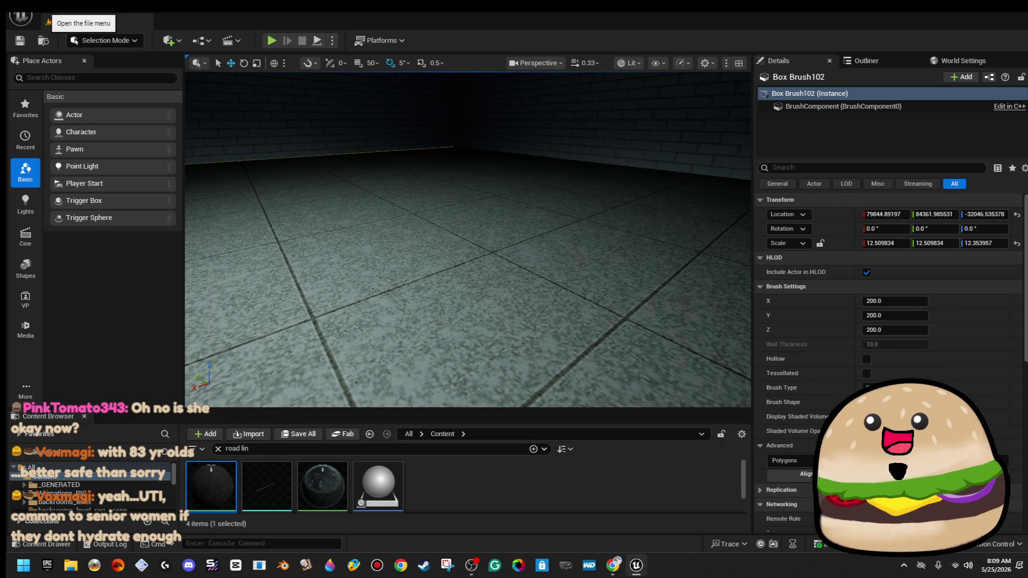
- Create a new Empty Level, saving reliveminal_map via Save Selected when prompted
click(48, 21)
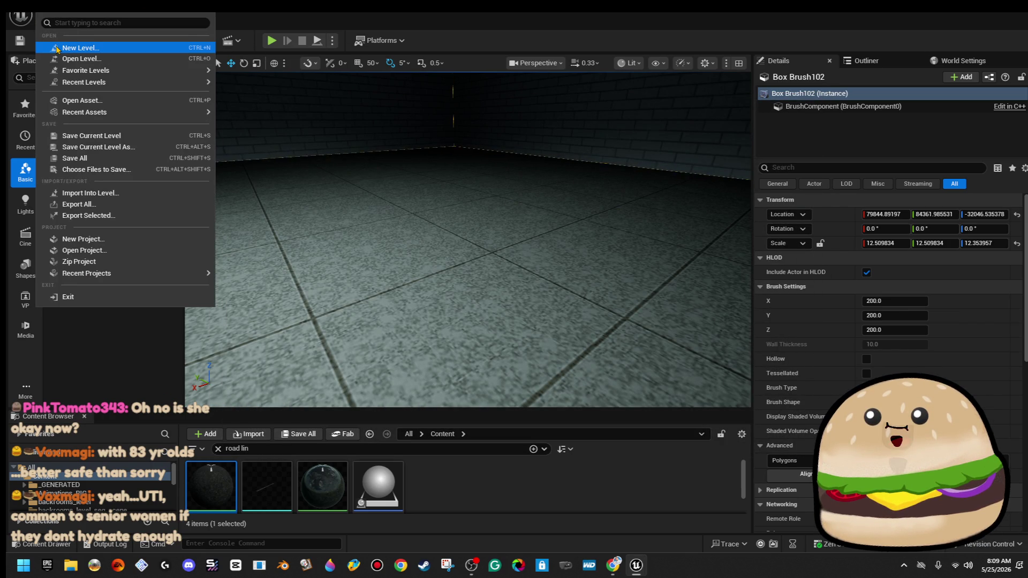
click(57, 49)
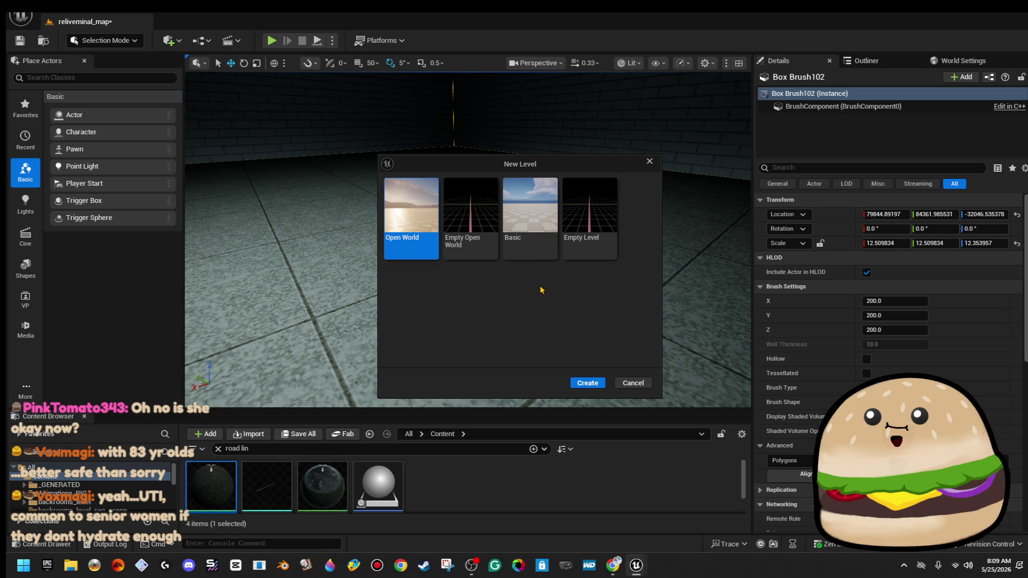
click(589, 231)
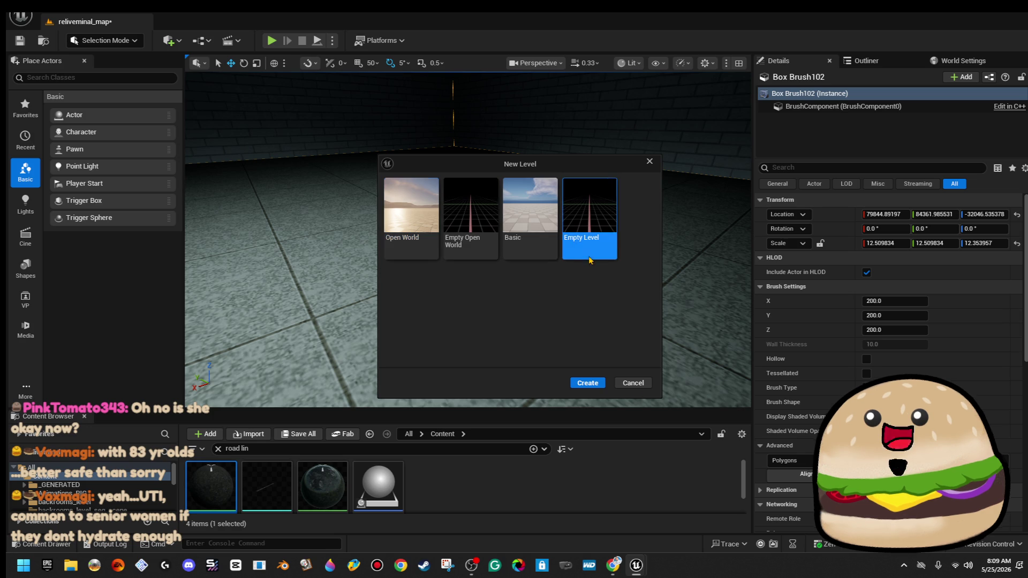
click(581, 384)
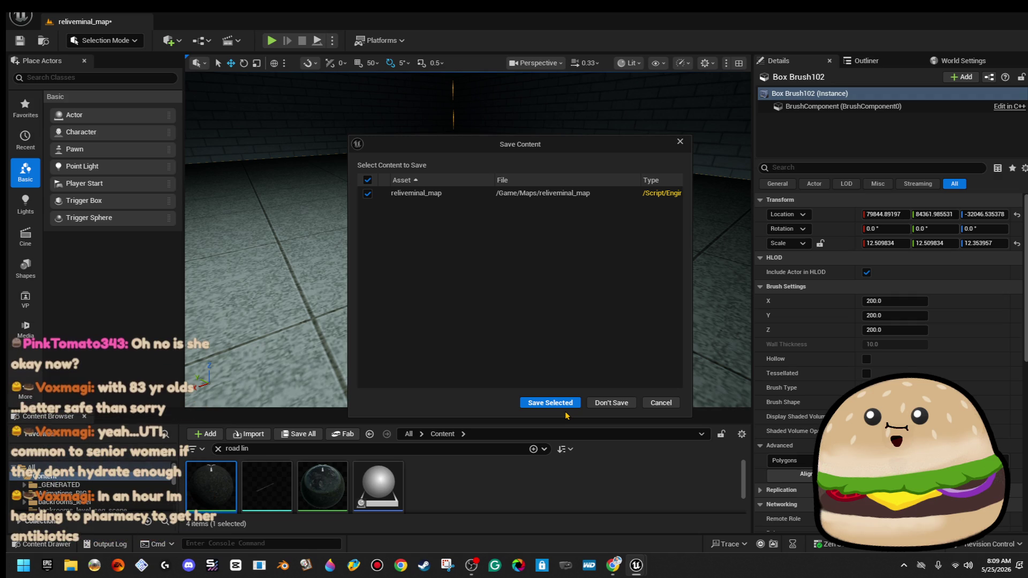
click(570, 404)
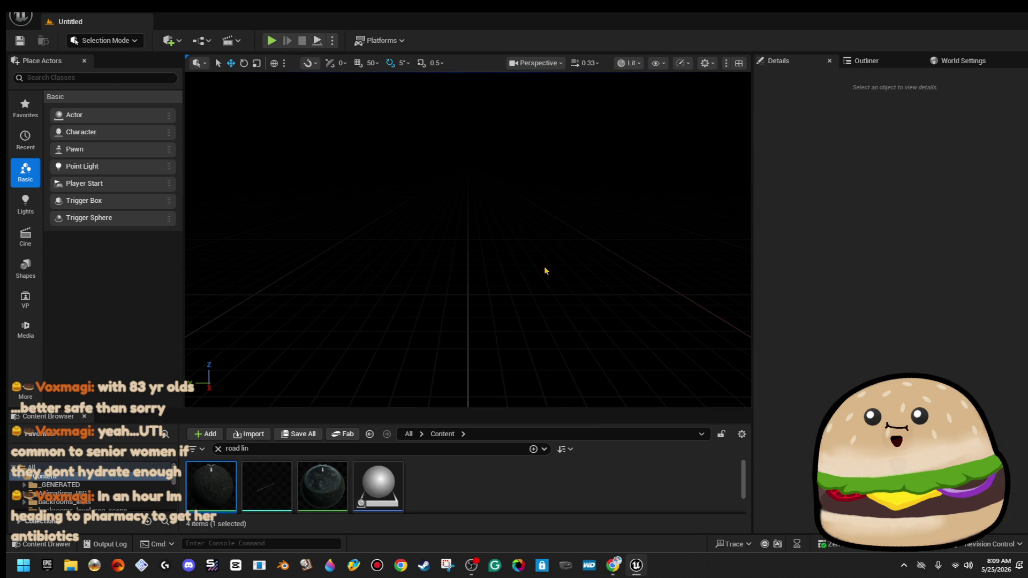
mouse_move(543, 238)
mouse_down()
mouse_move(567, 252)
mouse_move(543, 237)
mouse_up()
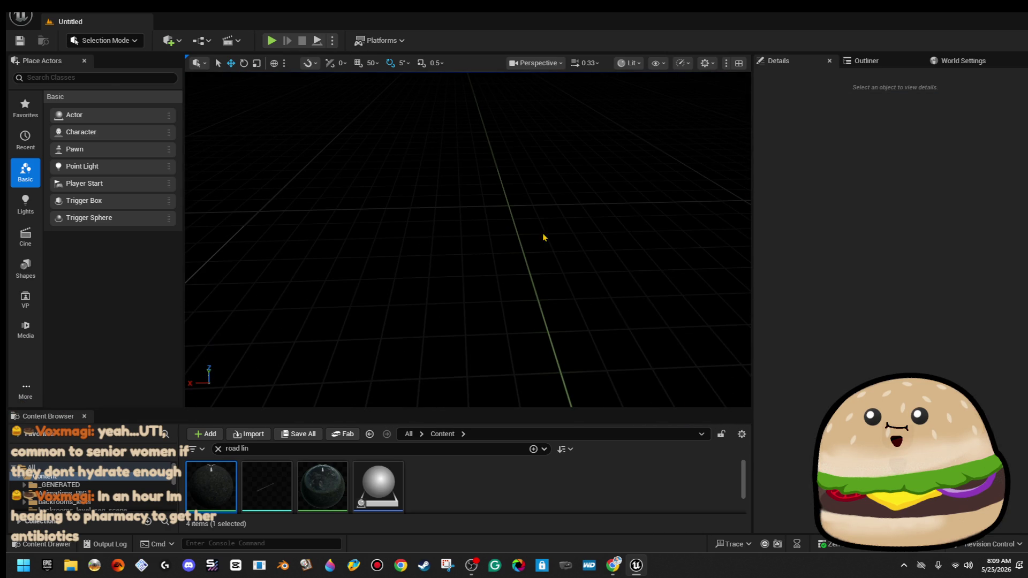
- Place a 200-unit Box brush from Place Actors > Geometry, raise it to Z about 99, and shift it along Y
click(26, 390)
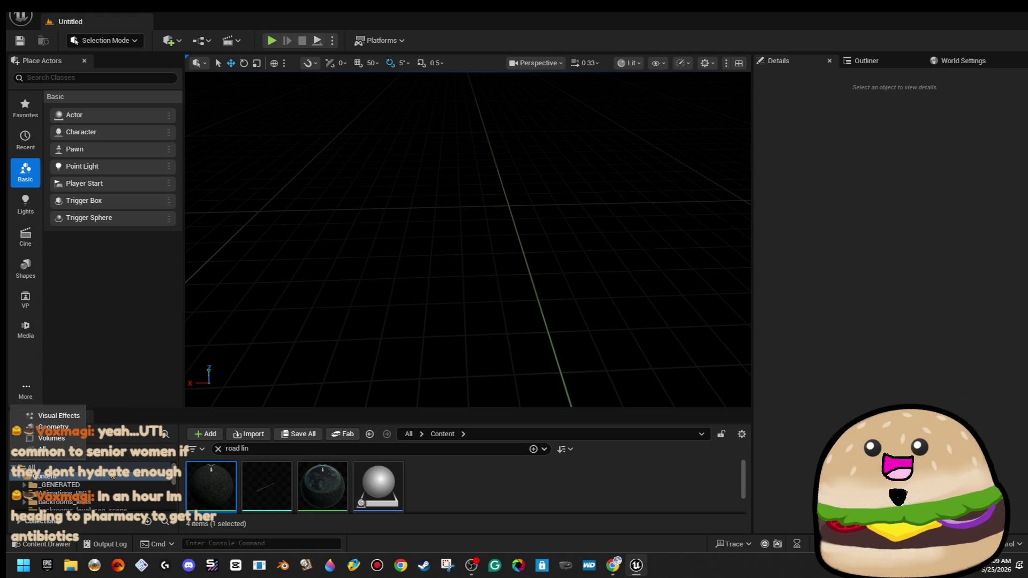
click(53, 427)
mouse_move(103, 114)
mouse_down()
mouse_move(608, 282)
mouse_move(493, 252)
mouse_move(488, 239)
mouse_move(417, 241)
mouse_up()
key(f)
mouse_move(461, 214)
mouse_down()
mouse_move(478, 101)
mouse_move(429, 107)
mouse_move(402, 187)
mouse_move(432, 174)
mouse_move(423, 181)
mouse_up()
scroll(479, 101, up, 2)
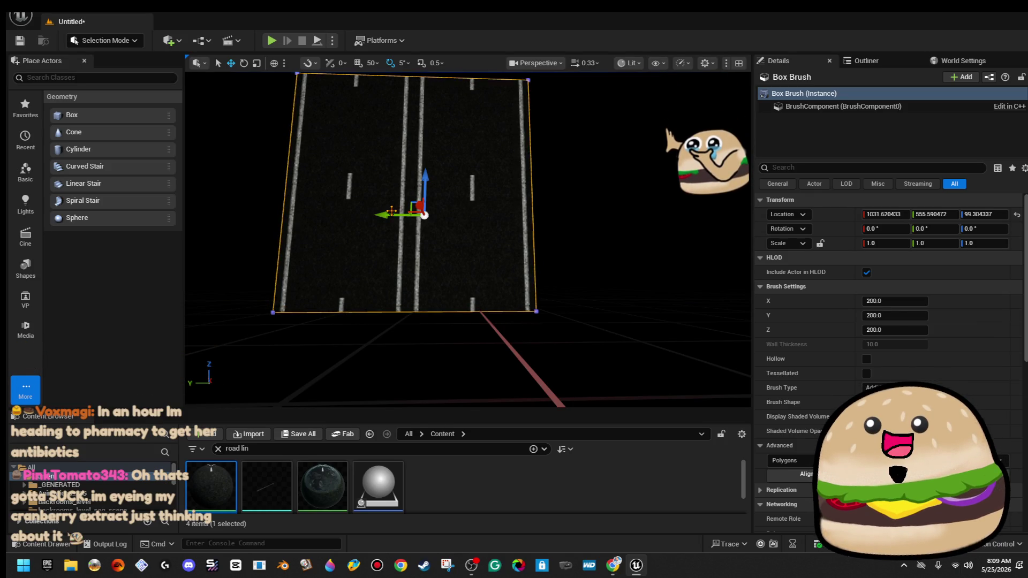
drag(386, 210, 431, 209)
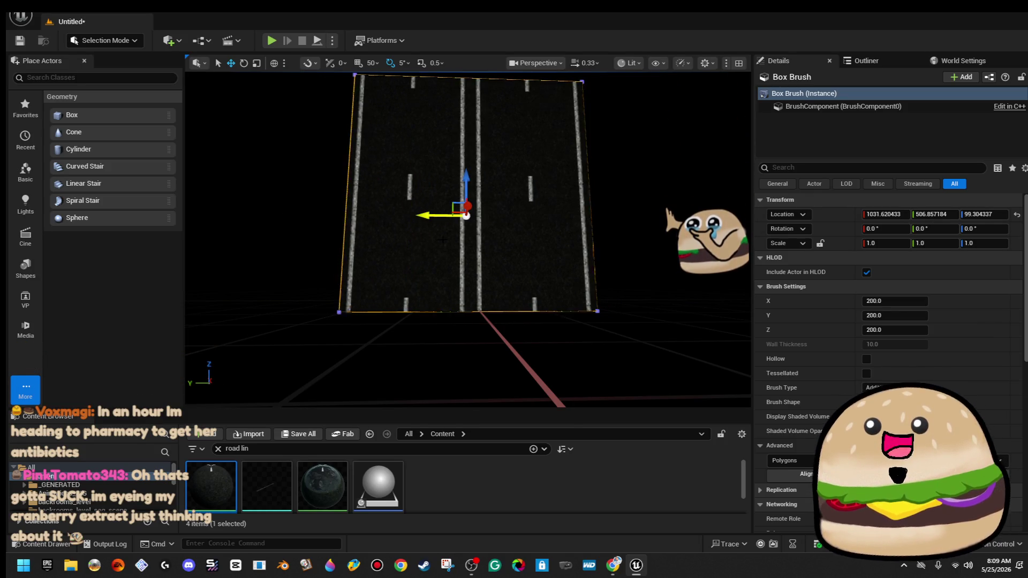
- Select the box's faces with Select Matching Brush, then reselect the road-textured brush and delete it
key(f)
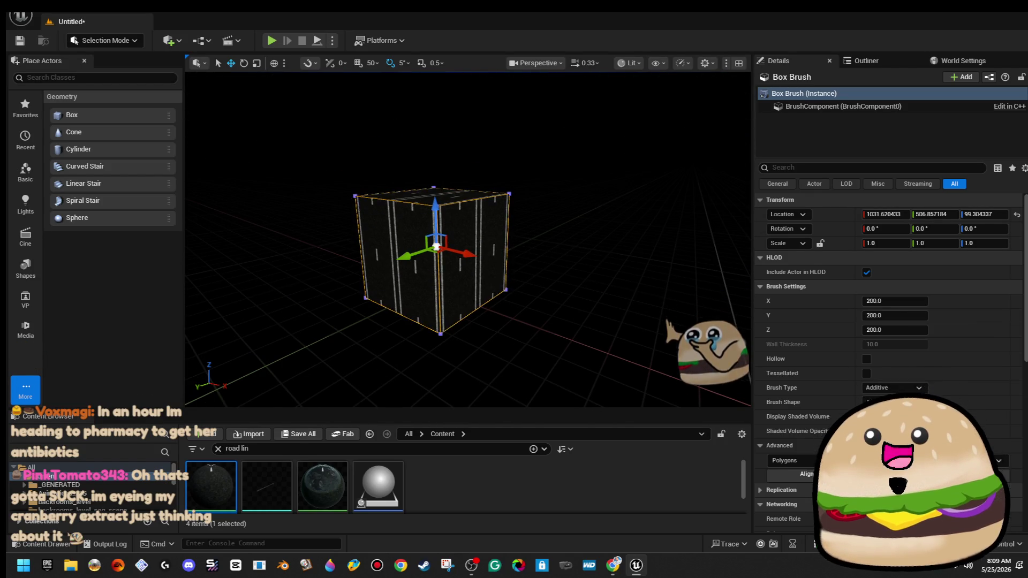
click(480, 283)
click(794, 346)
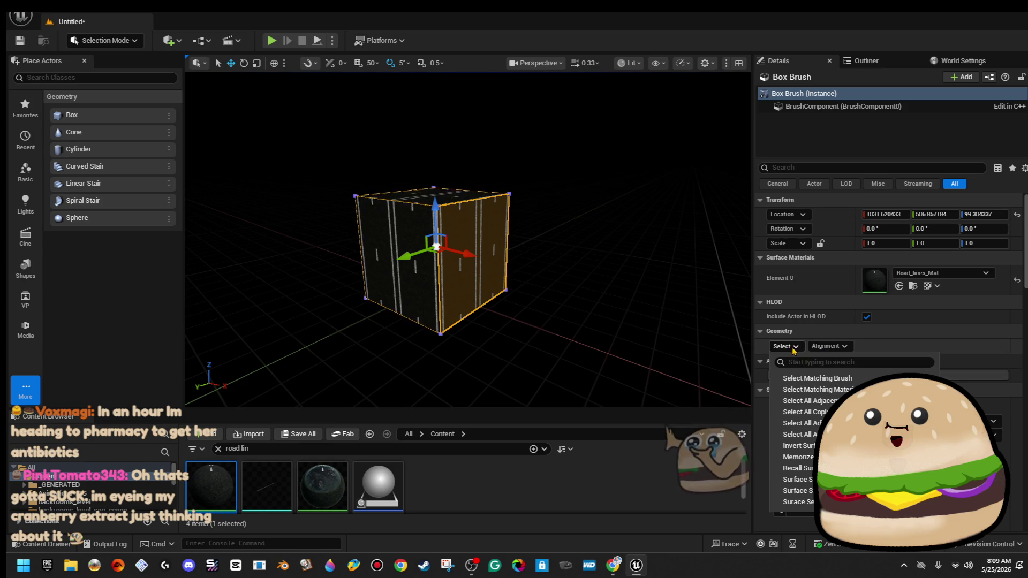
click(818, 378)
key(super)
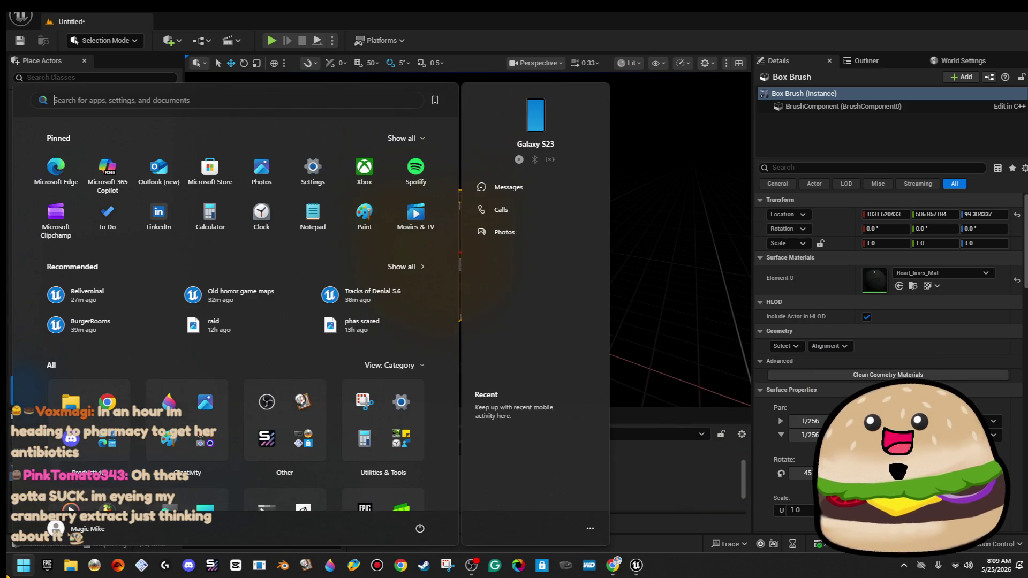
click(589, 214)
key(ctrl+z)
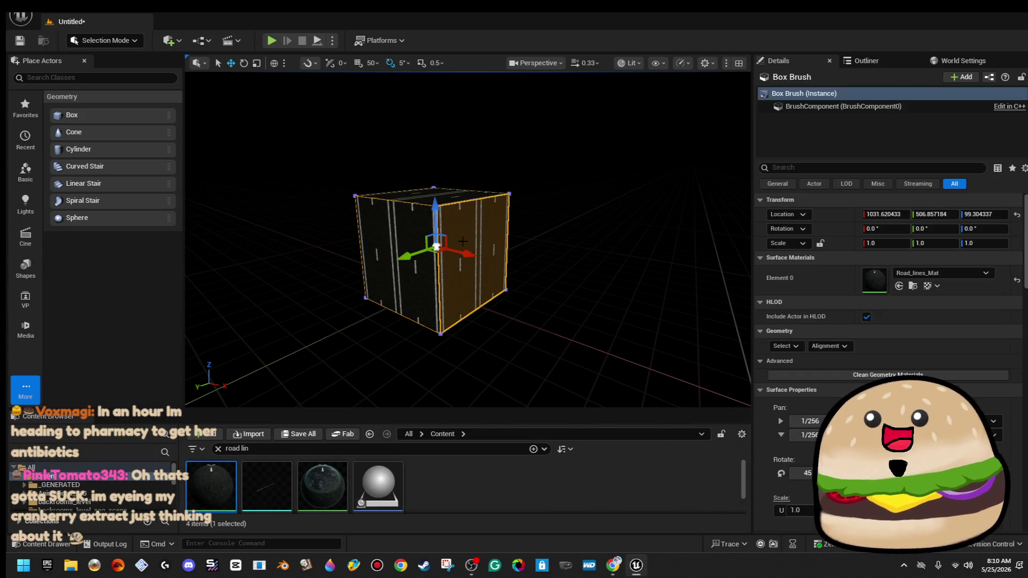
key(Delete)
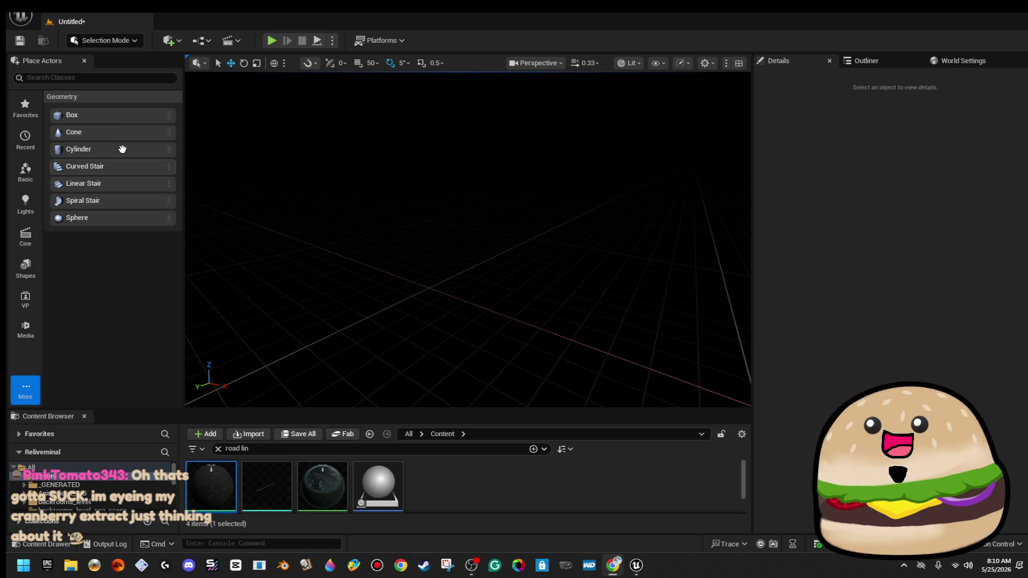
- Place a new Box brush and try scaling it on X and Y, undoing the changes
mouse_move(94, 116)
mouse_down()
mouse_move(455, 291)
mouse_move(428, 270)
mouse_up()
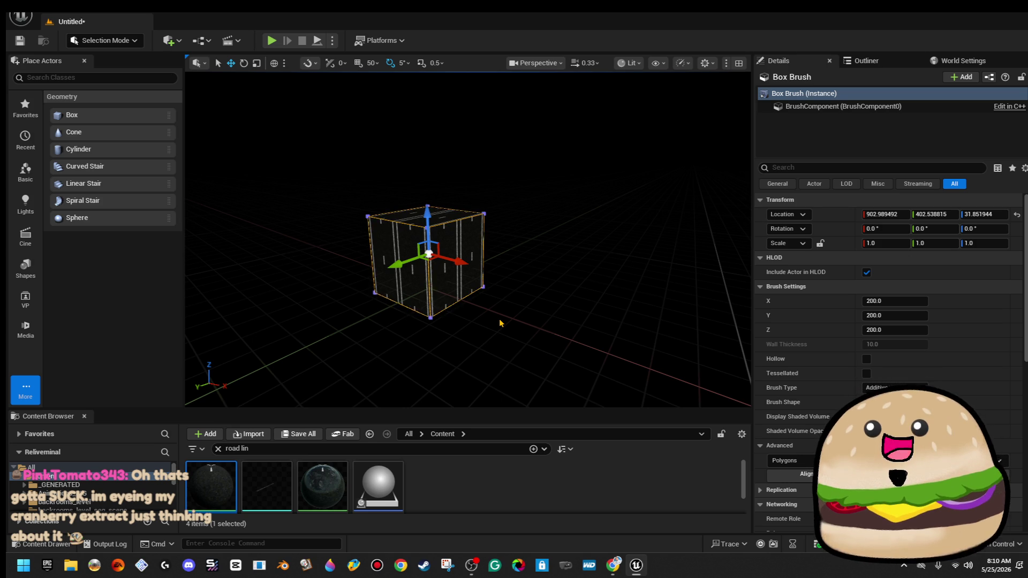
mouse_move(444, 364)
mouse_down()
mouse_move(436, 406)
mouse_move(615, 415)
mouse_up()
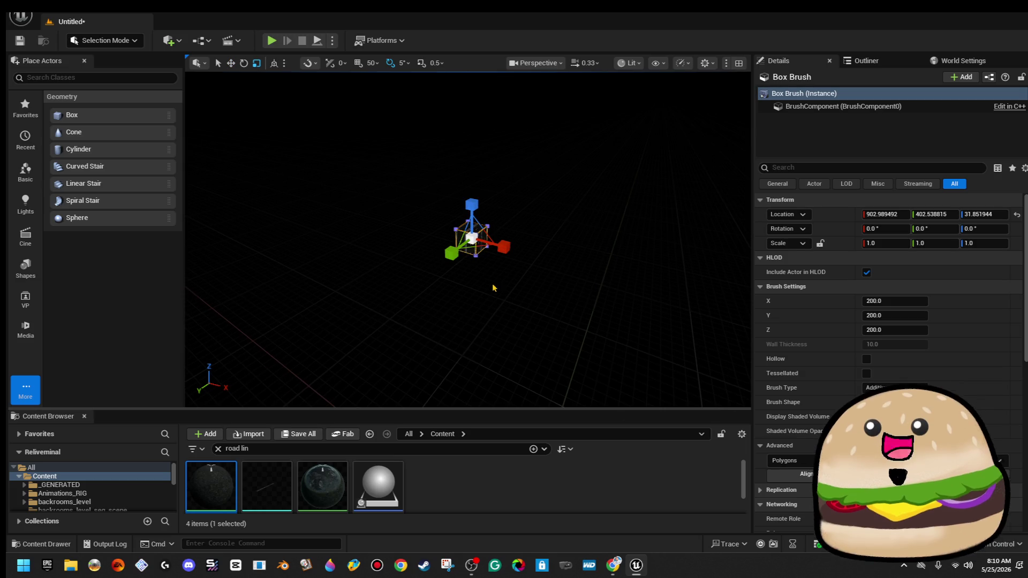
key(r)
mouse_move(471, 237)
mouse_down()
mouse_move(500, 217)
mouse_move(463, 244)
mouse_move(470, 248)
mouse_up()
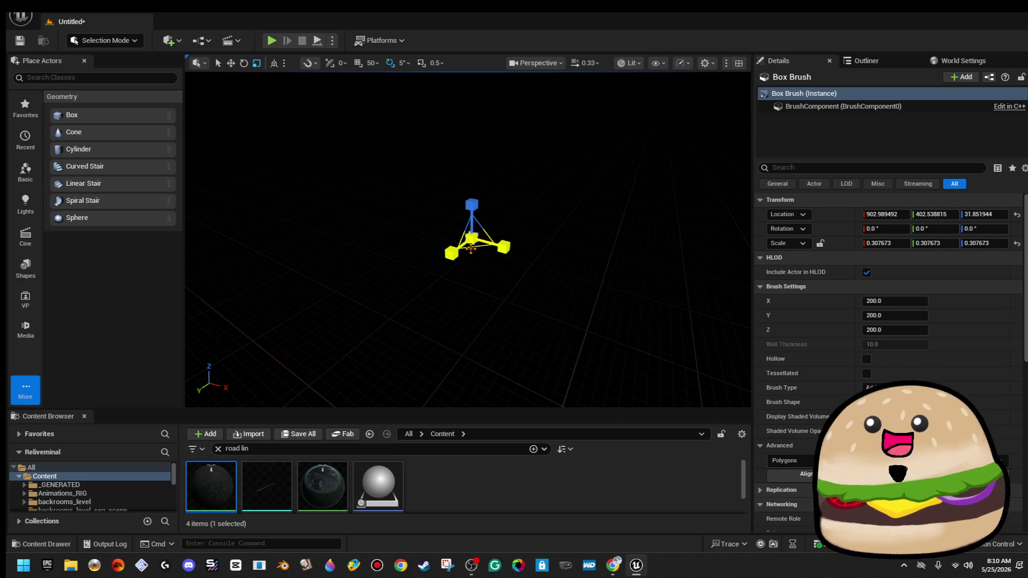
key(ctrl+z)
drag(497, 294, 496, 294)
drag(447, 261, 501, 298)
key(ctrl+z)
key(ctrl+z)
key(ctrl+z)
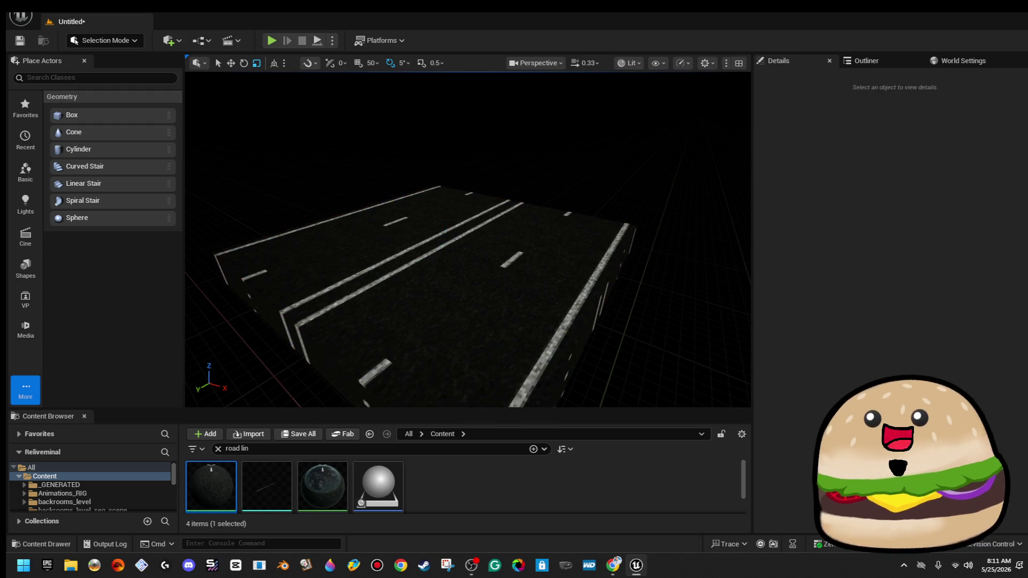
- Deselect everything, clear the 'road lin' Content Browser search, and bring a maximized Chrome window forward
click(447, 475)
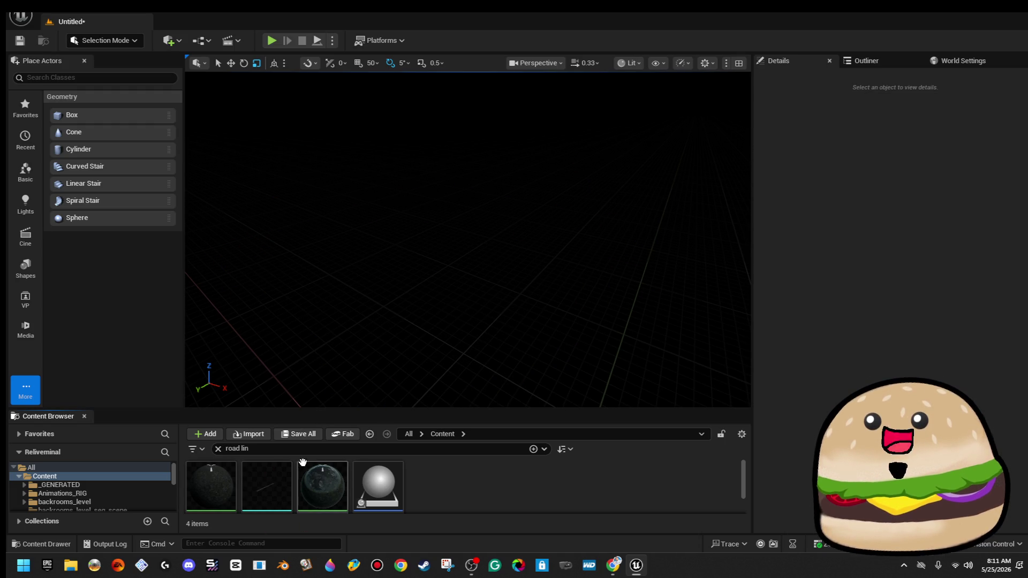
click(218, 449)
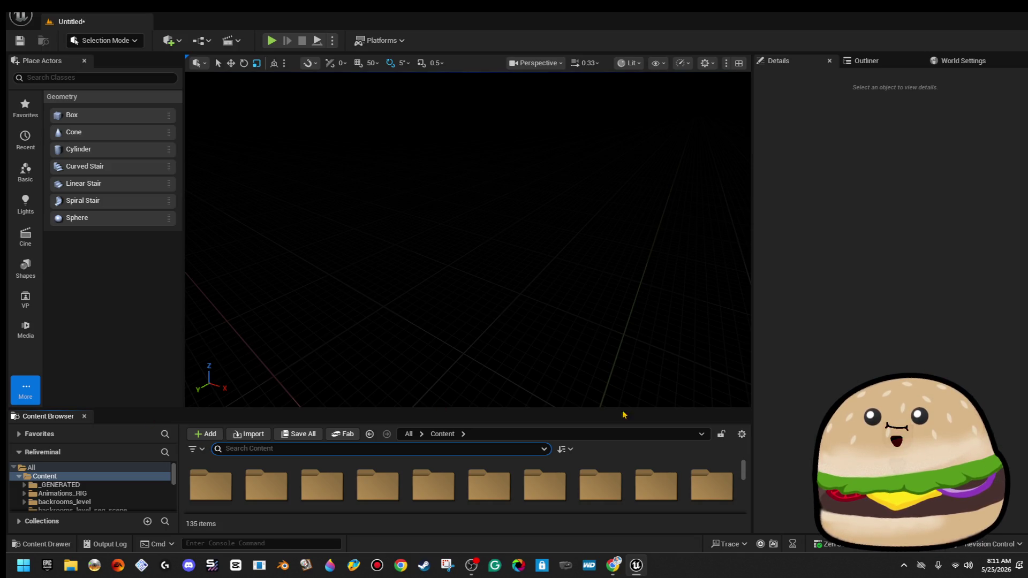
click(613, 565)
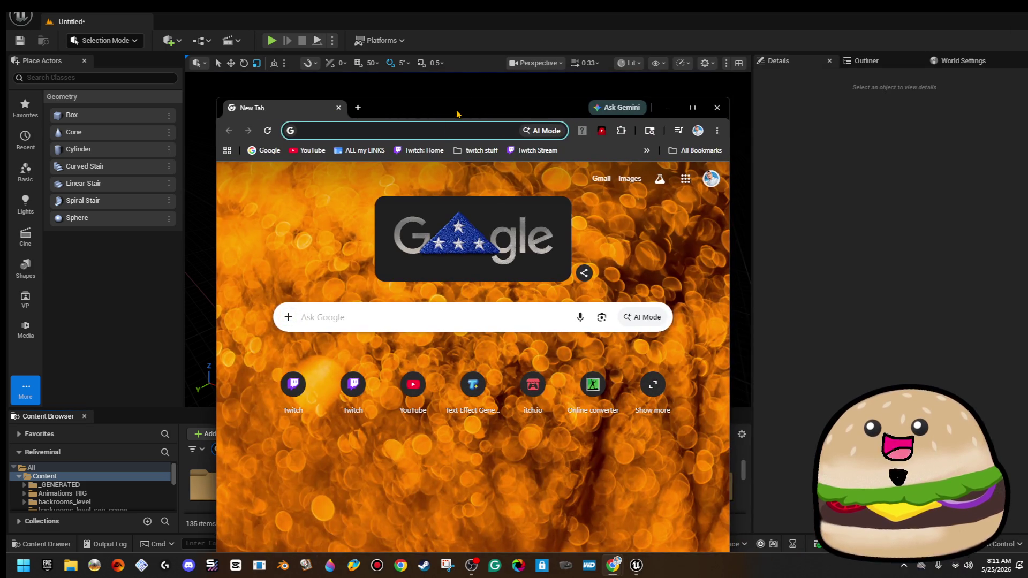
double_click(457, 113)
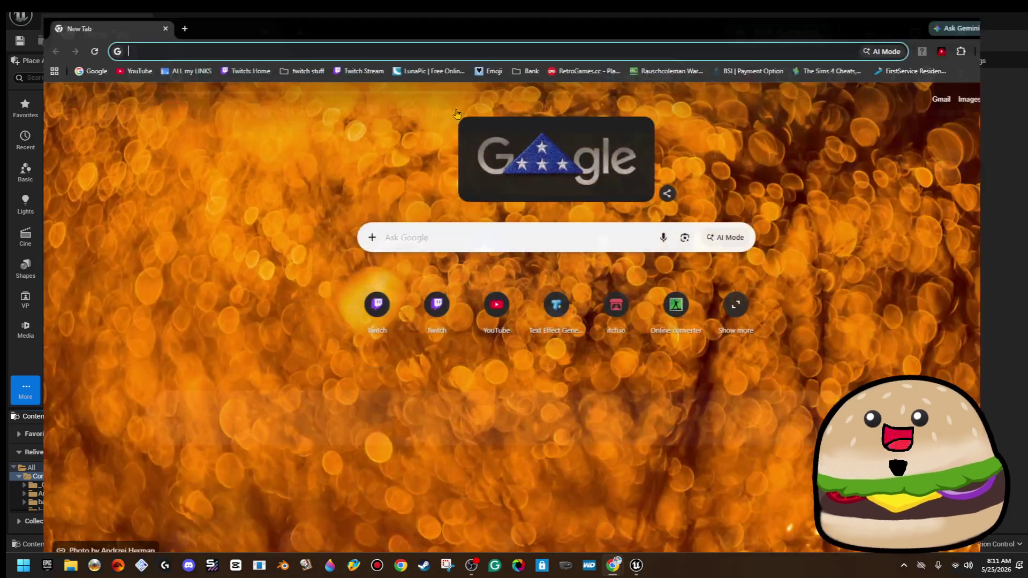
- Search Google for 'backrooms wall seamless' and show only image results
click(495, 220)
text(backrooms wall)
key(Return)
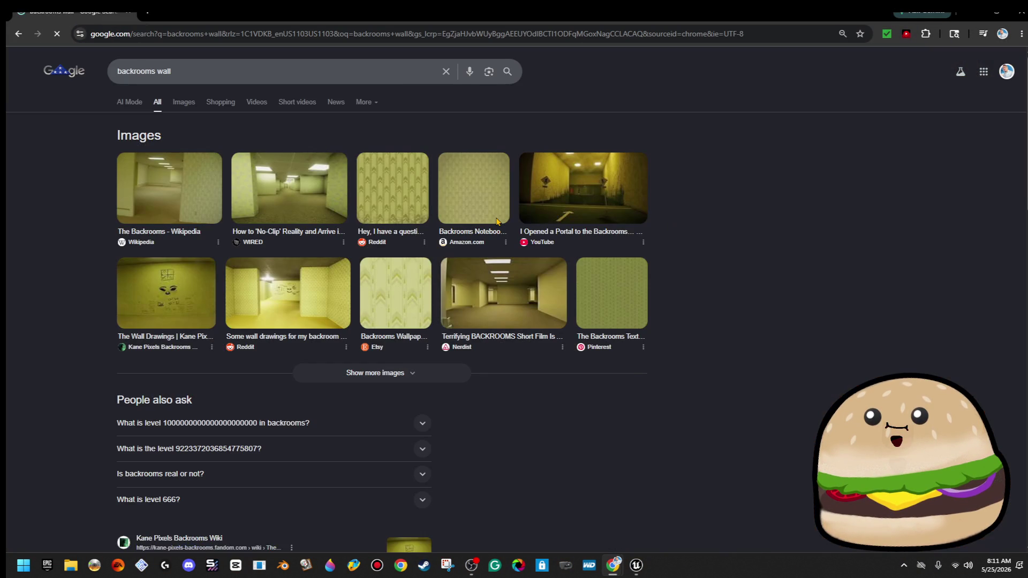
click(393, 188)
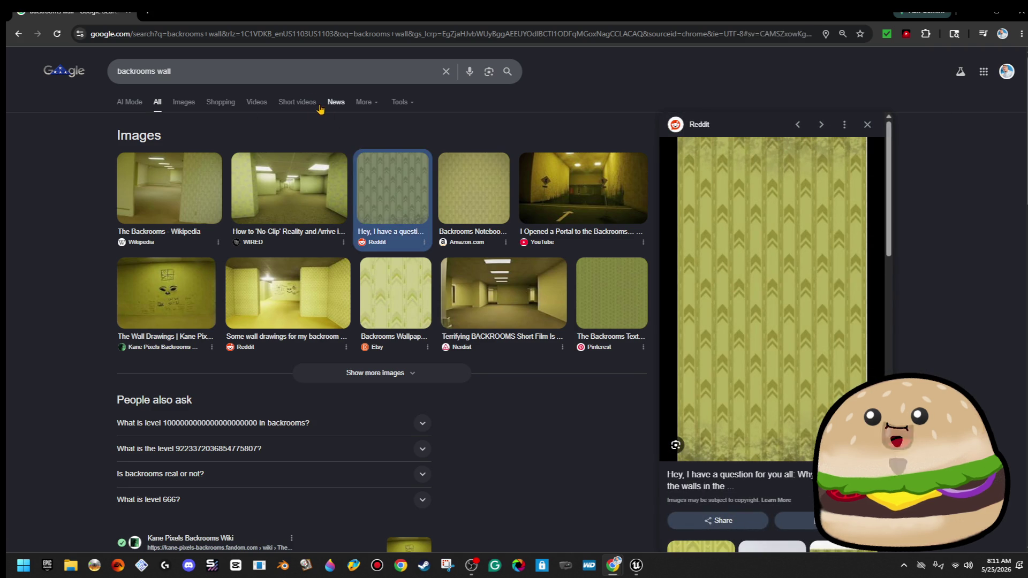
click(307, 67)
text(seamless)
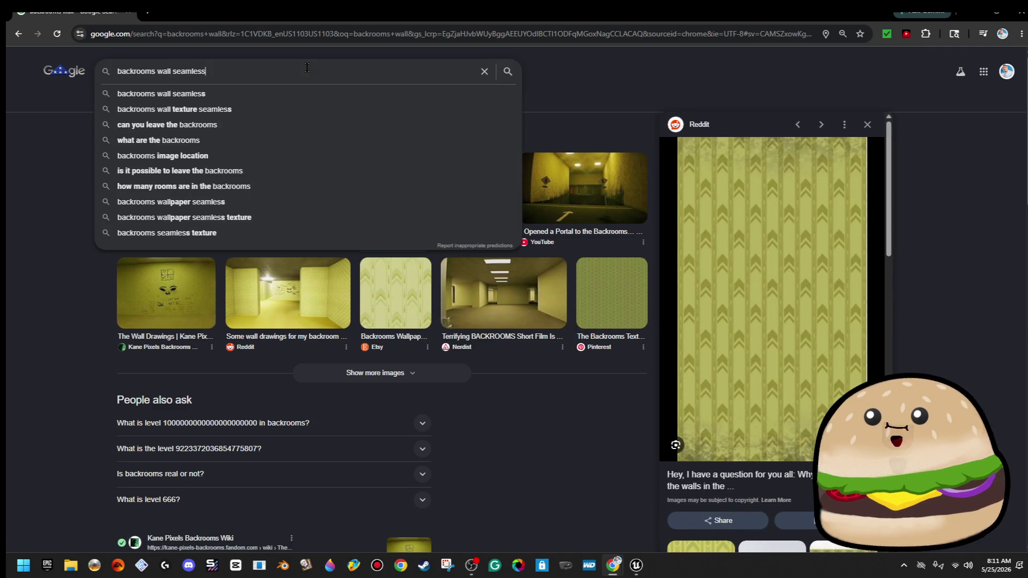
key(Return)
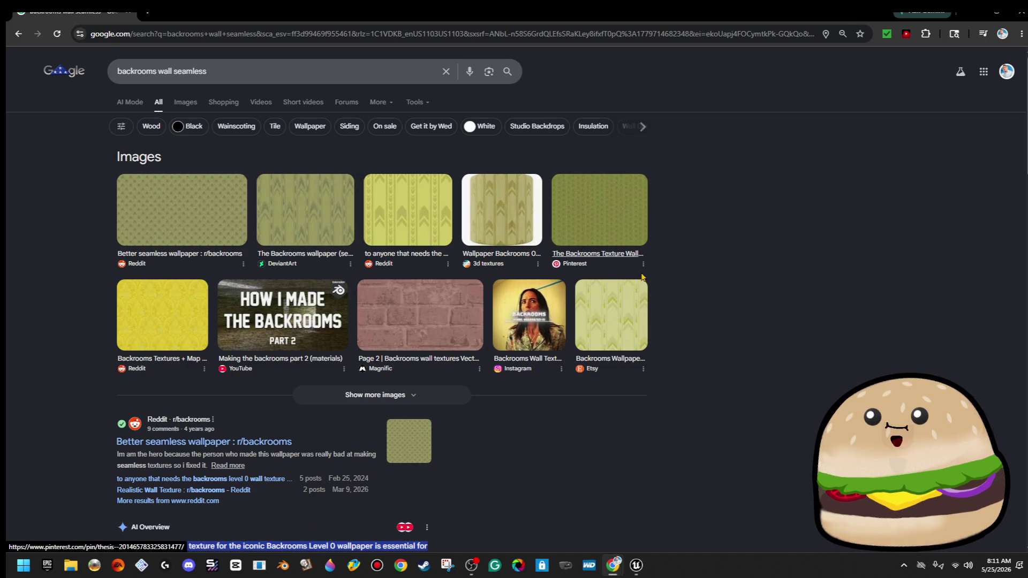
click(174, 105)
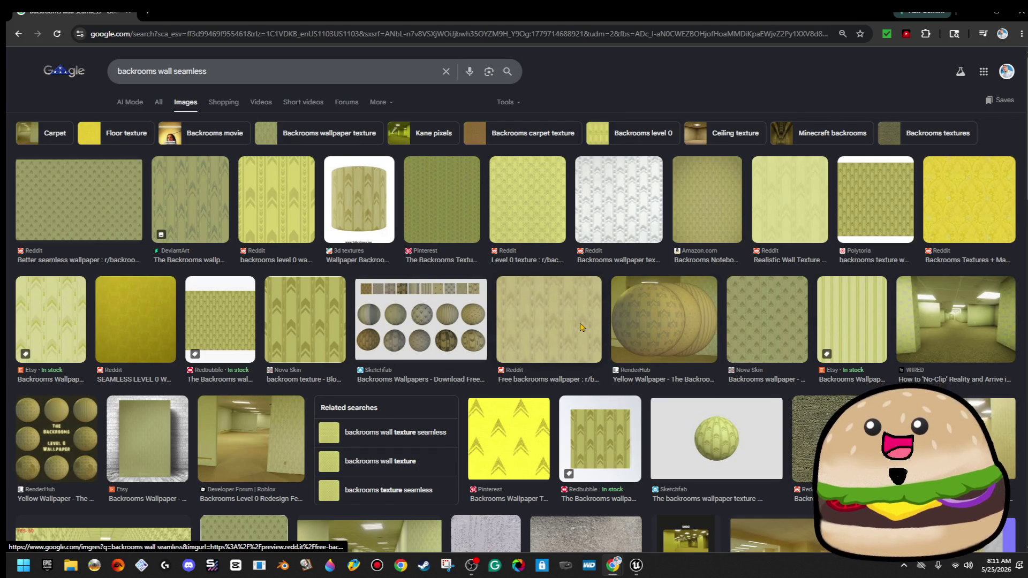
- Preview a Reddit wall texture and start saving it as an image to the Desktop
click(345, 317)
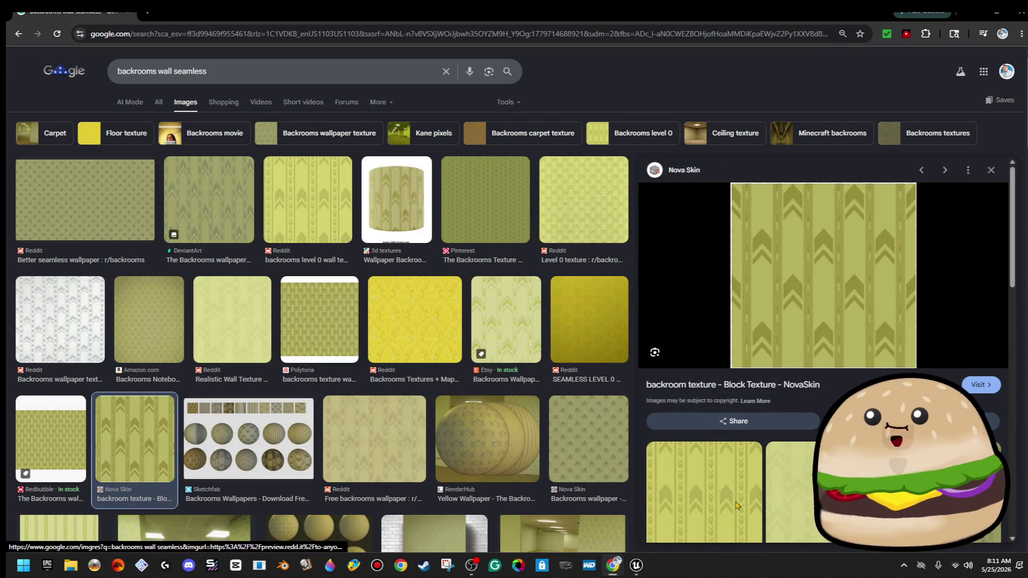
click(84, 199)
right_click(829, 236)
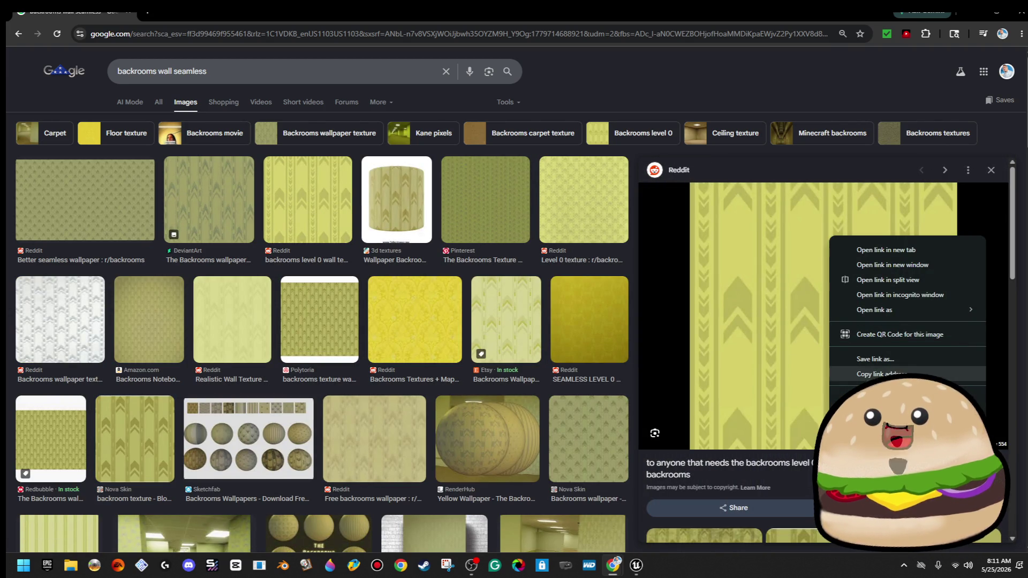
click(889, 413)
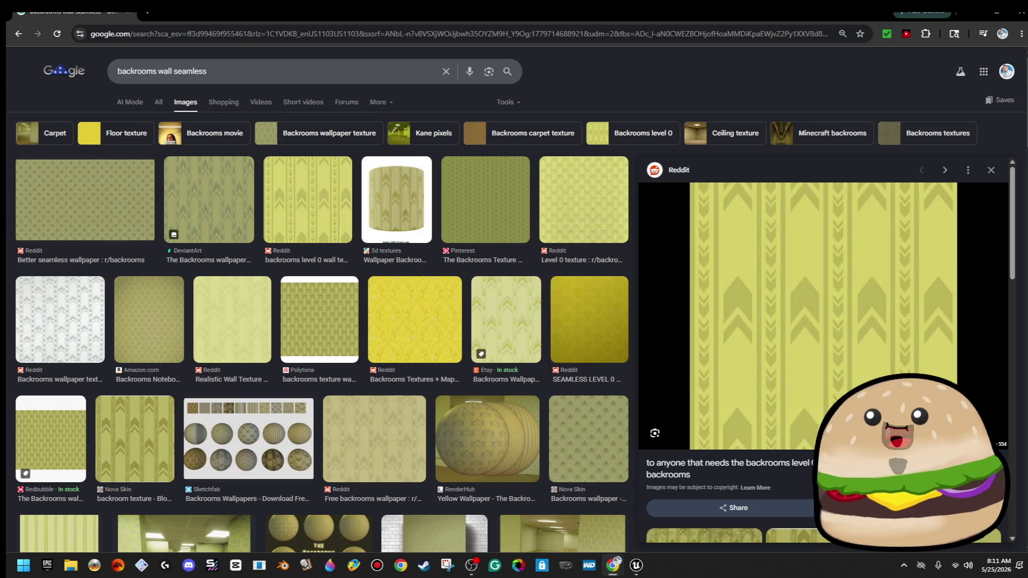
click(115, 126)
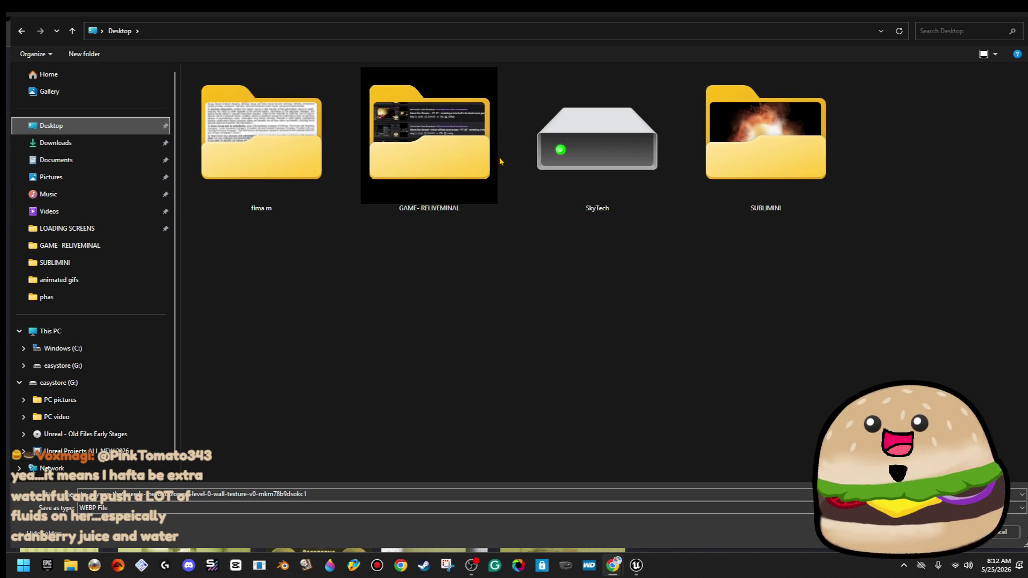
- Browse the save dialog to Documents > Unreal Projects ALL NEW 2026 > Unreal ALL GAMES MADE
click(129, 162)
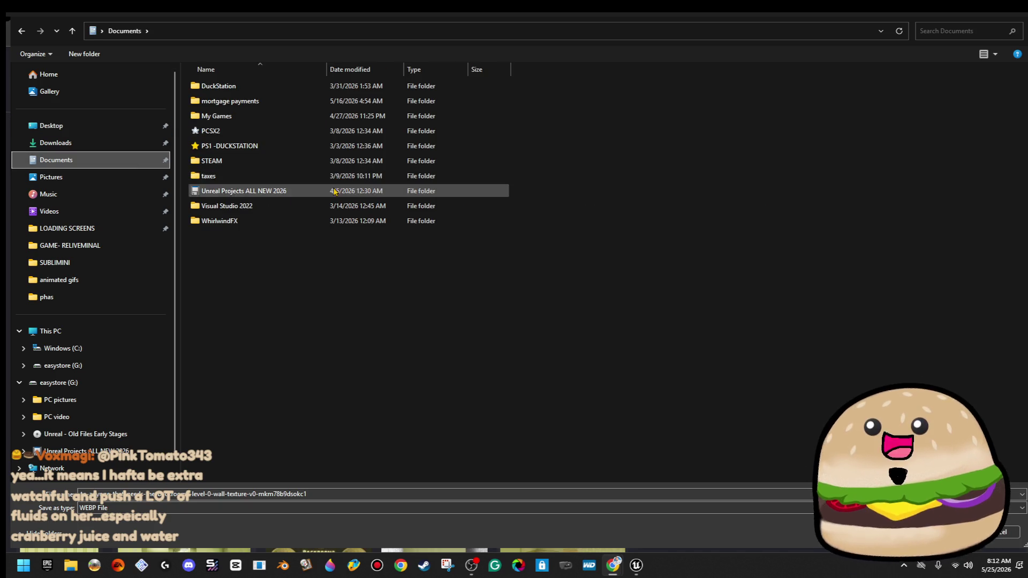
click(85, 177)
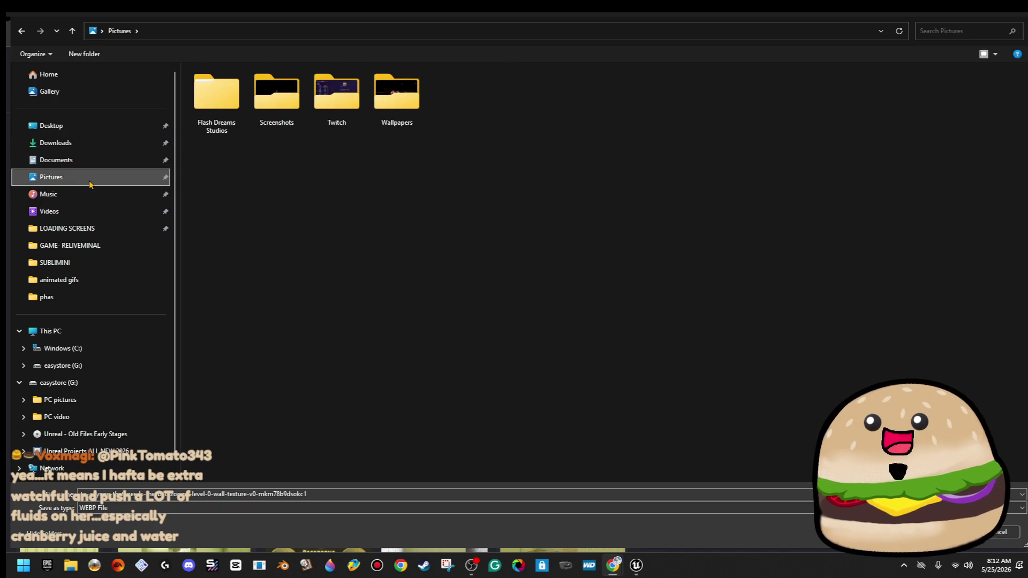
click(91, 131)
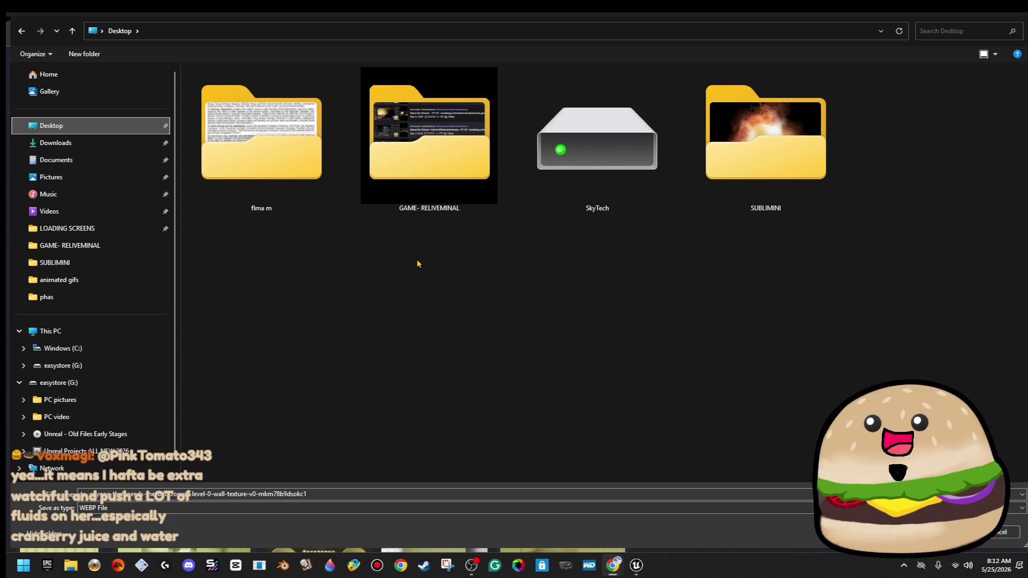
right_click(417, 247)
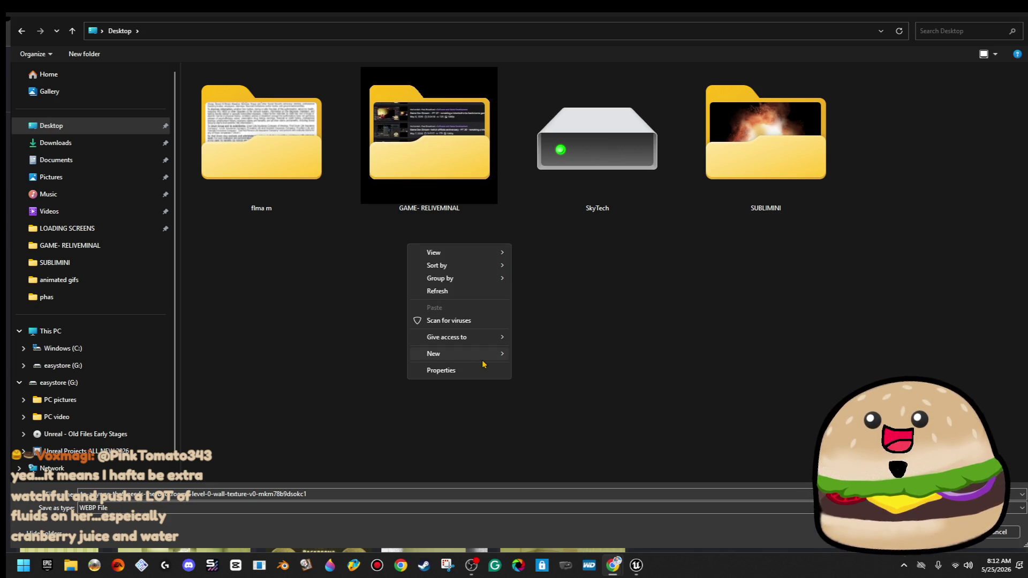
click(97, 162)
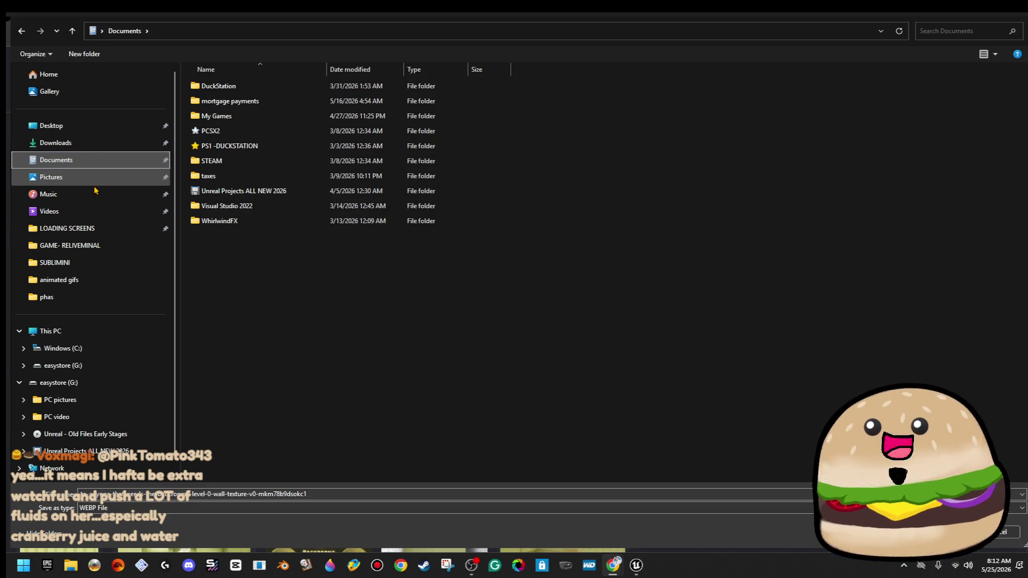
click(95, 195)
click(101, 178)
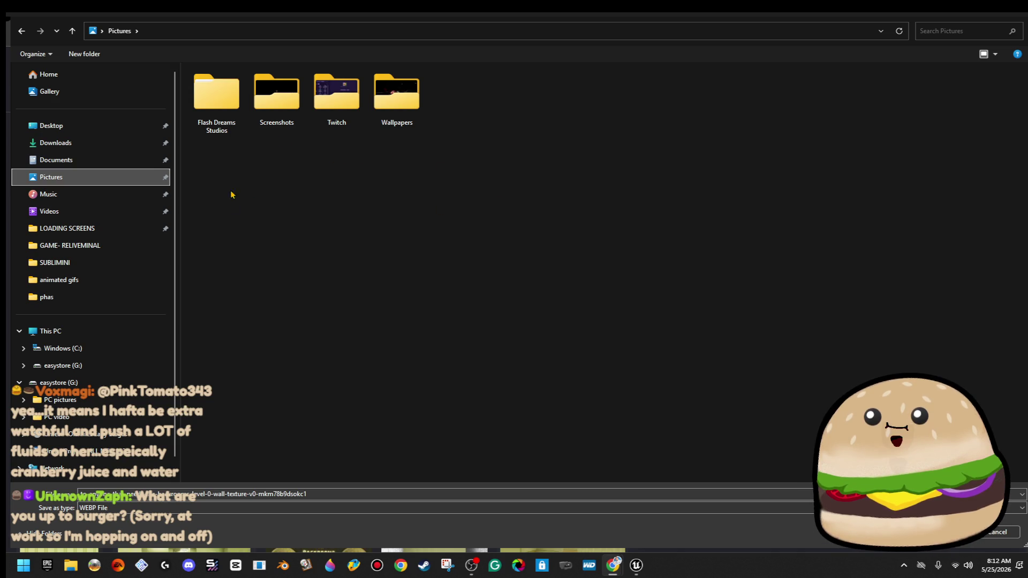
mouse_move(330, 105)
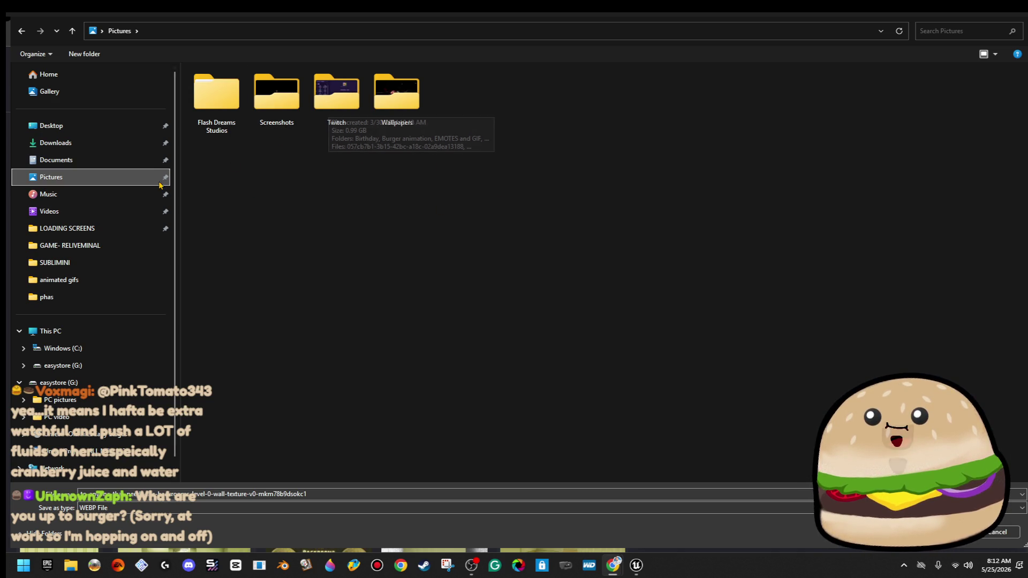
click(63, 161)
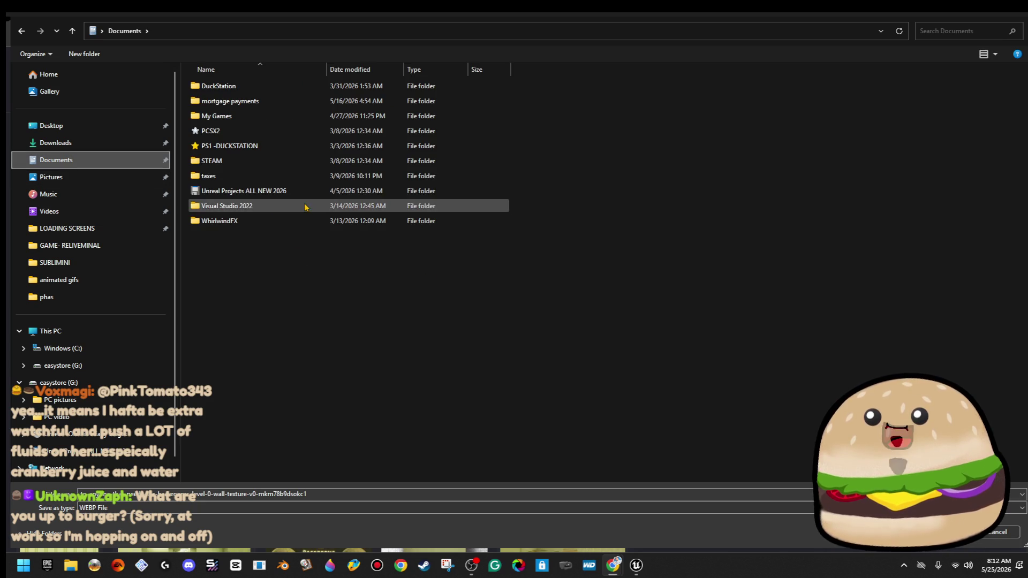
double_click(277, 186)
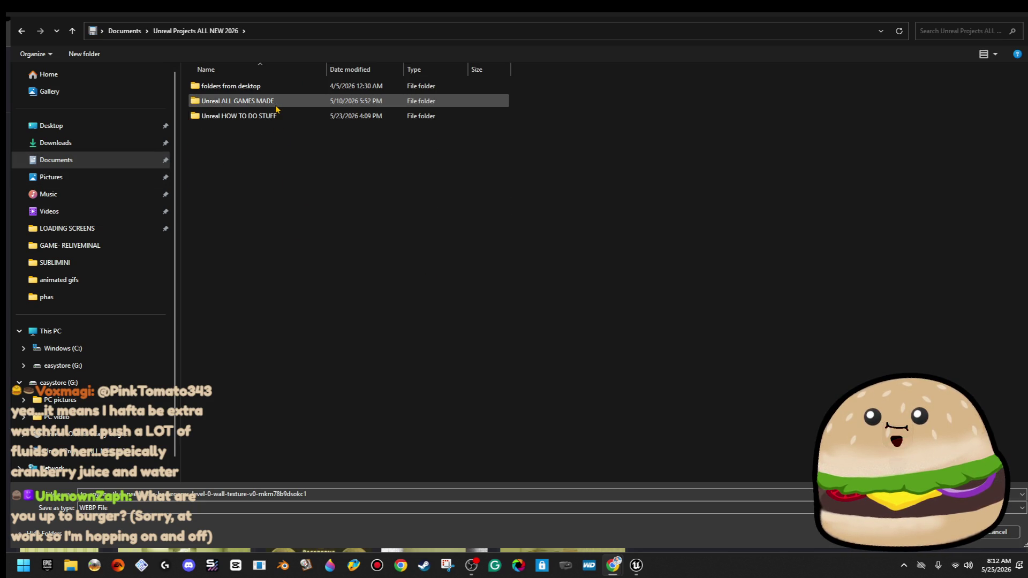
double_click(252, 102)
- Create a new folder named 'GAME- MINI BACKROOM' there
right_click(347, 242)
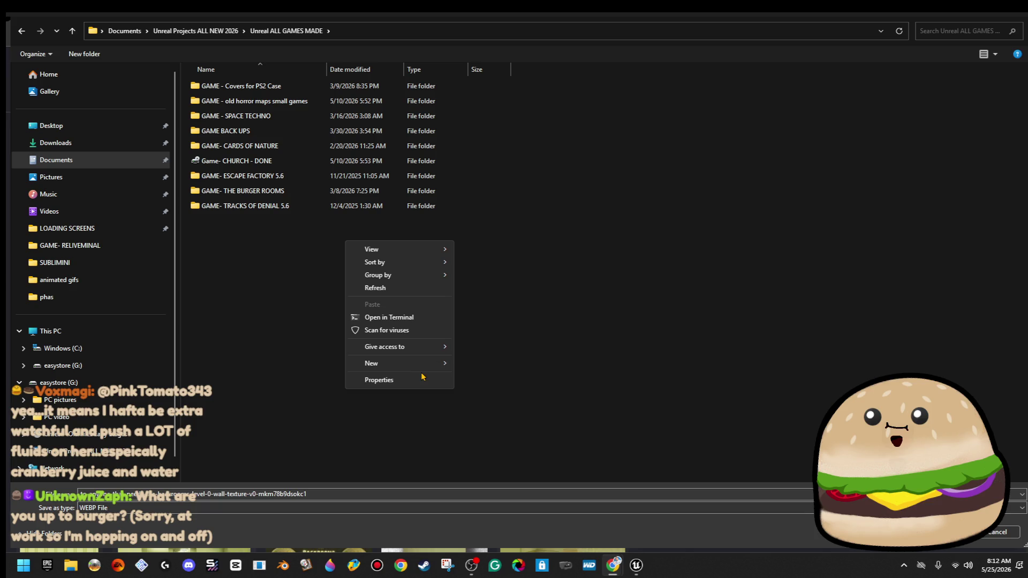
mouse_move(443, 362)
click(503, 363)
text(GAME- )
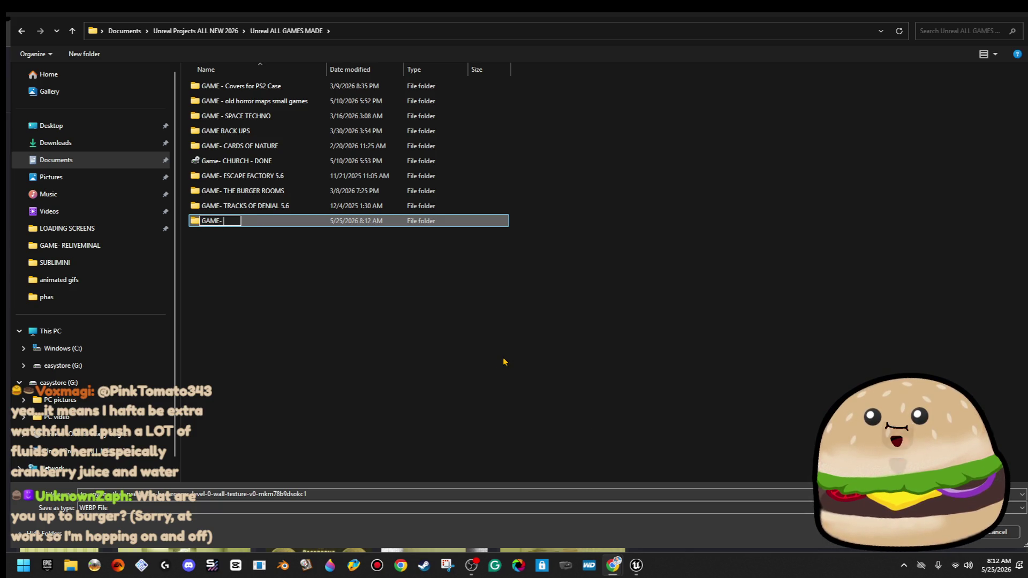
text(MINI BACKROOMS)
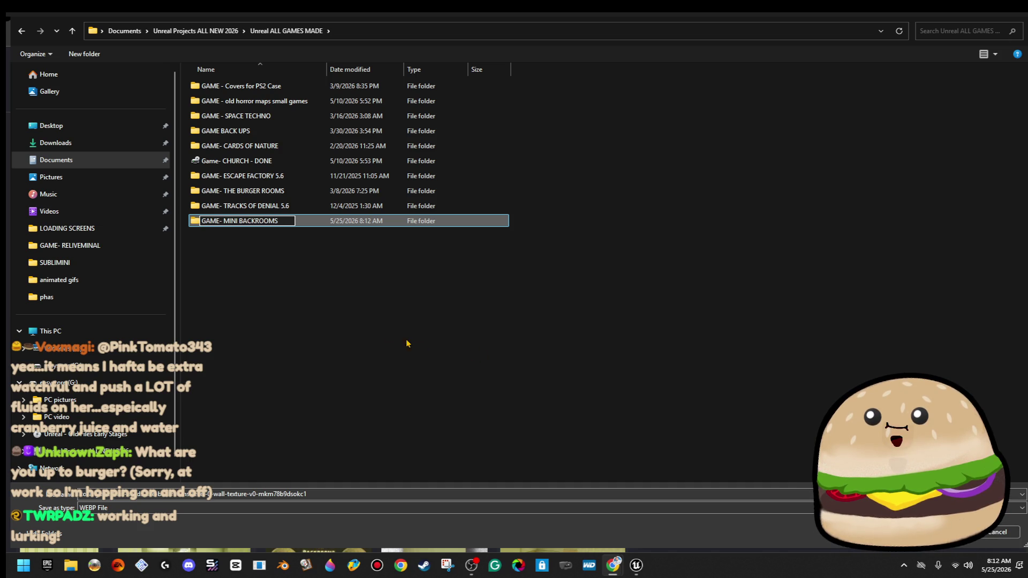
key(BackSpace)
click(347, 282)
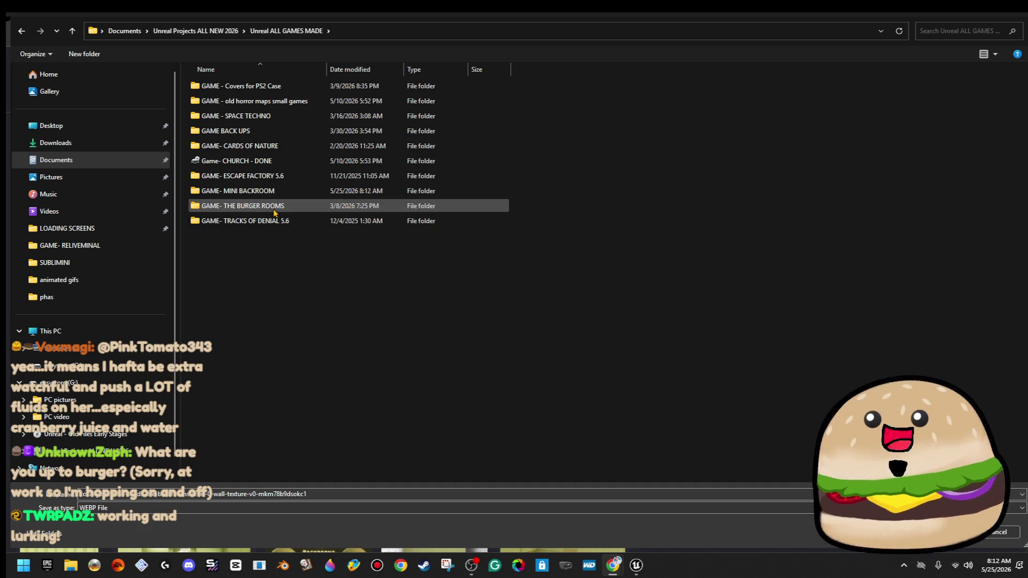
- Create a 'Custom Textures' folder inside GAME- MINI BACKROOM, then close the dialog
double_click(270, 191)
right_click(292, 206)
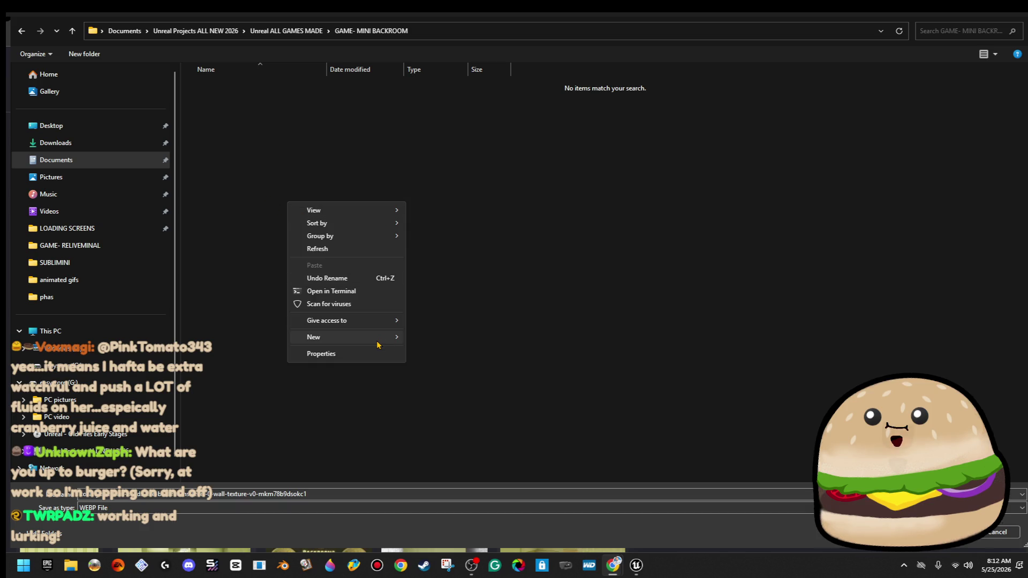
mouse_move(386, 337)
click(470, 337)
text(Custom Textures)
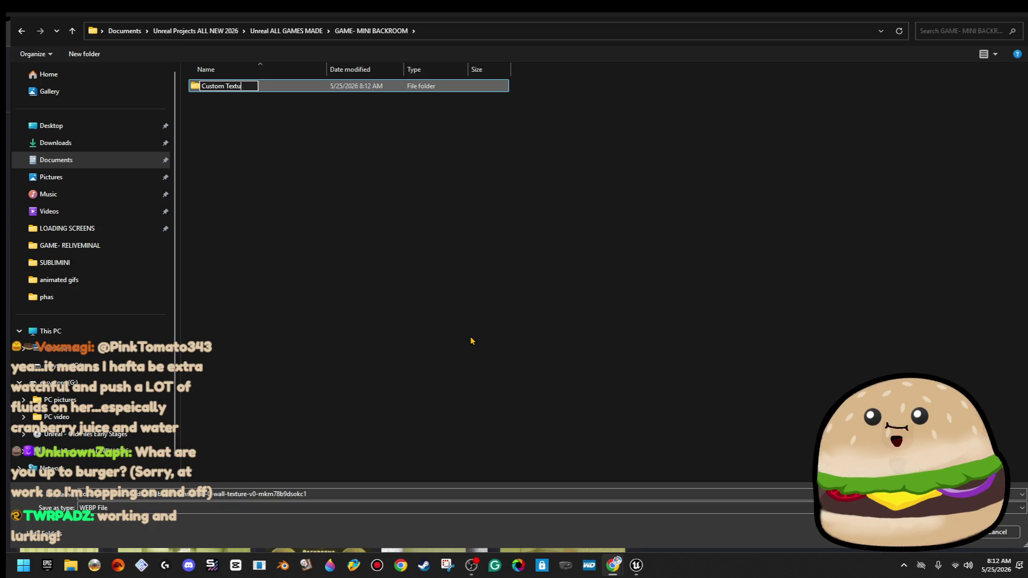
key(Return)
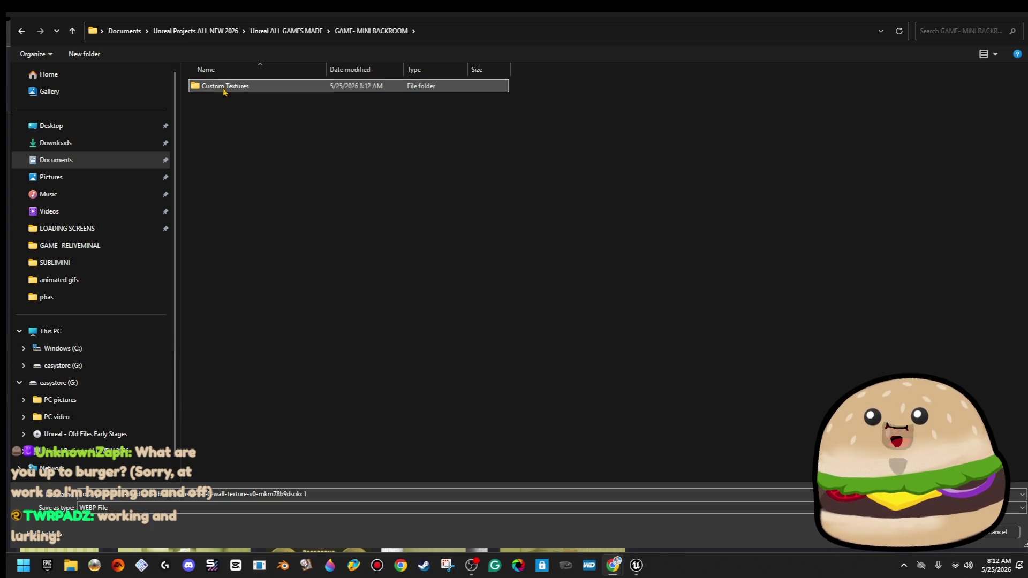
double_click(264, 90)
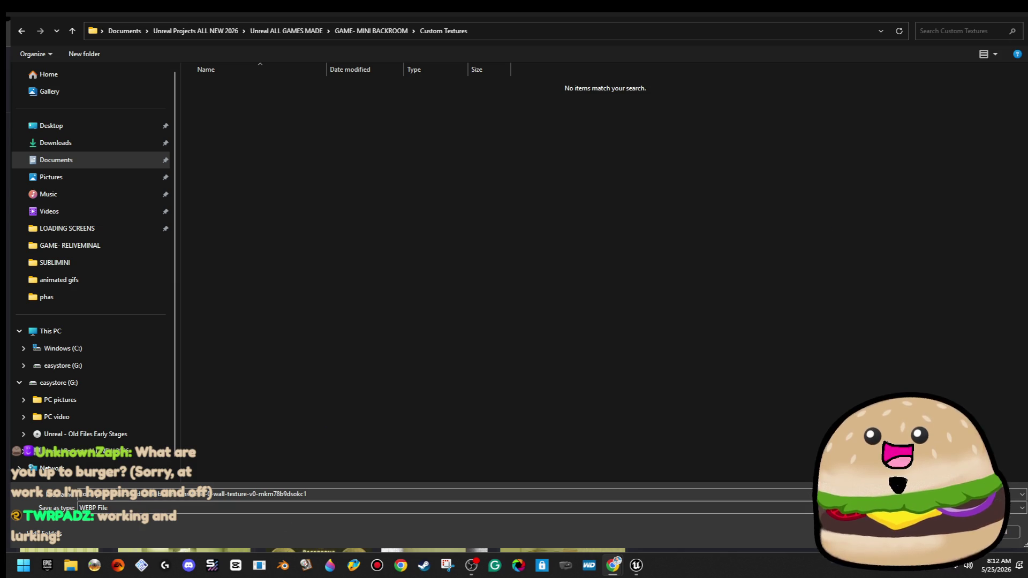
click(1020, 14)
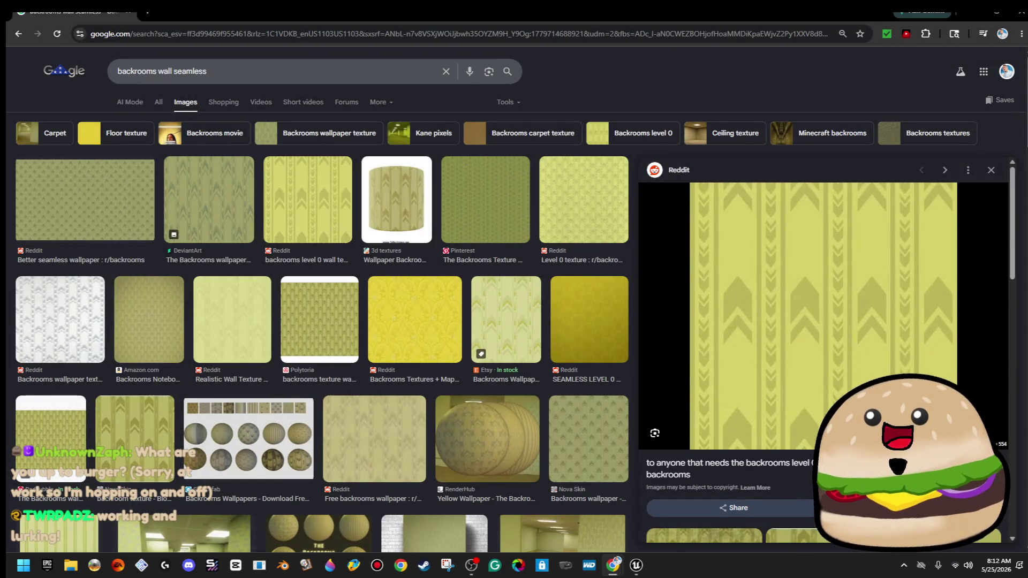
- Copy the Reddit yellow chevron wallpaper preview image to the clipboard
click(23, 565)
text(snipping Tool)
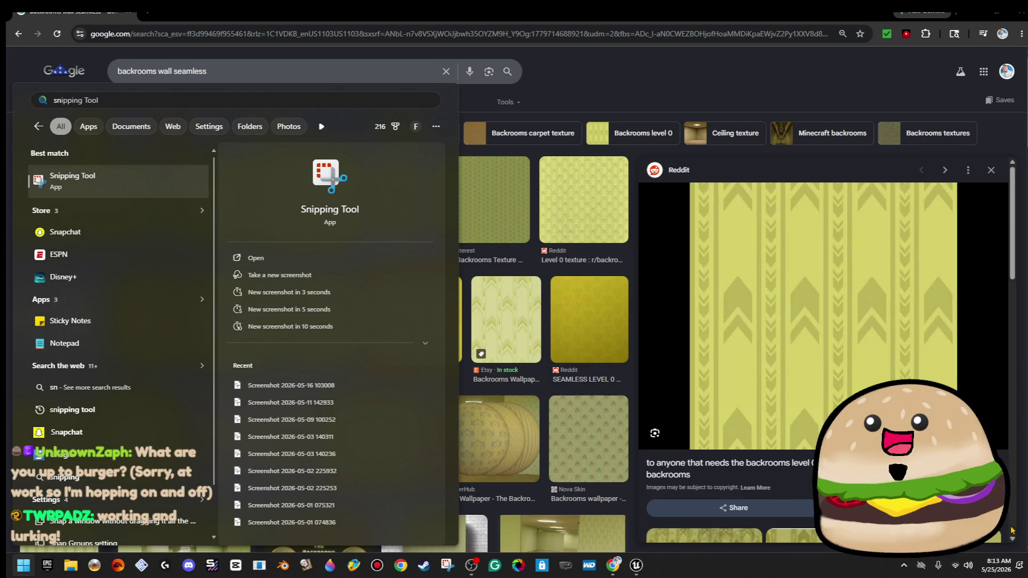
key(Return)
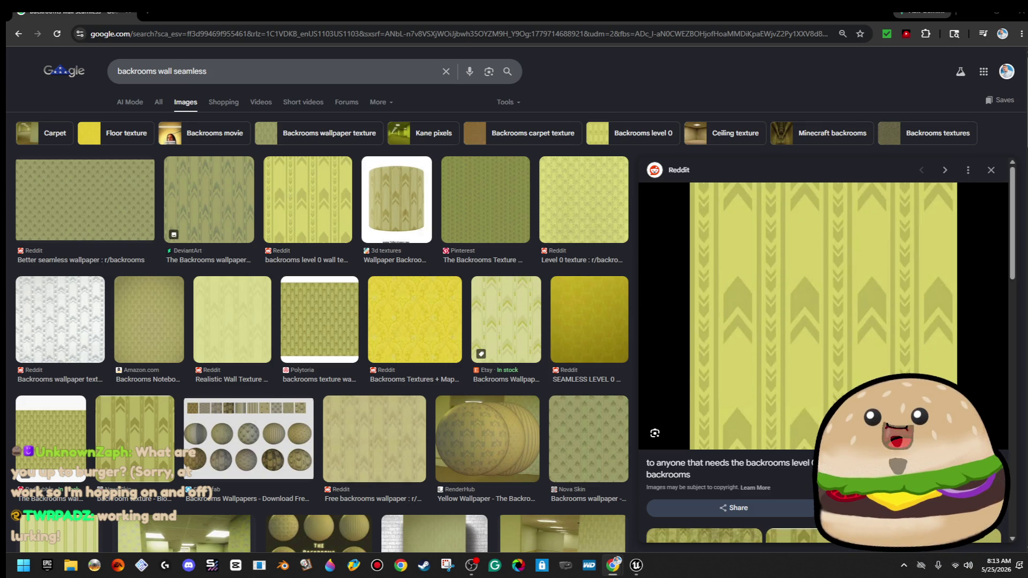
right_click(818, 294)
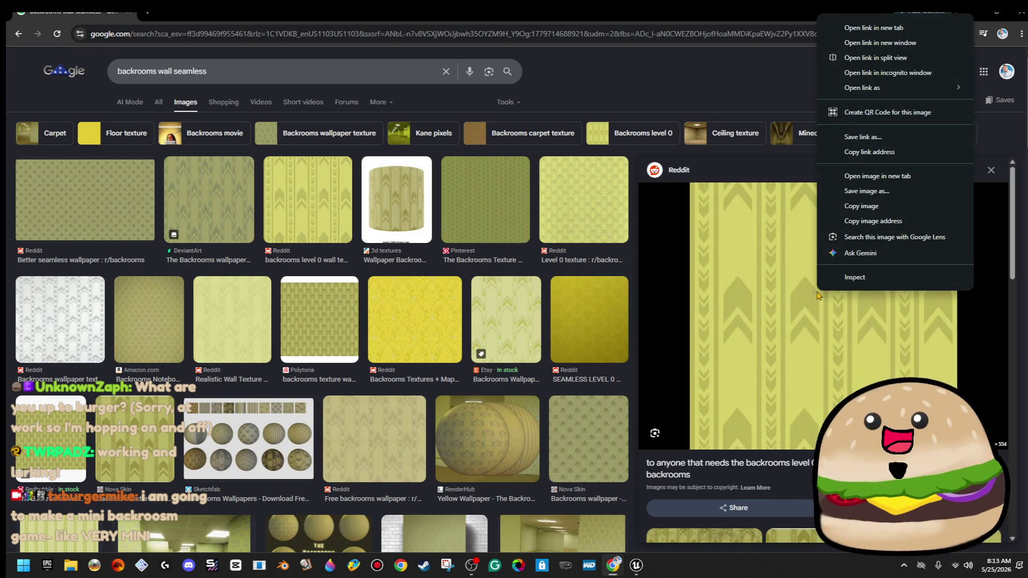
click(883, 207)
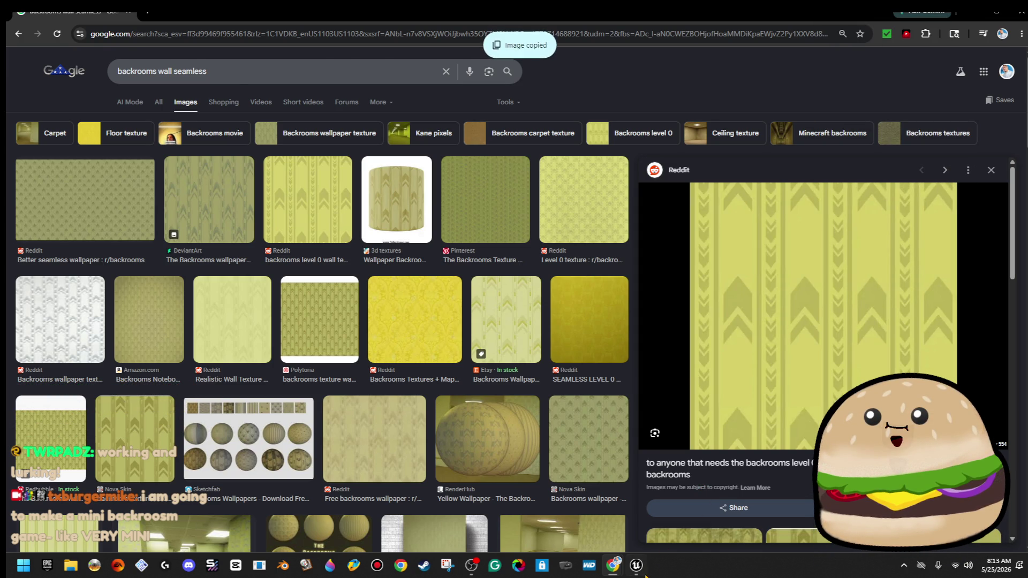
- Briefly check the Unreal editor and File Explorer, then launch Snipping Tool
click(640, 568)
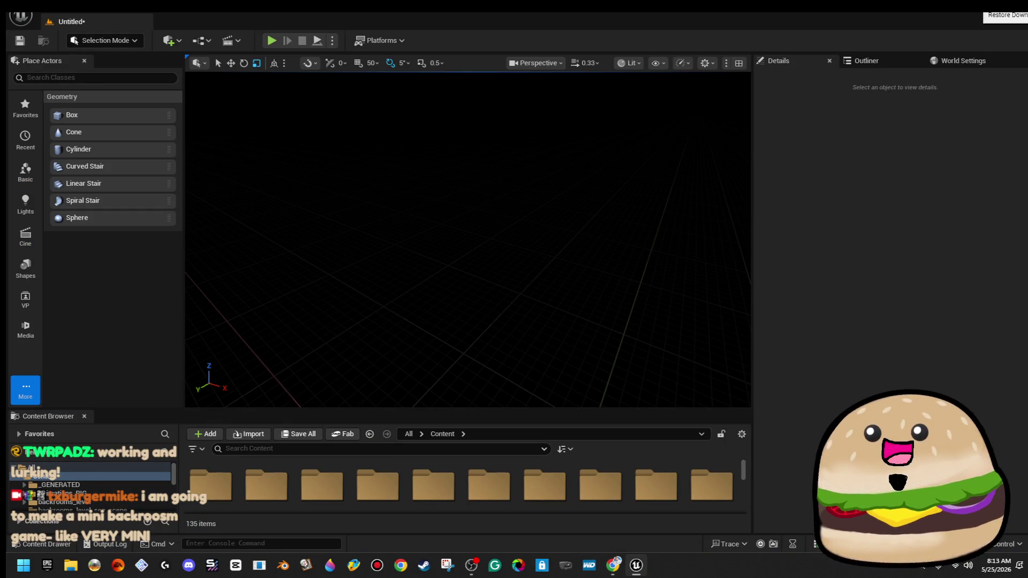
key(alt+Tab)
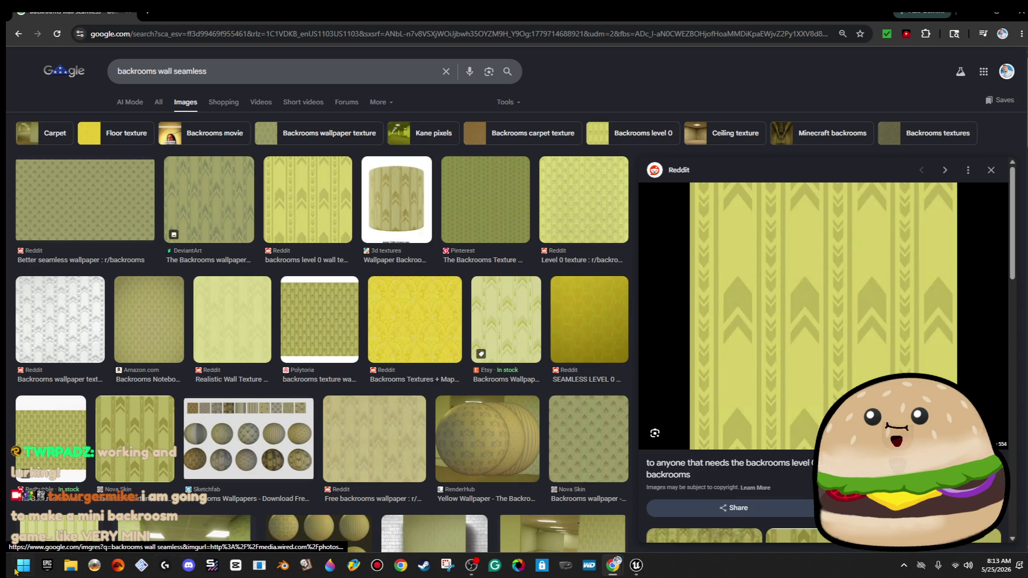
click(70, 565)
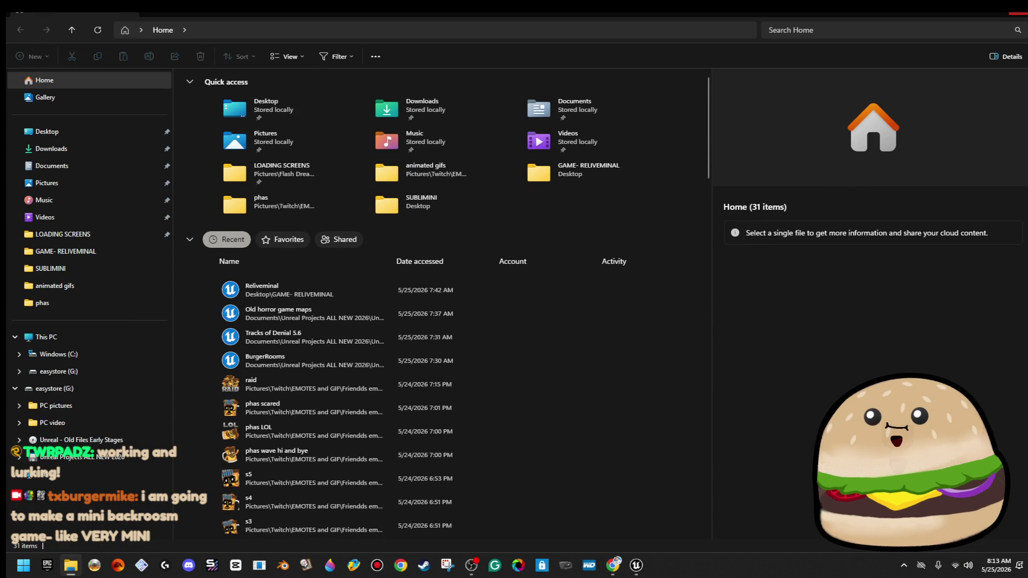
key(alt+F4)
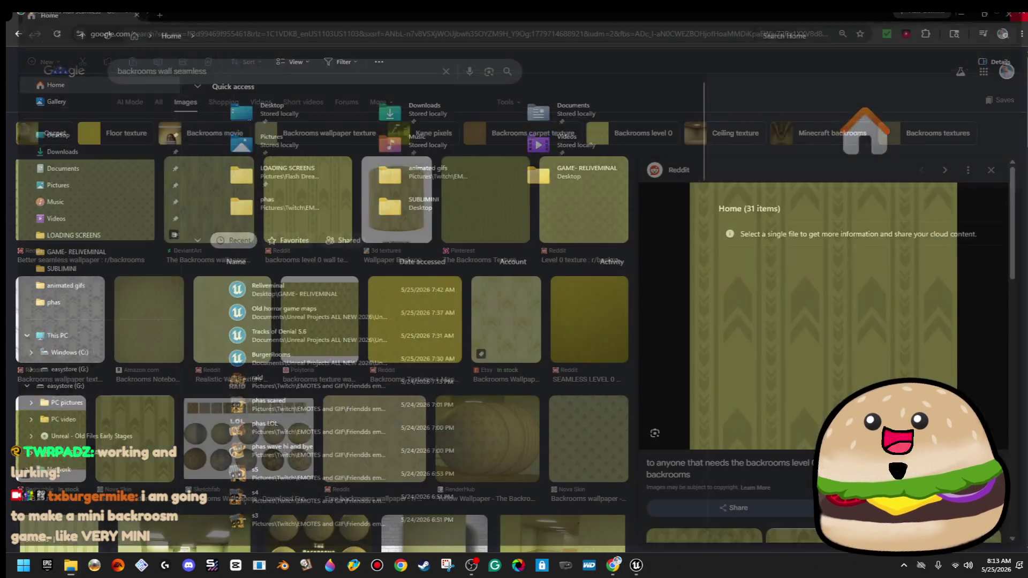
key(super)
text(snip)
key(Return)
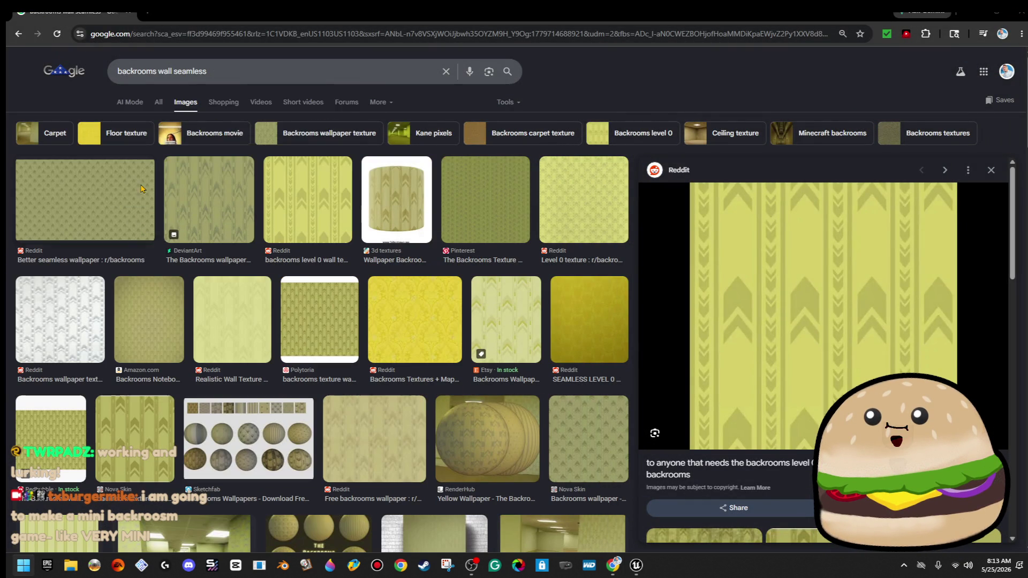
- Snip the region around the yellow chevron wallpaper preview
click(119, 47)
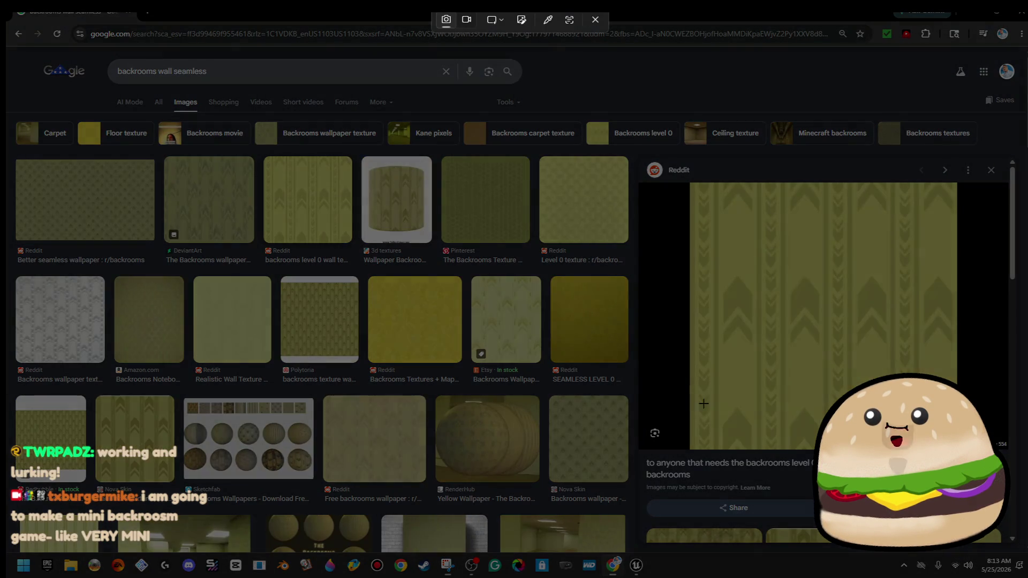
mouse_move(690, 448)
mouse_down()
mouse_move(922, 300)
mouse_move(960, 171)
mouse_move(960, 201)
mouse_move(957, 187)
mouse_up()
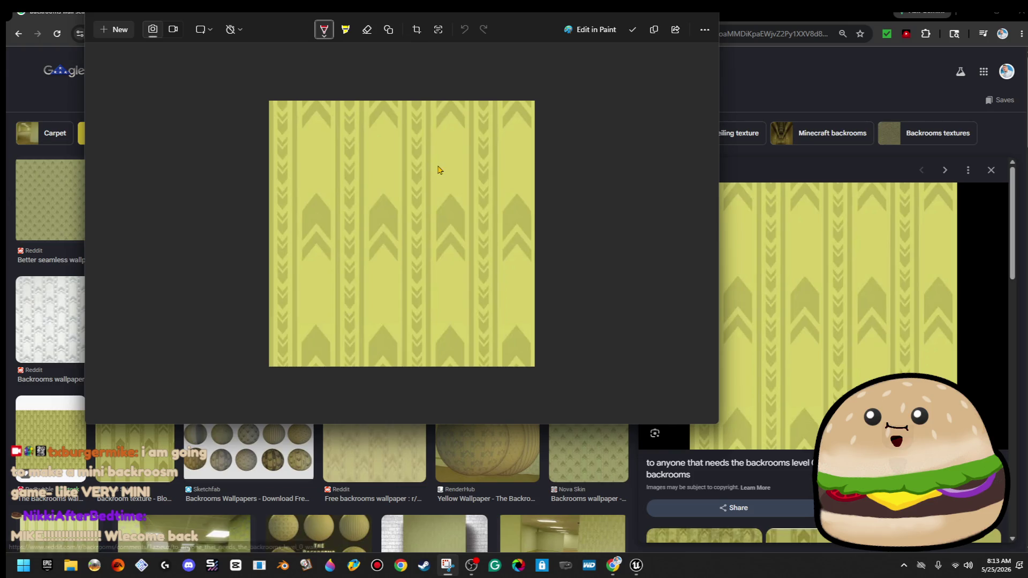
- Save the chevron wallpaper snip as a PNG into GAME- MINI BACKROOM's Custom Textures folder
right_click(441, 167)
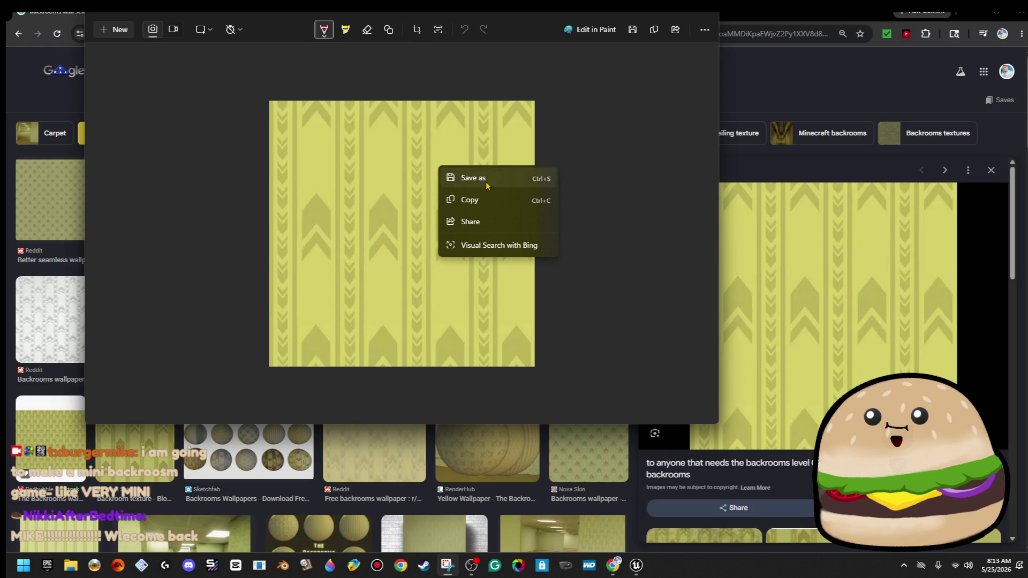
click(487, 183)
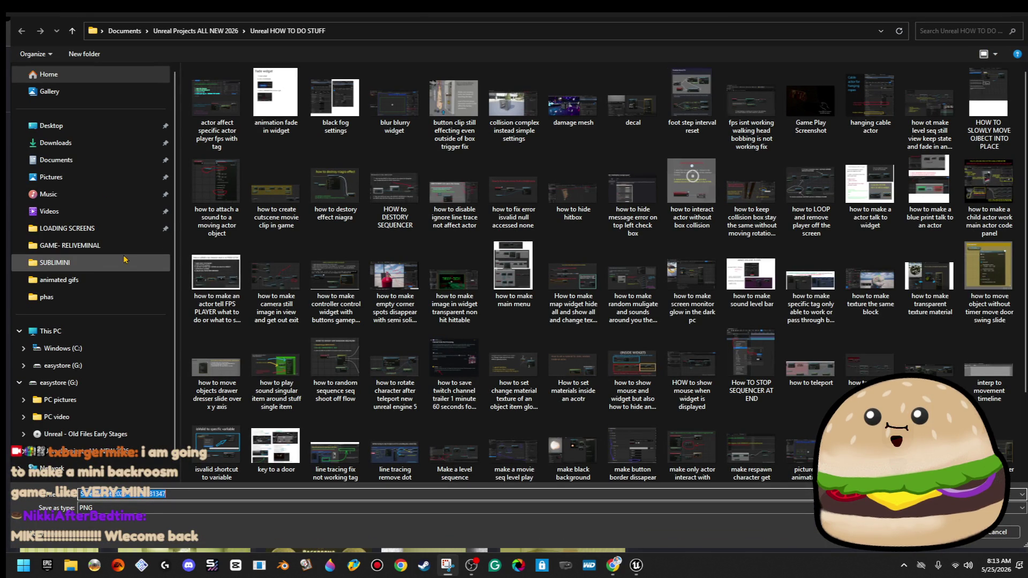
click(56, 159)
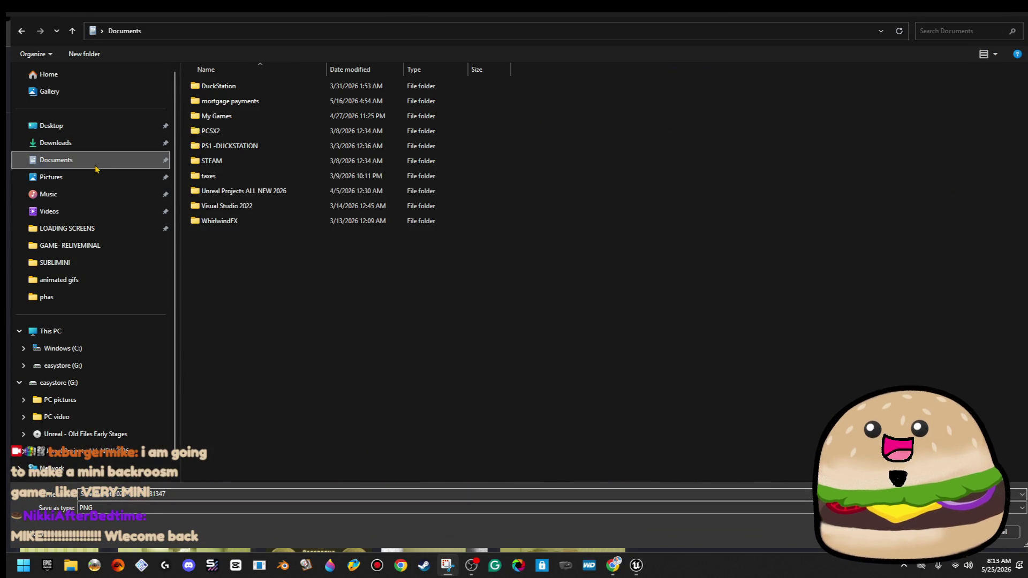
double_click(306, 190)
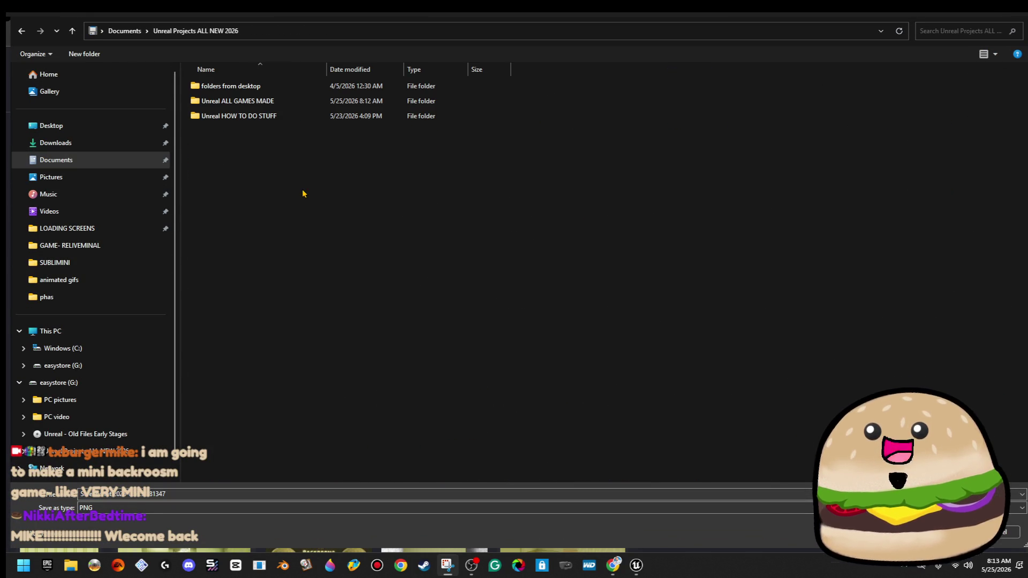
double_click(301, 103)
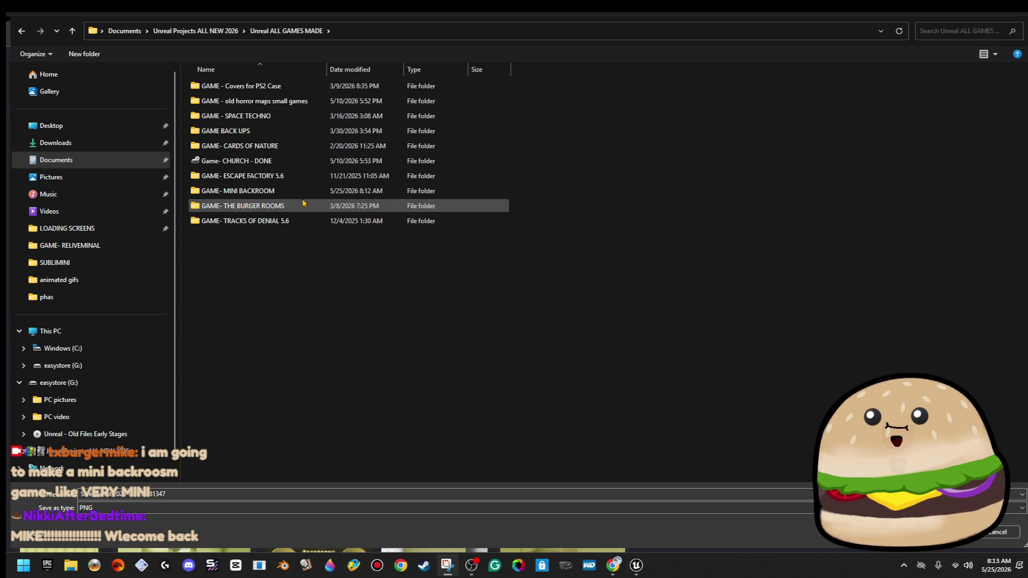
double_click(303, 192)
double_click(244, 89)
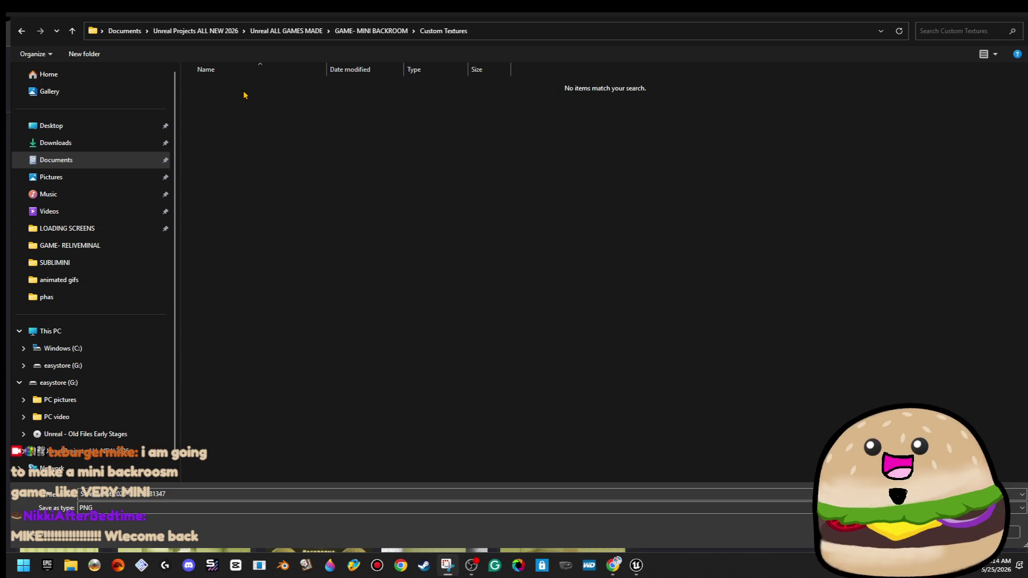
click(181, 491)
text(backrooms wallpa)
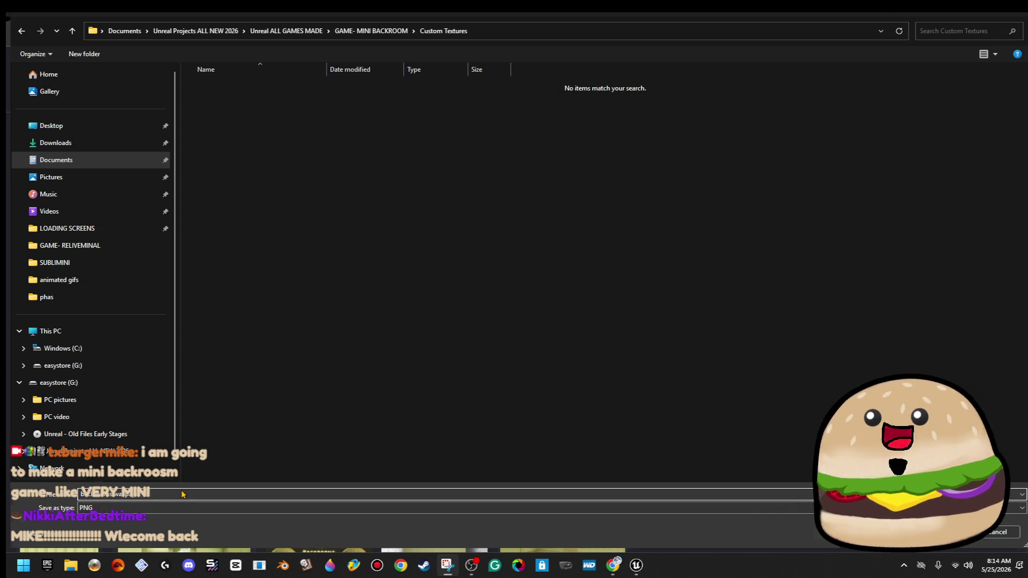
key(Return)
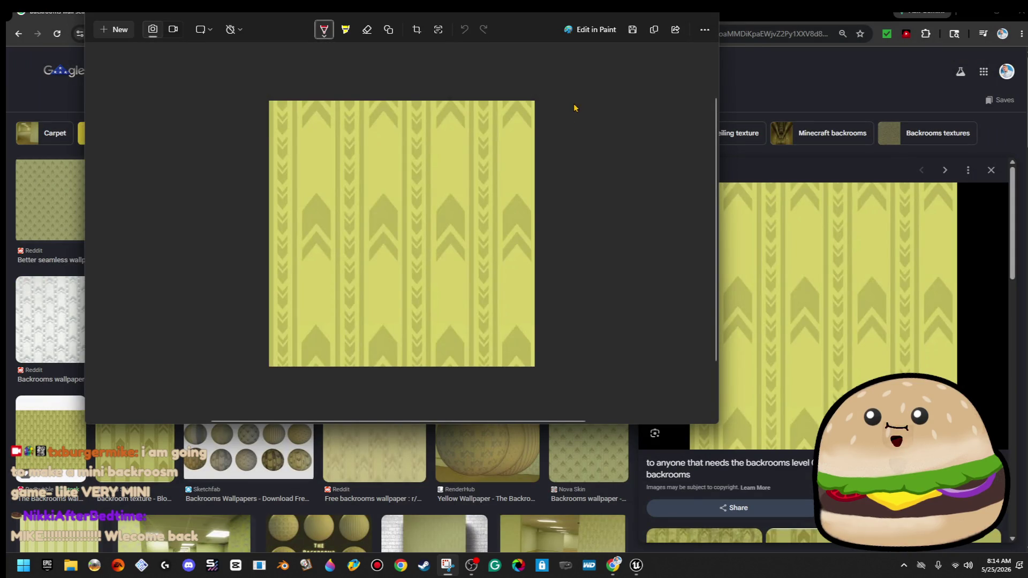
click(280, 111)
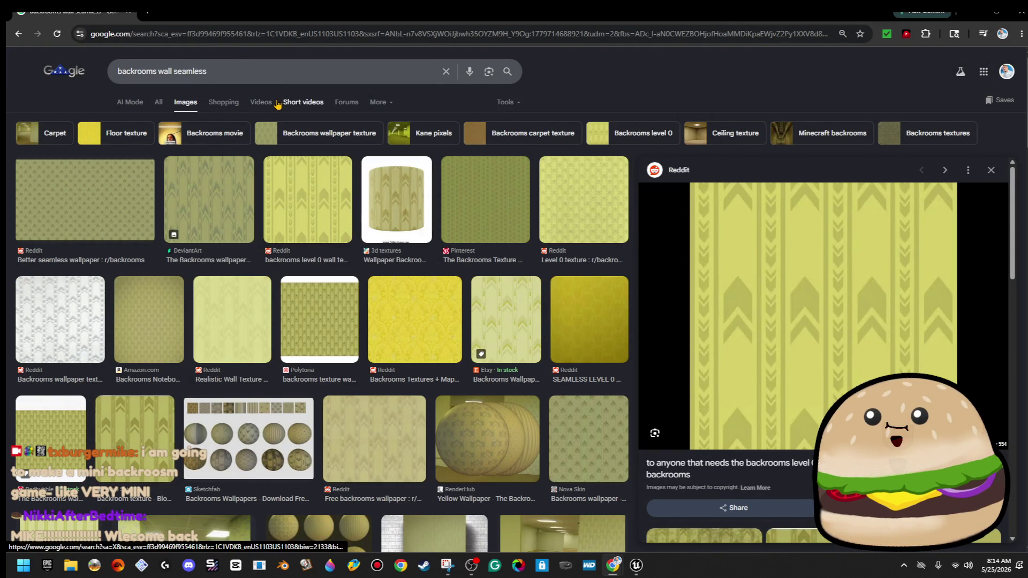
- Change the search to 'backrooms carpet' and preview the Reddit carpet texture result
double_click(282, 73)
key(BackSpace)
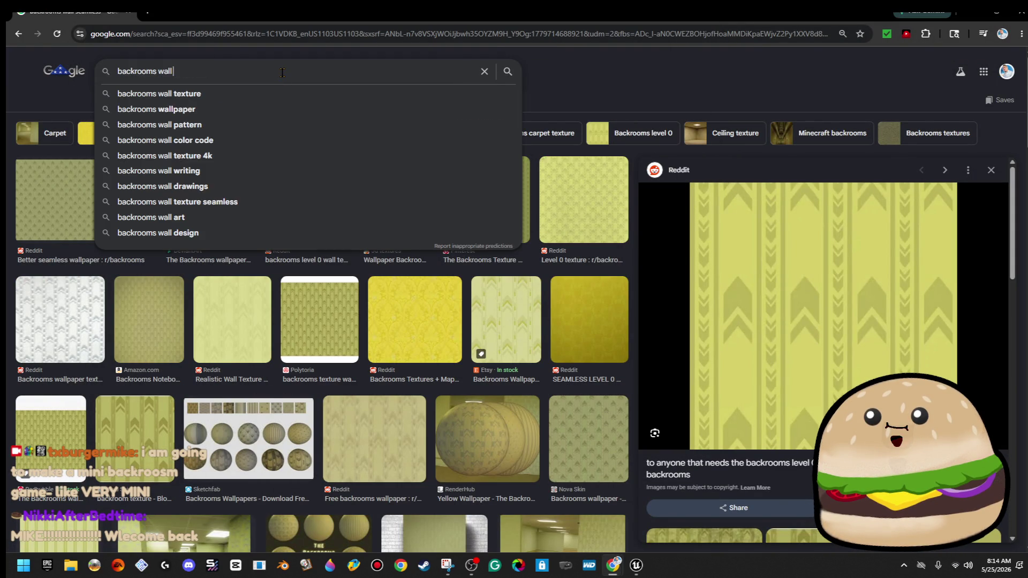
key(BackSpace)
key(BackSpace)
key(BackSpace)
text(carpet)
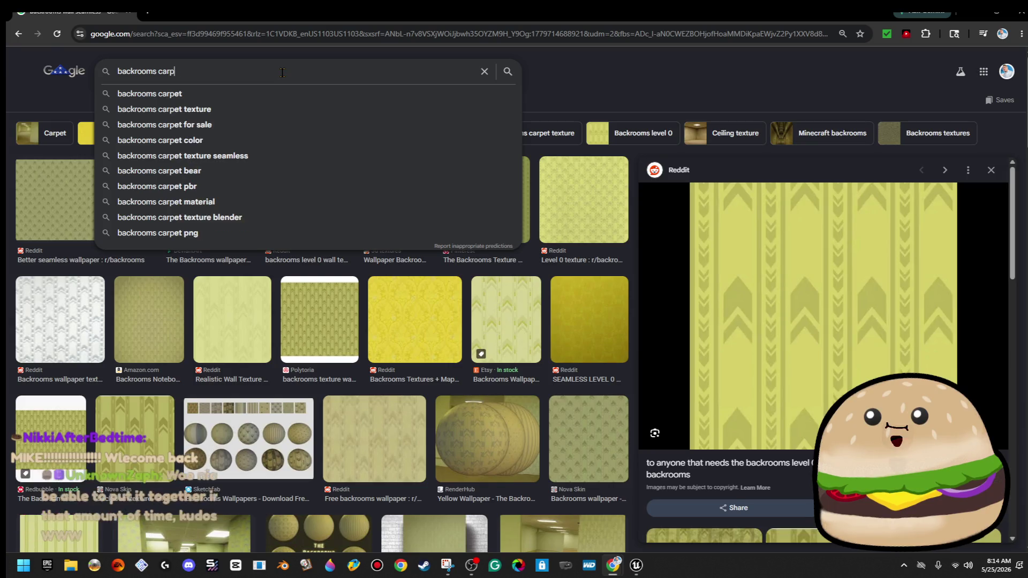
key(Return)
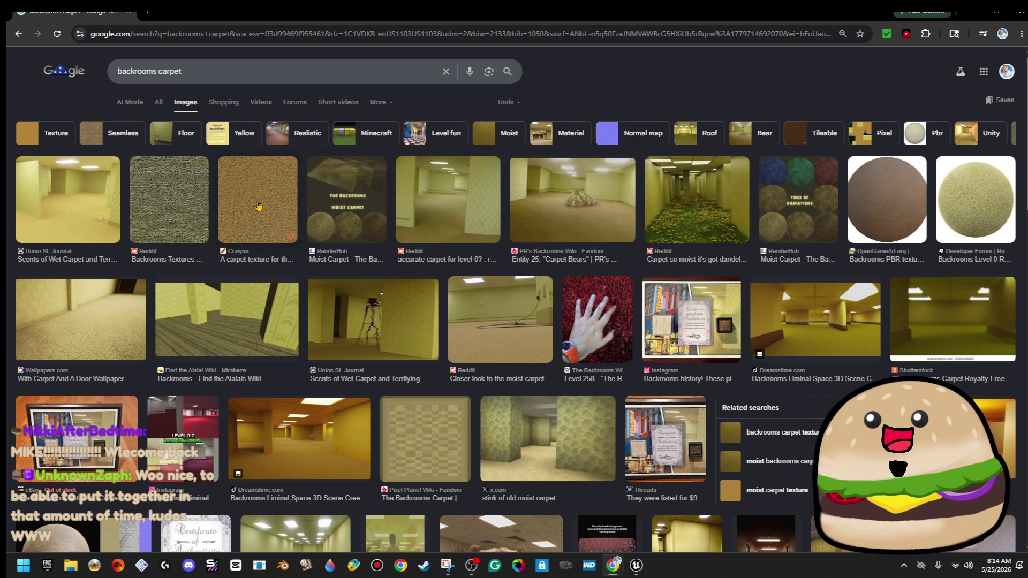
click(258, 205)
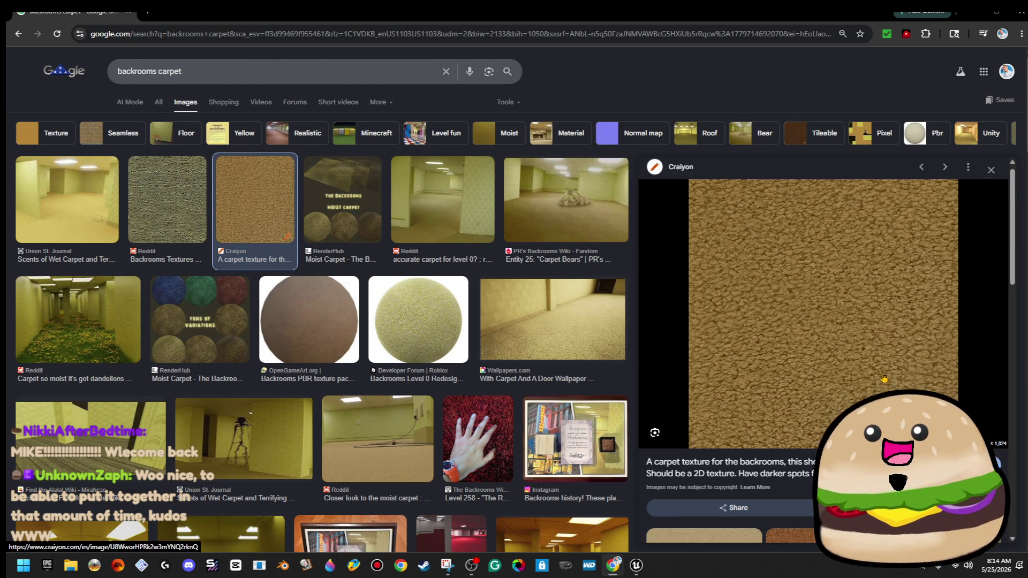
key(Left)
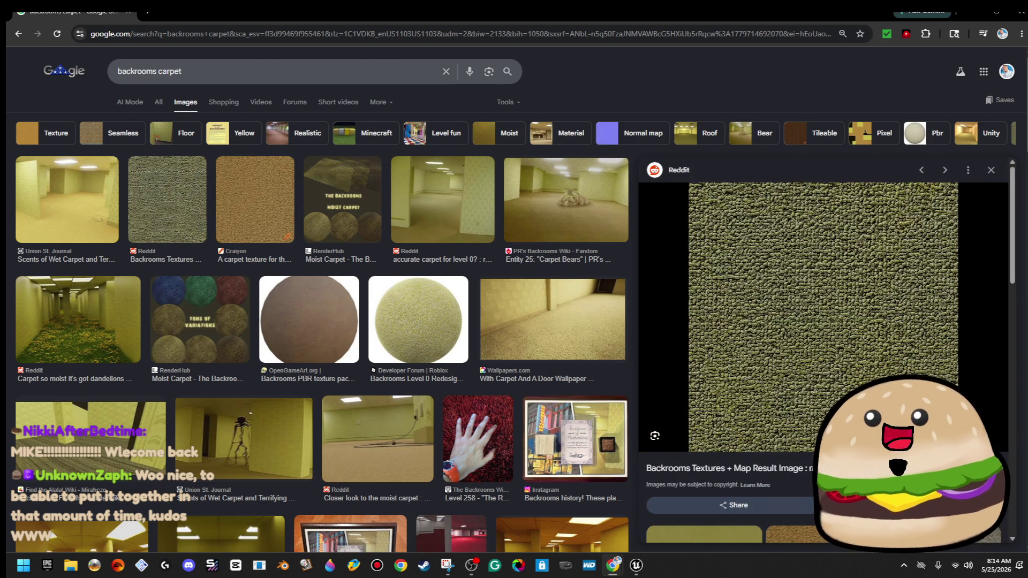
scroll(824, 321, down, 3)
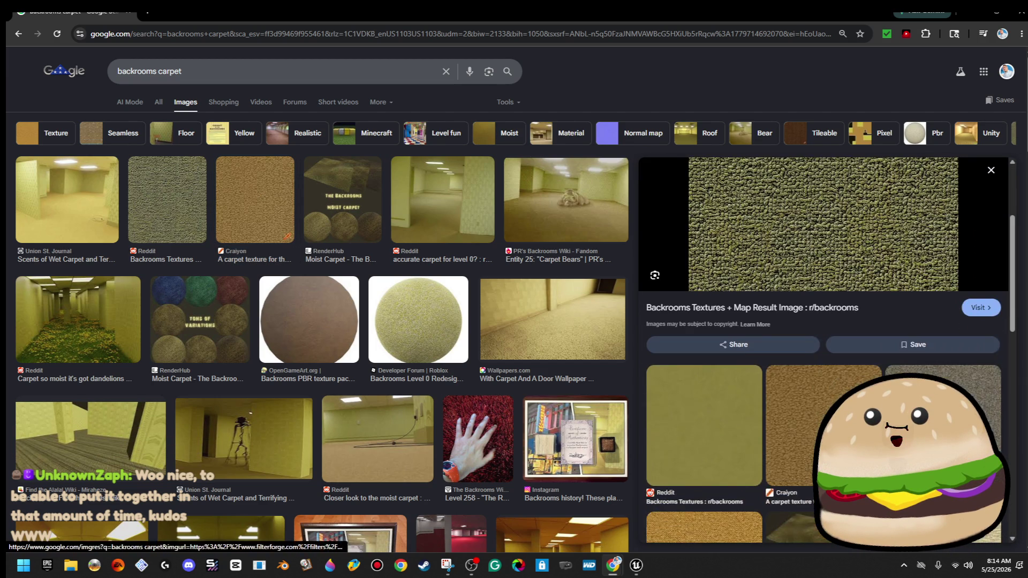
scroll(825, 429, up, 3)
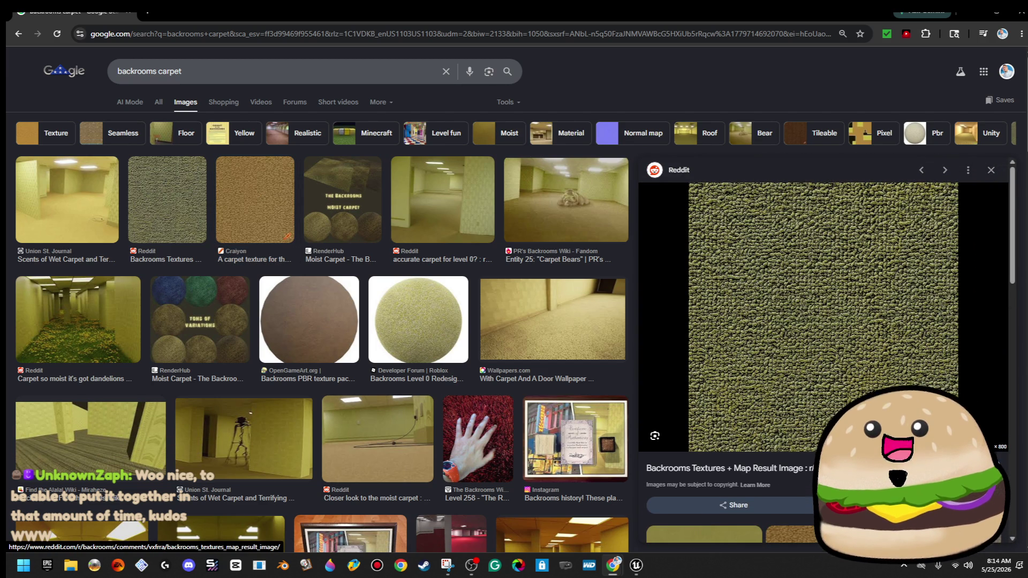
- Snip the previewed greenish carpet texture with Snipping Tool
key(super)
text(sn)
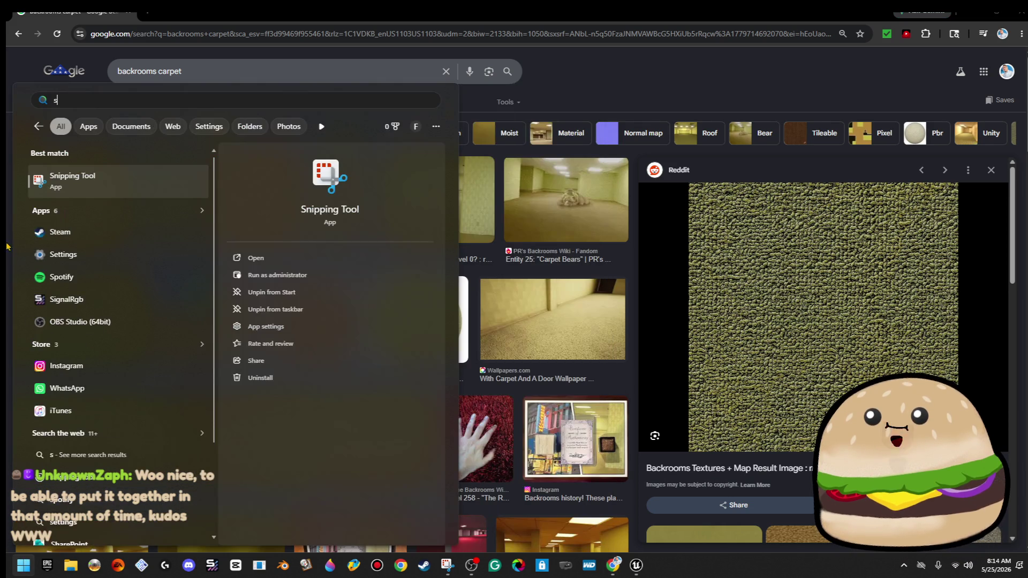
click(111, 184)
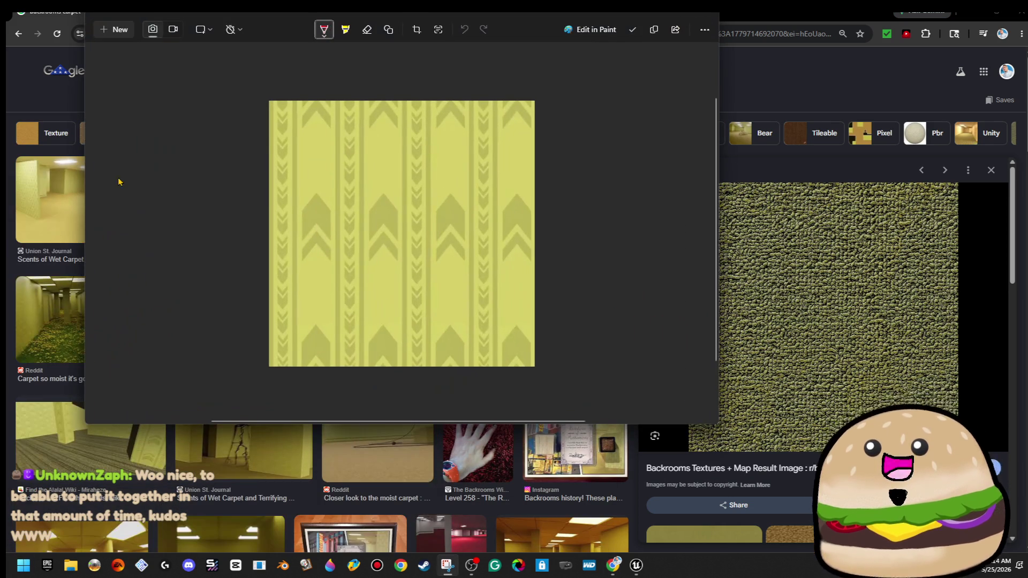
click(118, 30)
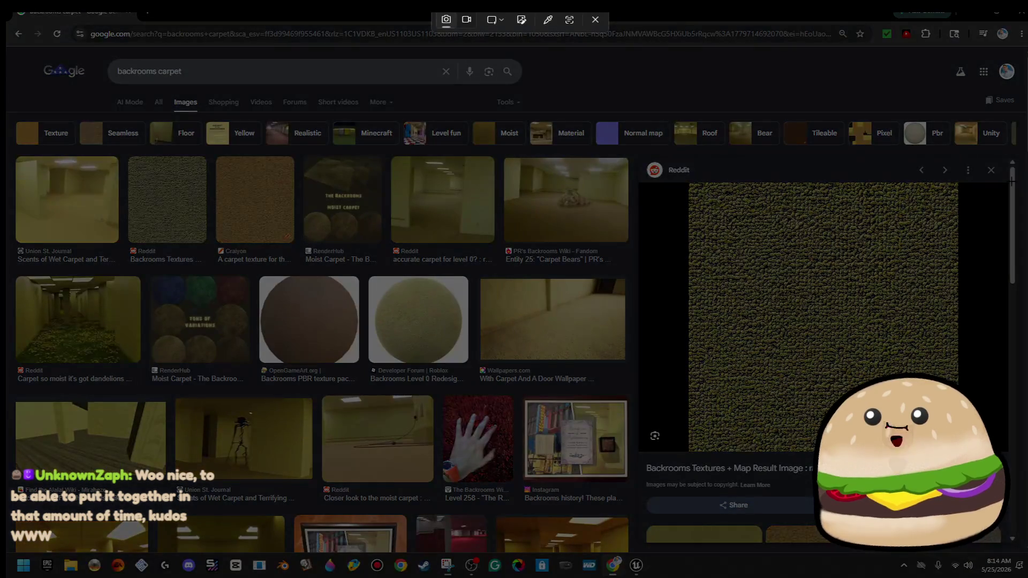
mouse_move(955, 183)
mouse_down()
mouse_move(703, 400)
mouse_move(691, 454)
mouse_up()
- Save the carpet snip into Custom Textures under an edited file name
right_click(427, 191)
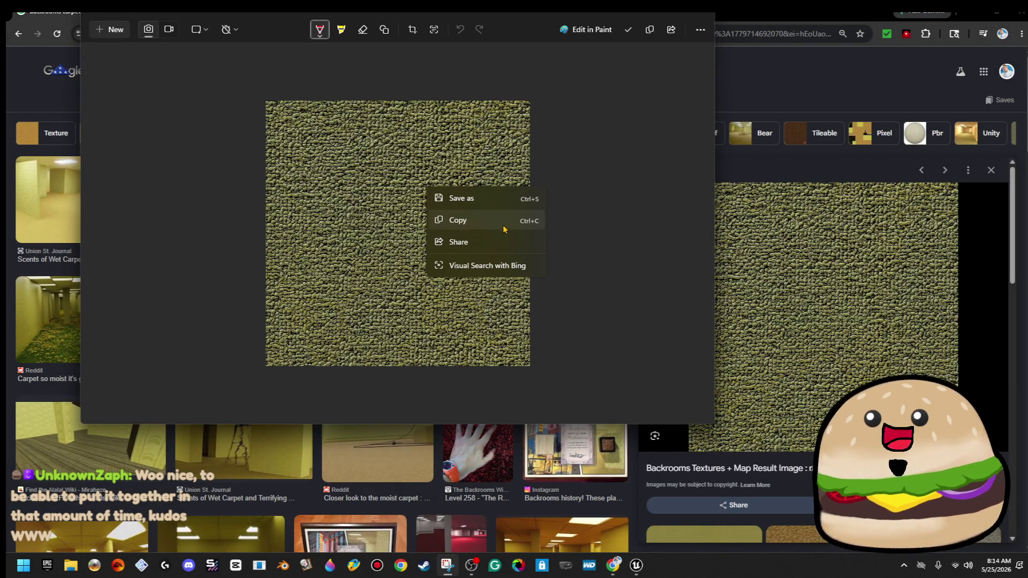
click(500, 200)
click(219, 99)
key(BackSpace)
key(BackSpace)
key(BackSpace)
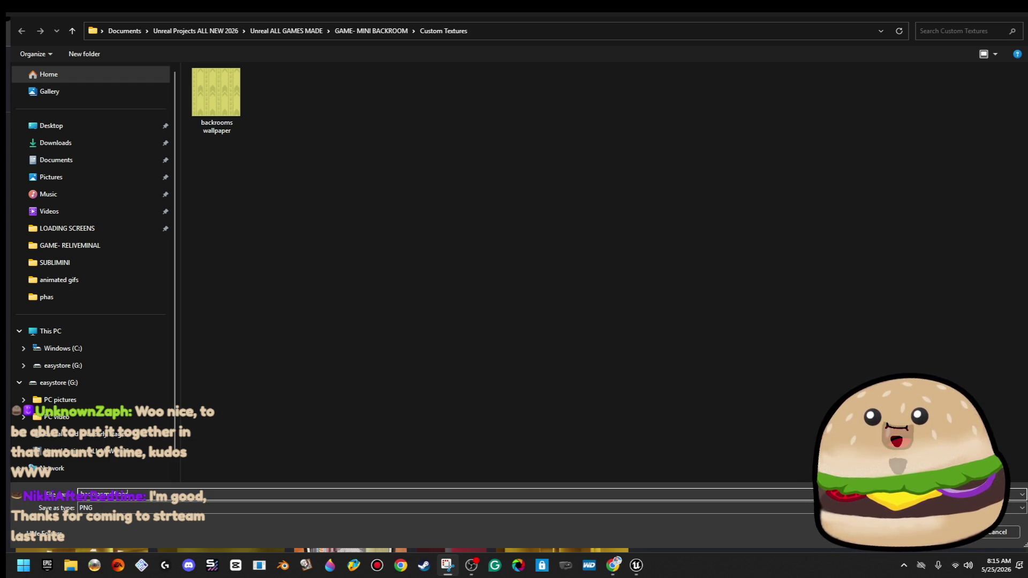
key(Return)
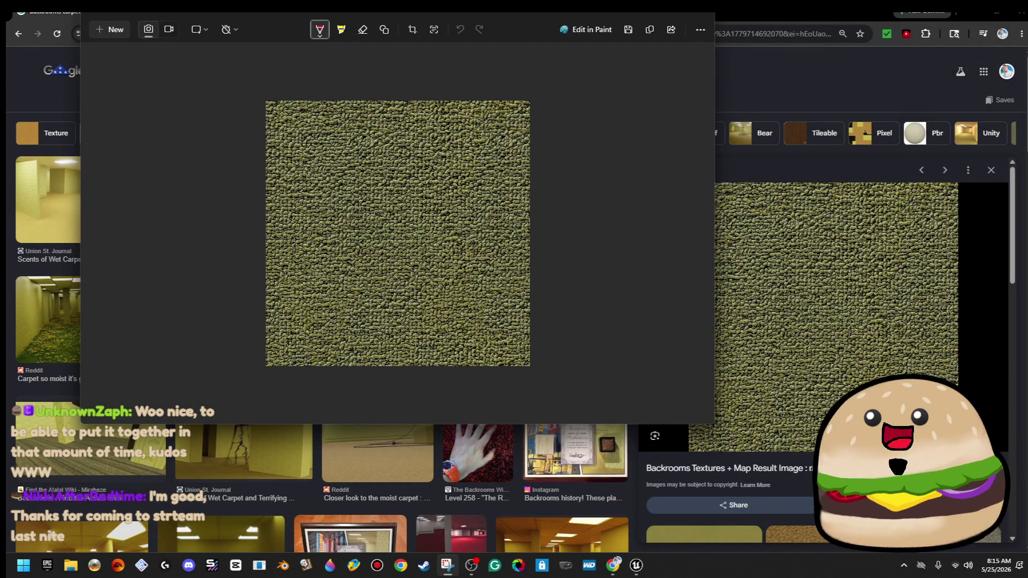
- Close Snipping Tool and select 'carpet' in the image search query
click(702, 13)
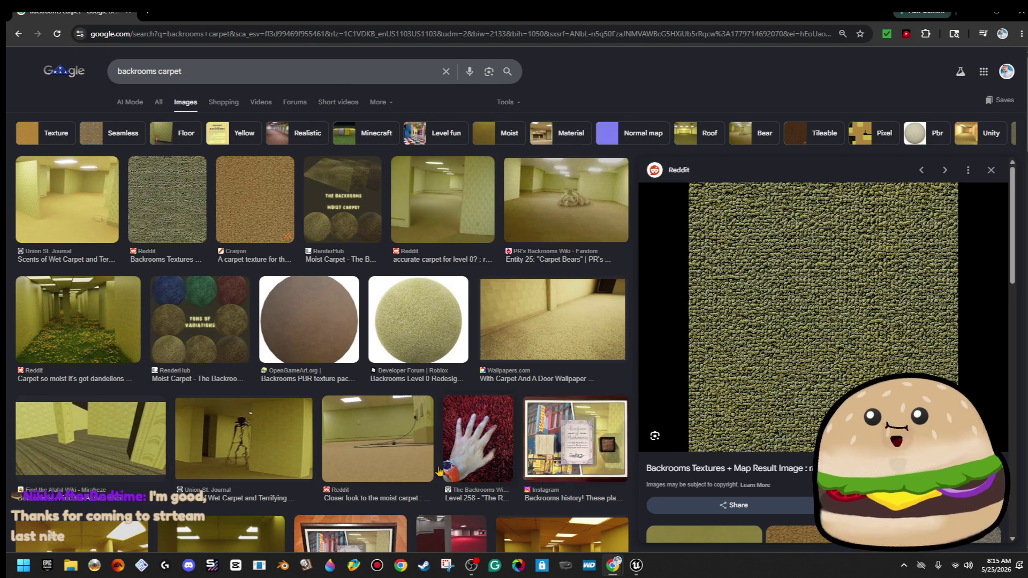
scroll(419, 424, down, 12)
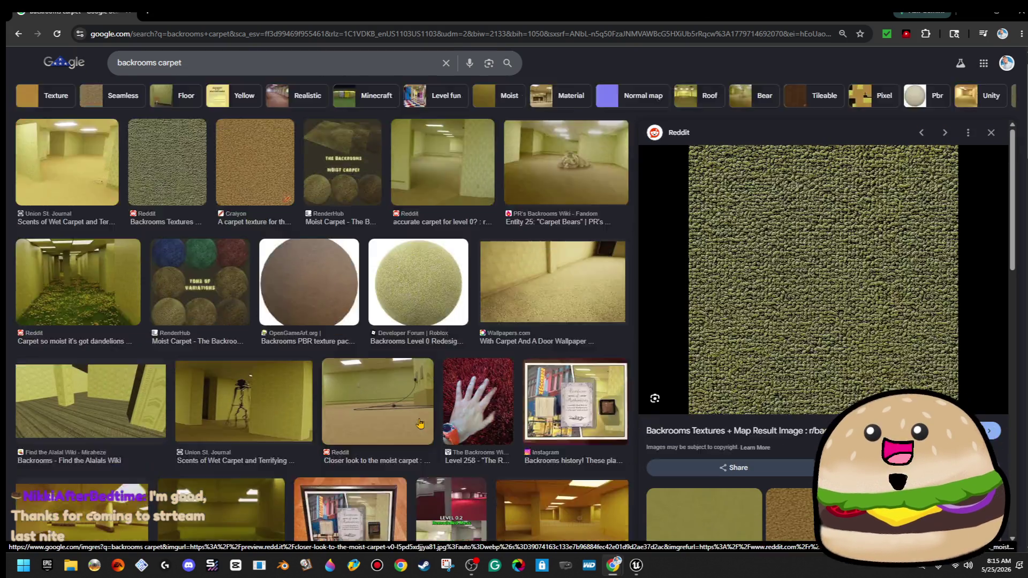
scroll(511, 461, up, 12)
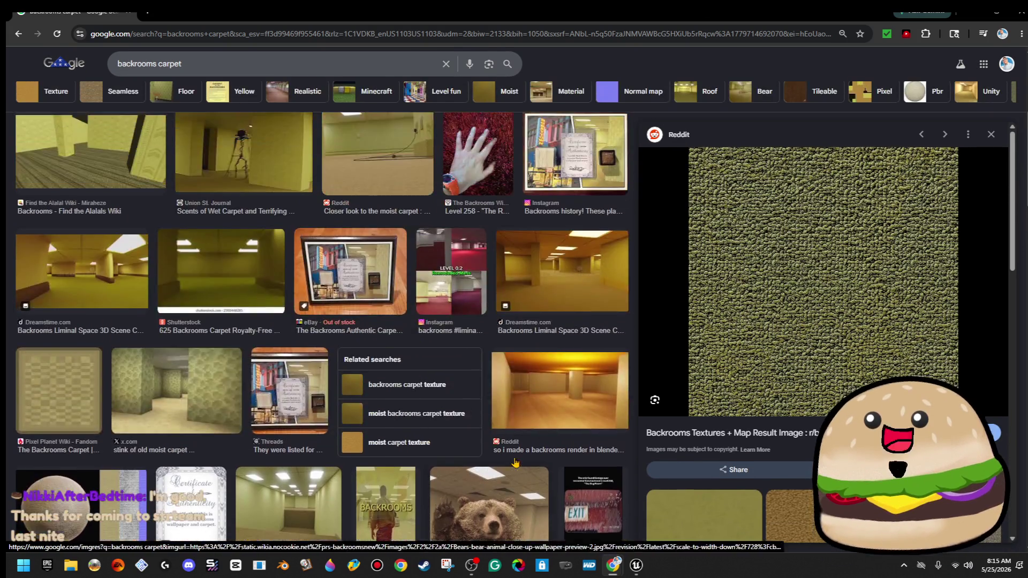
double_click(231, 70)
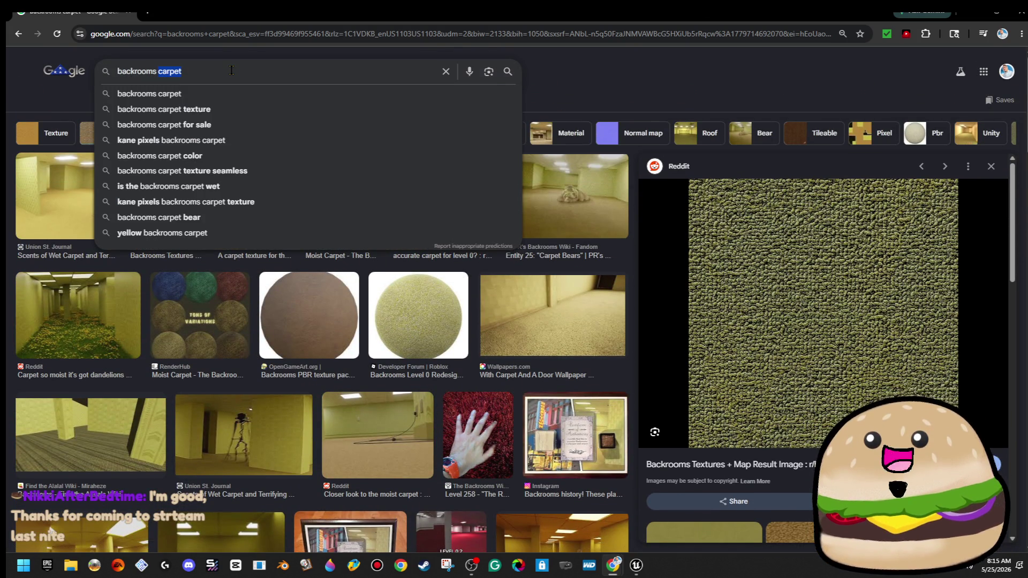
- Search 'backrooms ceiling' and preview the s&box ceiling tile result
text(ceiling)
key(Return)
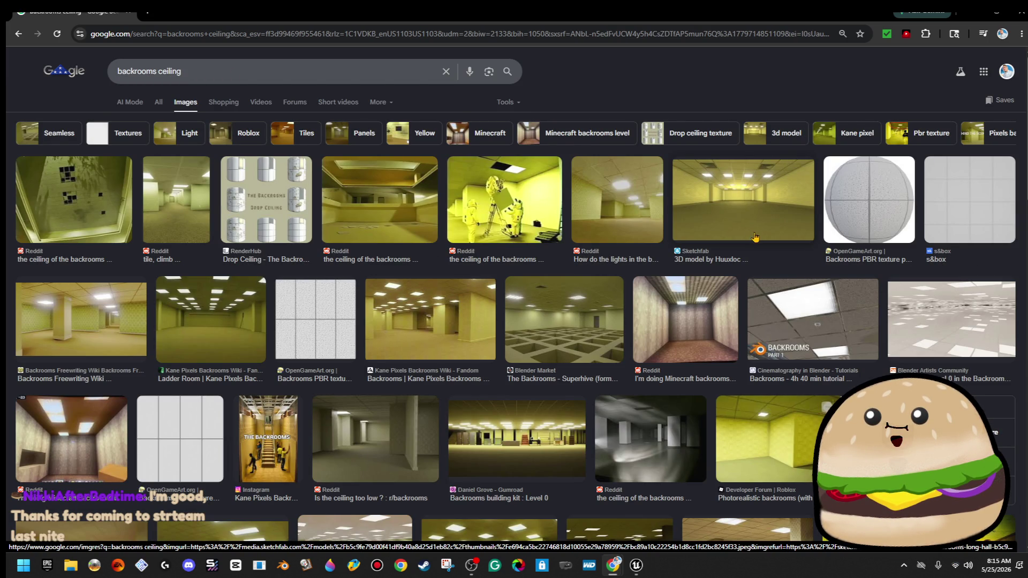
click(969, 200)
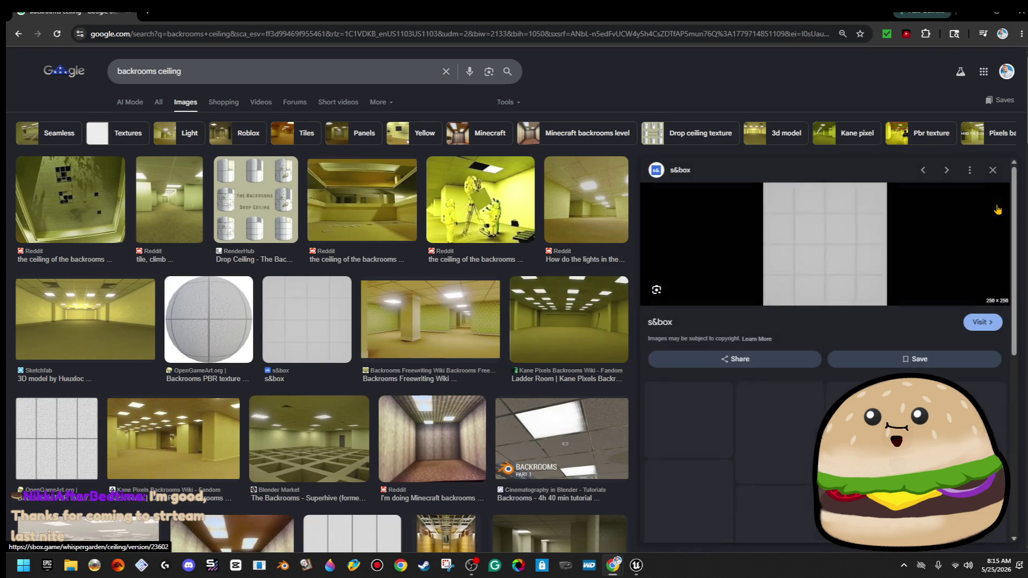
scroll(825, 428, down, 3)
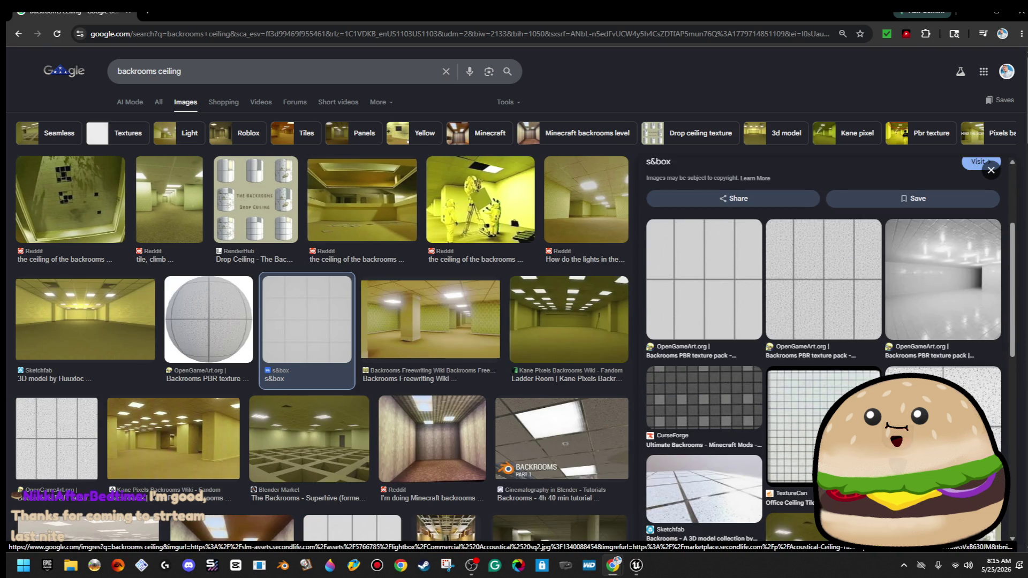
scroll(824, 348, down, 5)
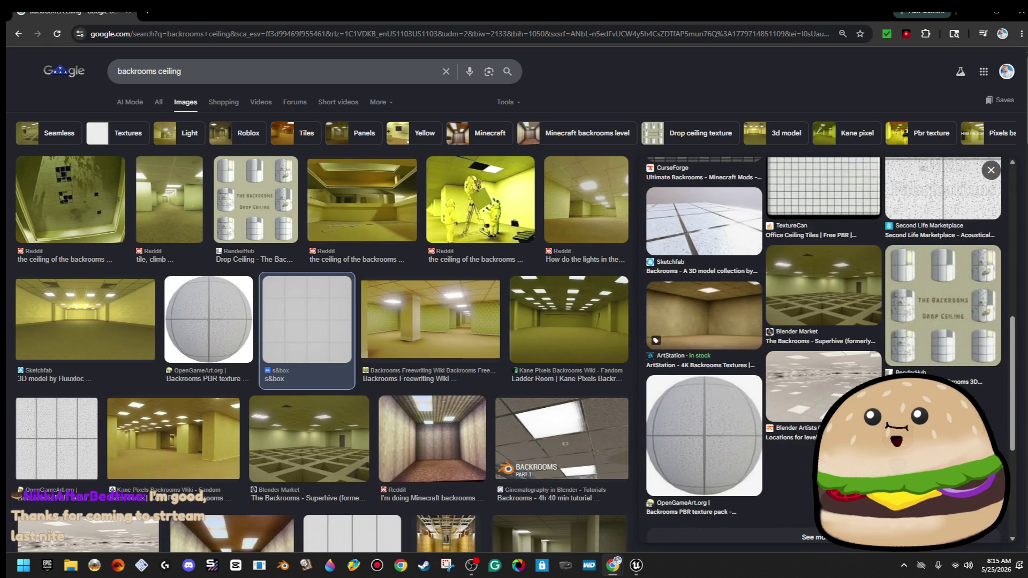
scroll(626, 393, down, 5)
scroll(616, 388, up, 4)
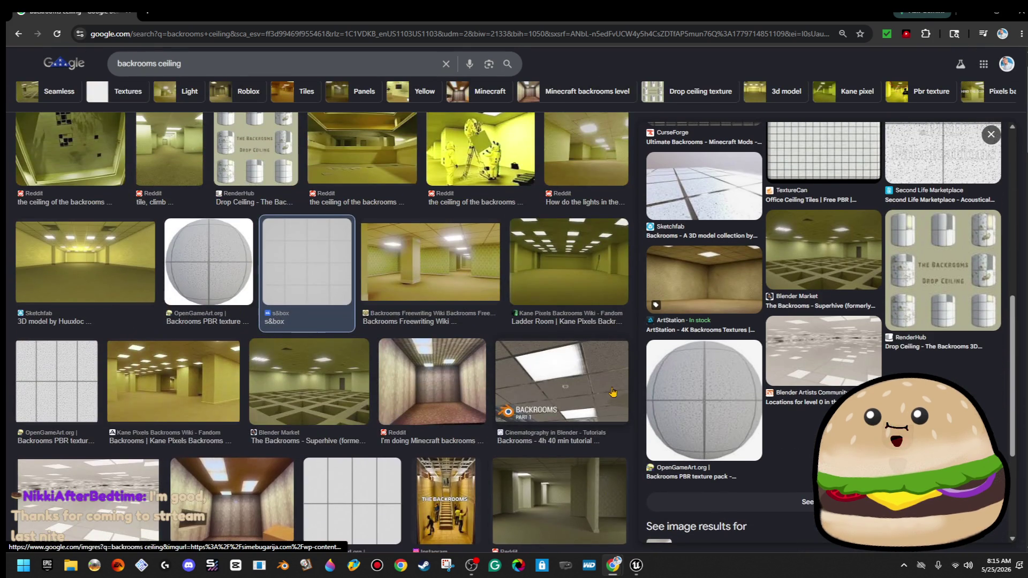
- Preview the Blender Market room image, then the OpenGameArt Backrooms PBR texture pack
click(313, 375)
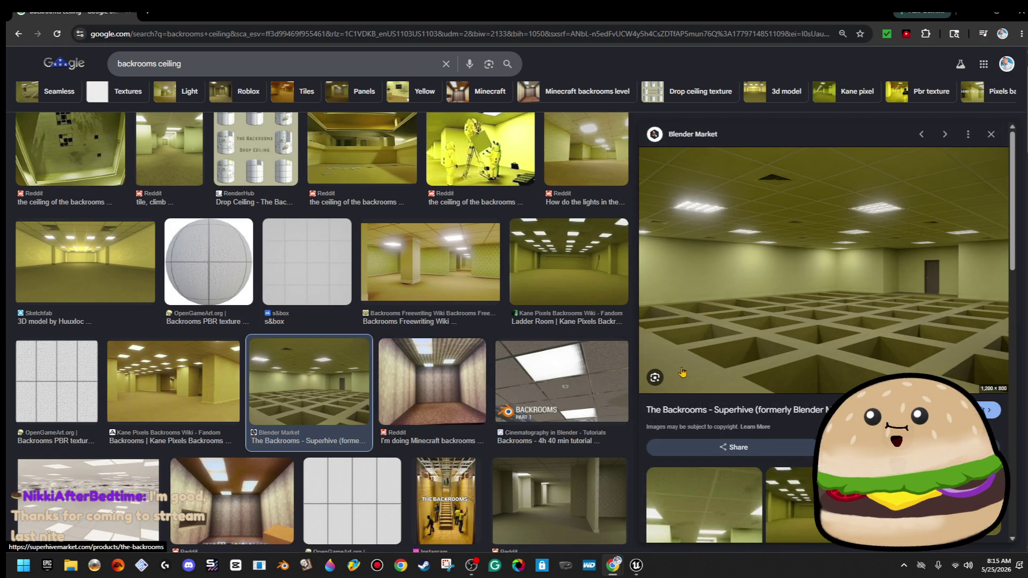
scroll(690, 372, down, 5)
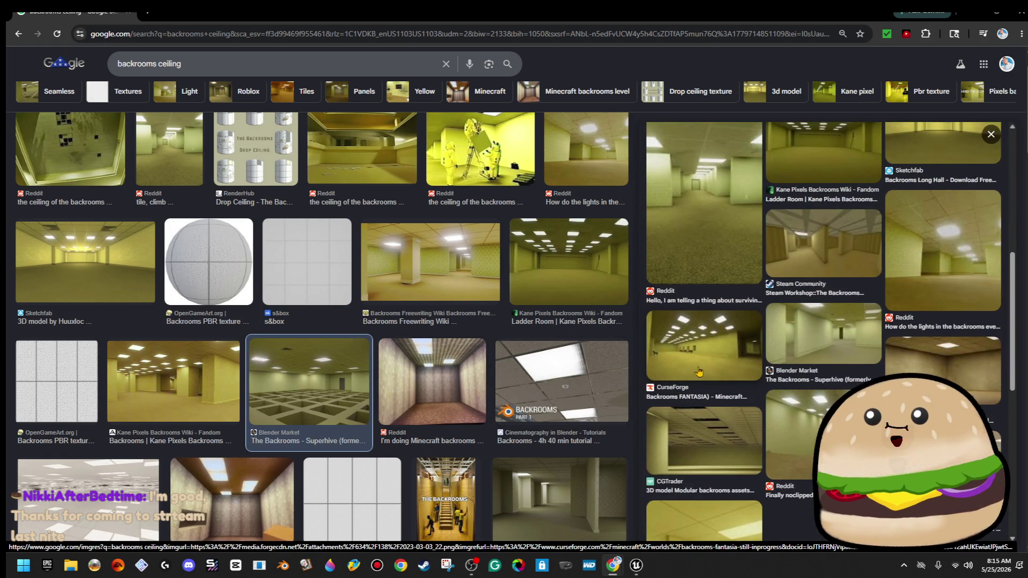
scroll(707, 378, down, 7)
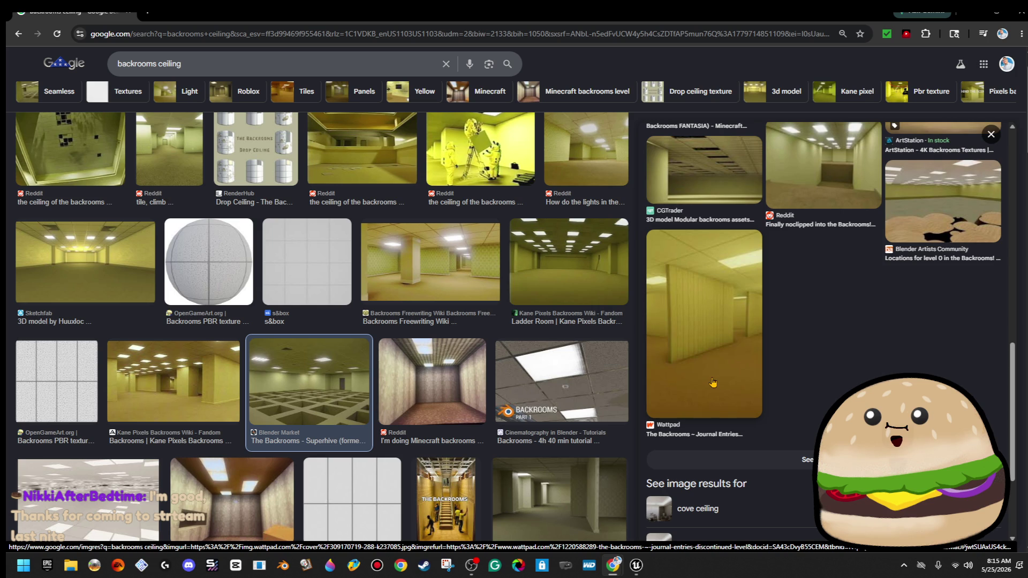
scroll(425, 465, down, 5)
scroll(426, 466, up, 6)
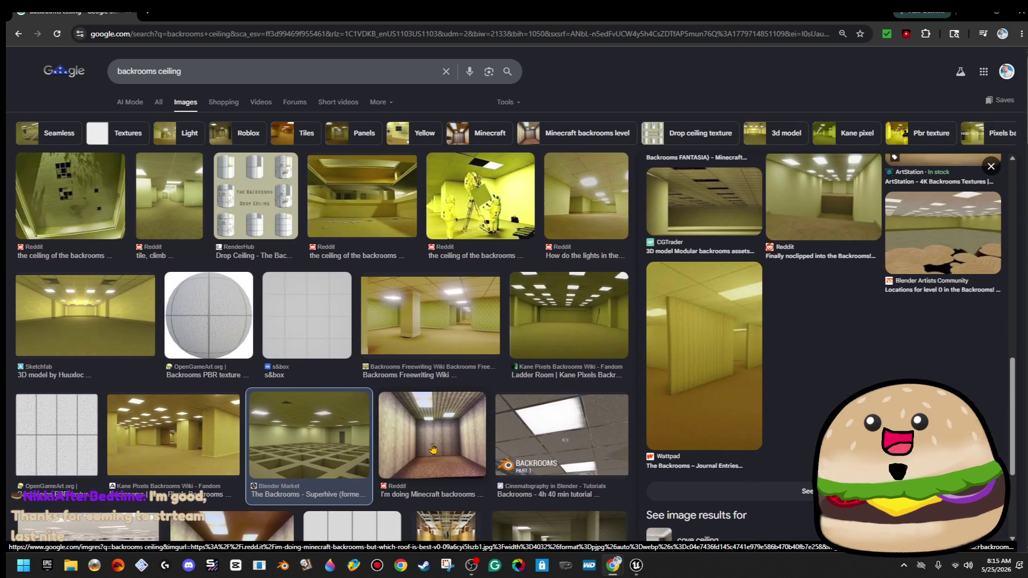
click(209, 316)
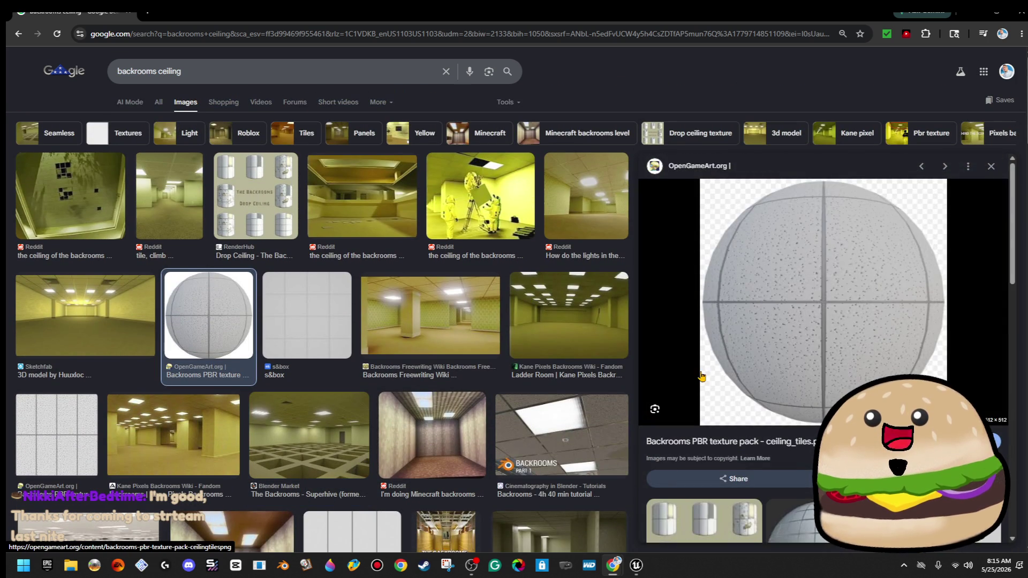
scroll(701, 376, down, 5)
click(211, 71)
- Search 'backrooms ceiling texture', browse the results, and minimize Chrome
text(texture)
key(Return)
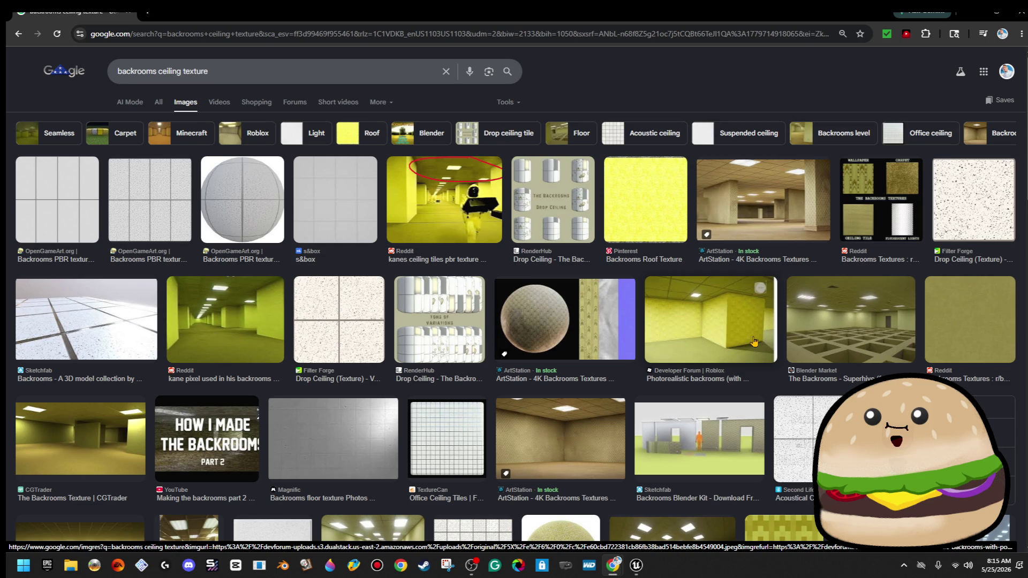
scroll(680, 339, down, 7)
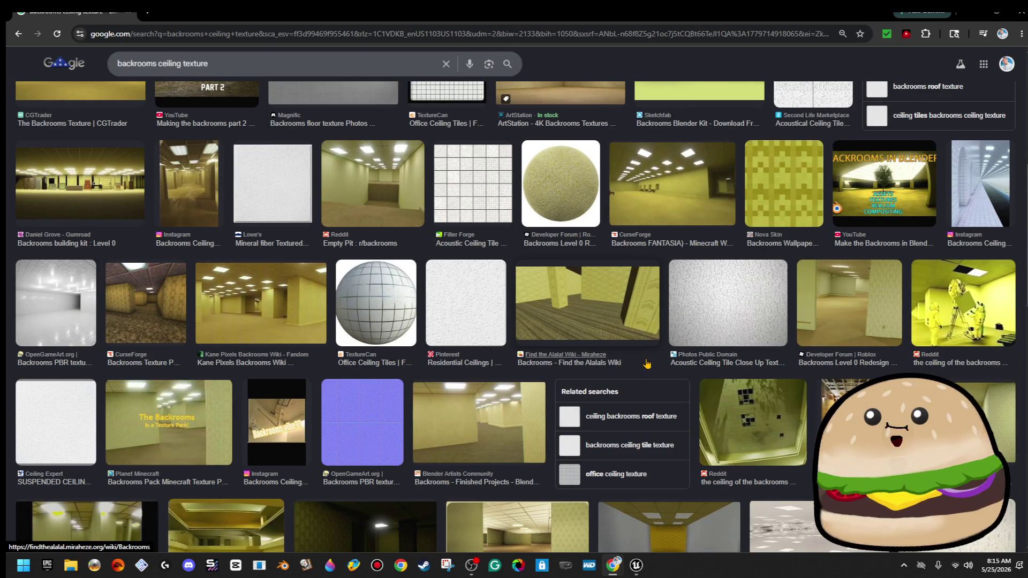
scroll(647, 364, down, 6)
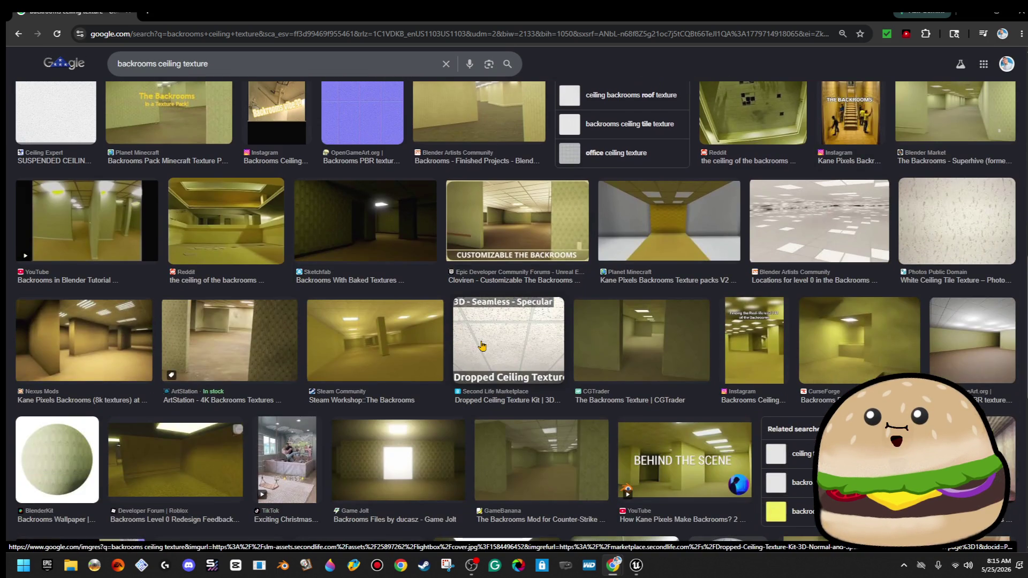
scroll(845, 364, down, 4)
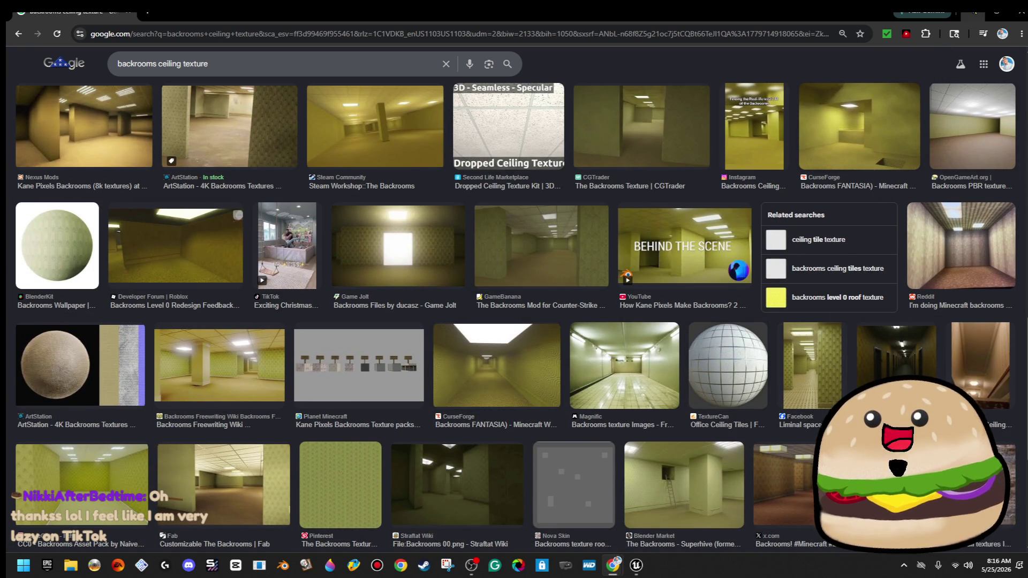
click(974, 15)
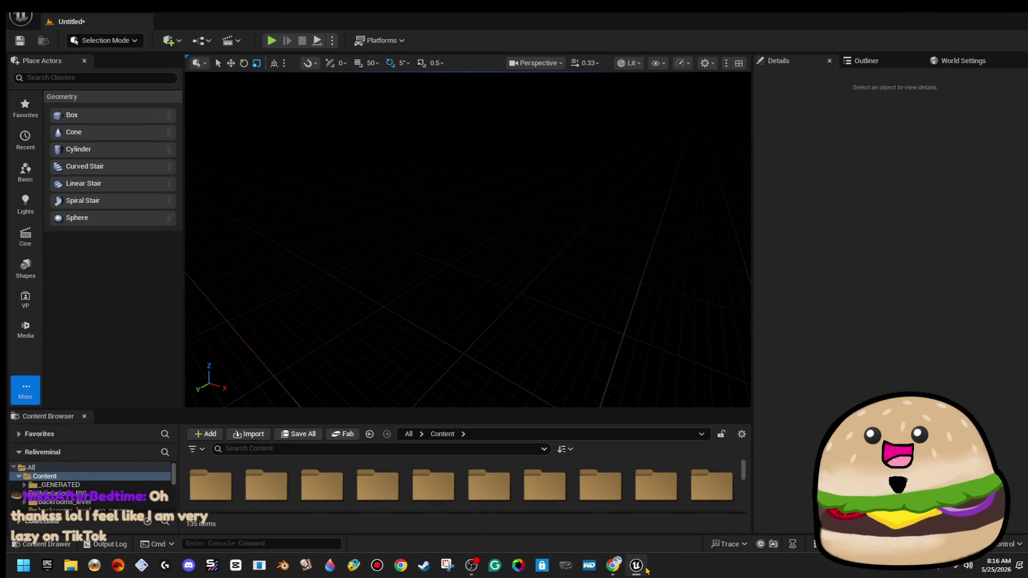
- Add a Box brush to the level, flatten it vertically, and set its X location to 0
mouse_move(126, 110)
mouse_down()
mouse_move(108, 137)
mouse_move(448, 280)
mouse_move(467, 273)
mouse_up()
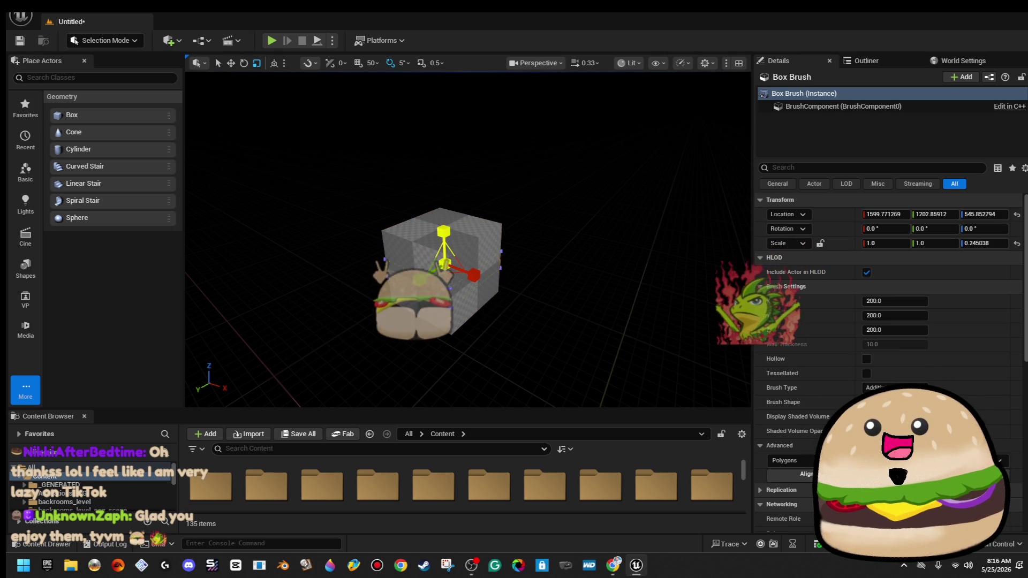
mouse_move(444, 231)
mouse_down()
mouse_move(444, 257)
mouse_move(531, 246)
mouse_move(532, 176)
mouse_move(531, 204)
mouse_move(562, 177)
mouse_up()
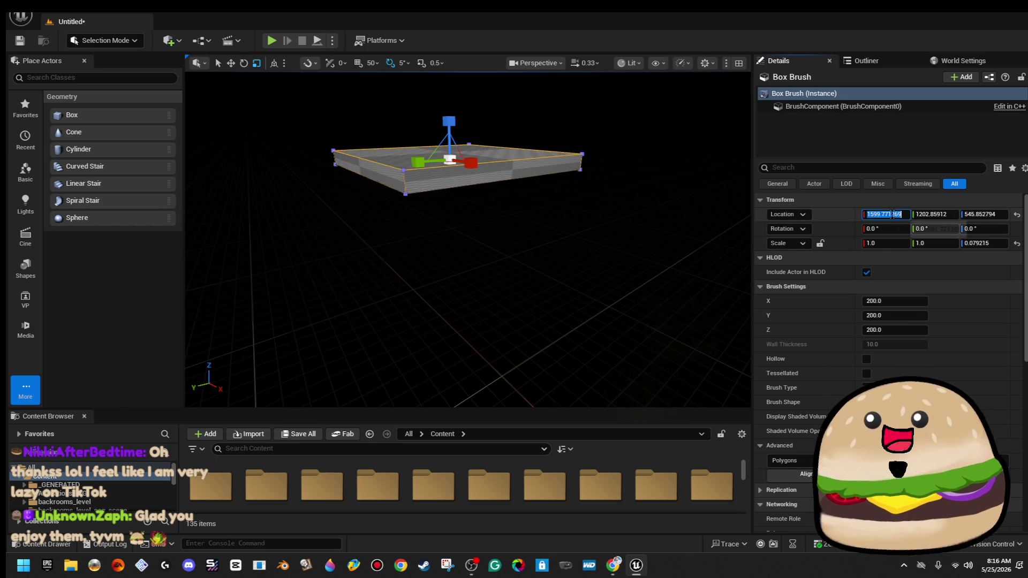
text(0)
key(Tab)
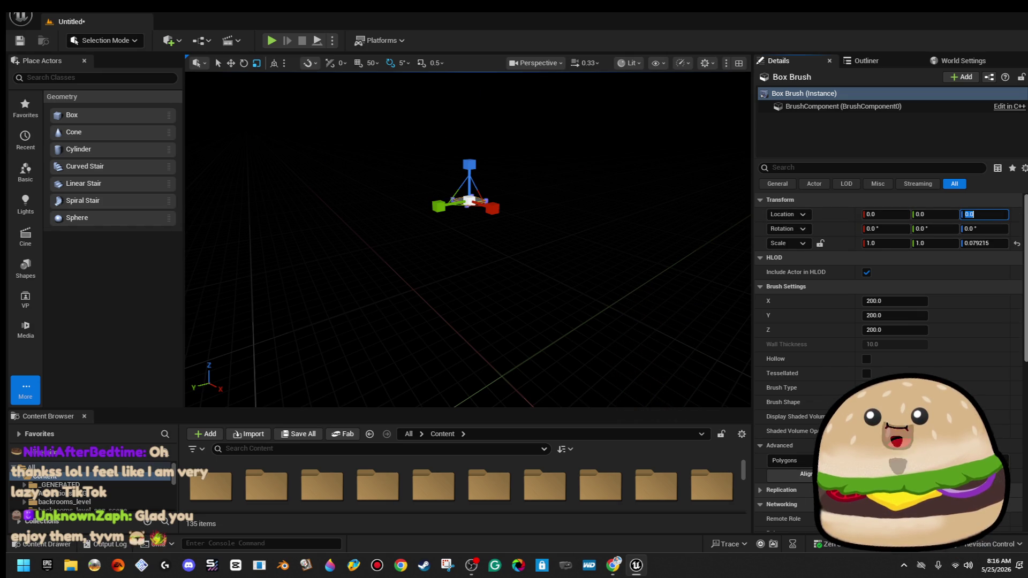
- Thin the box brush further, raise the viewport camera speed, and widen it in X and Y
mouse_move(610, 220)
mouse_down()
mouse_move(605, 209)
mouse_move(600, 235)
mouse_move(576, 257)
mouse_move(556, 243)
mouse_move(583, 207)
mouse_up()
drag(508, 143, 524, 88)
scroll(468, 239, down, 10)
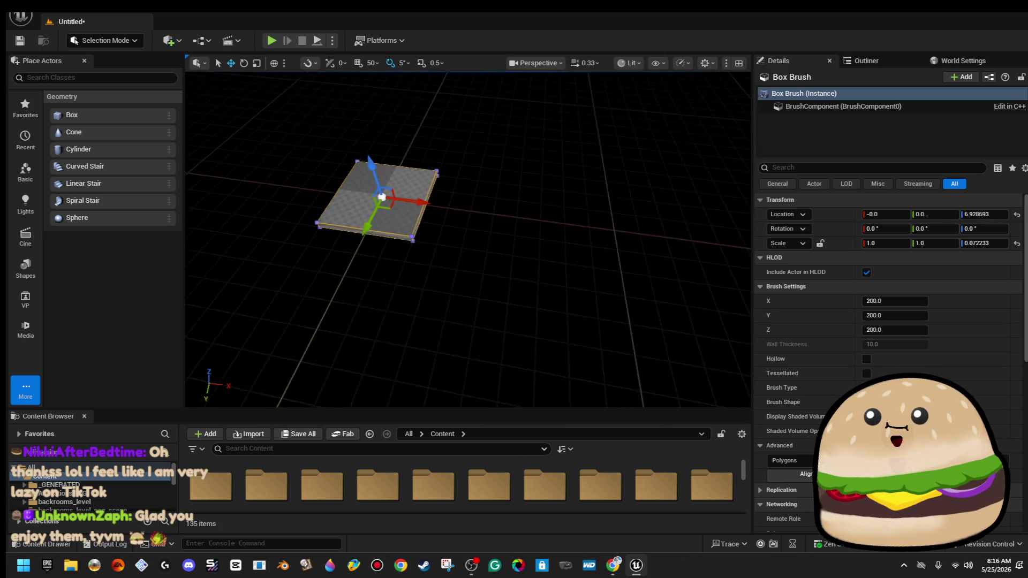
click(588, 65)
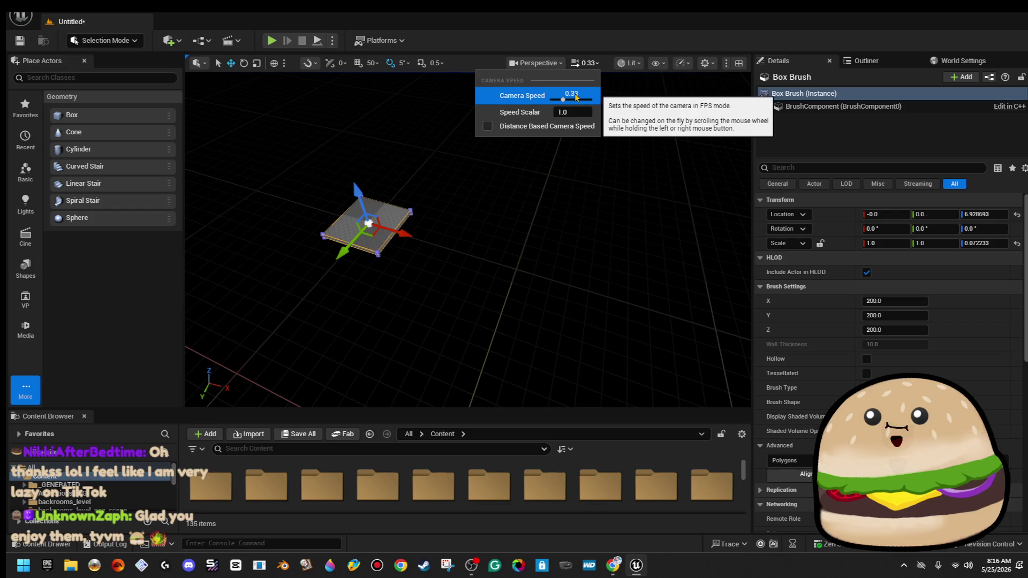
mouse_move(578, 160)
mouse_down()
mouse_move(535, 177)
mouse_move(536, 193)
mouse_up()
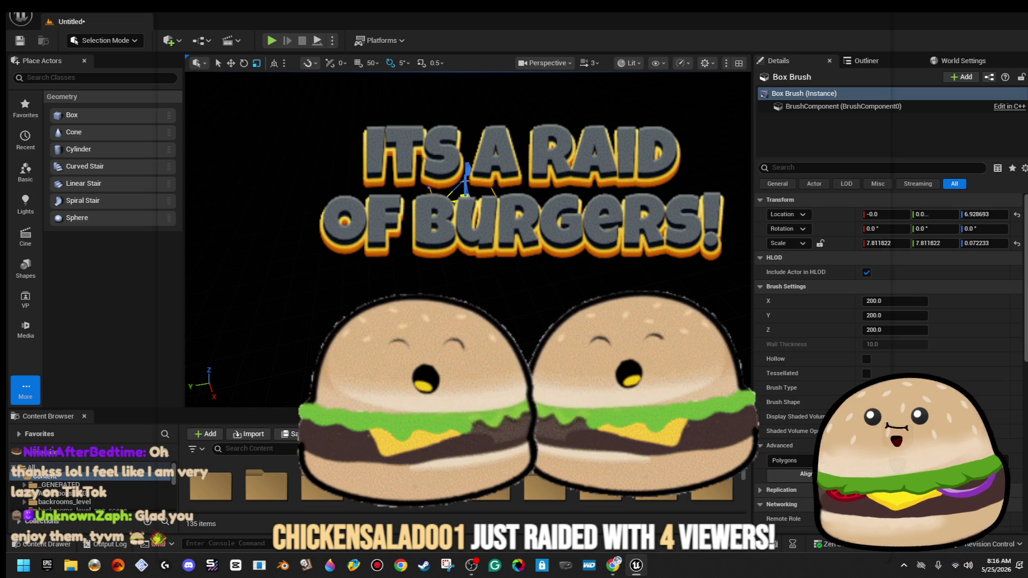
mouse_move(466, 185)
mouse_down()
mouse_move(482, 176)
mouse_move(471, 193)
mouse_move(503, 177)
mouse_move(481, 198)
mouse_move(432, 192)
mouse_move(502, 182)
mouse_up()
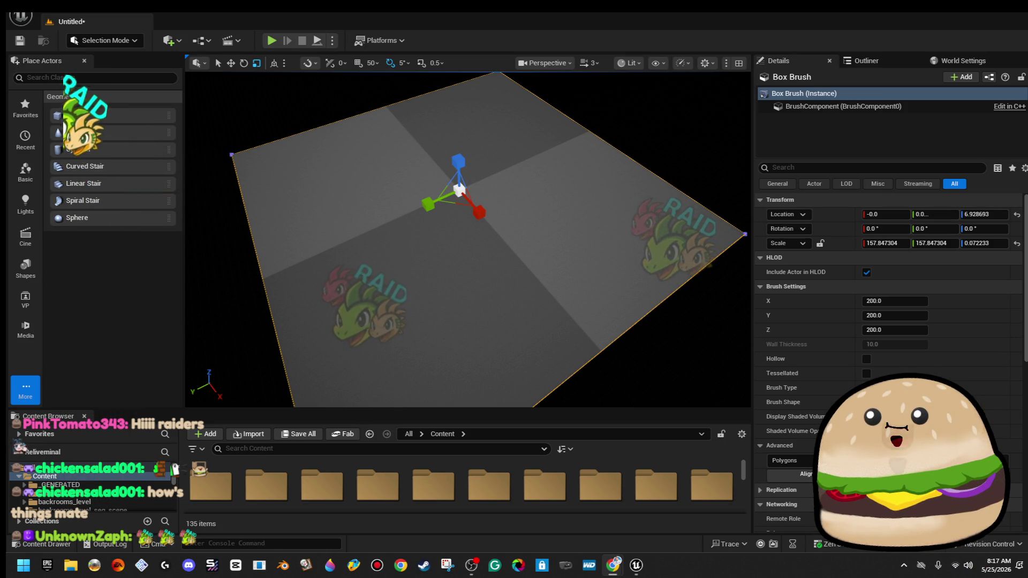
- Deselect the flat grey floor slab and fly the camera across it to survey its size
mouse_move(543, 188)
mouse_down()
mouse_move(567, 166)
mouse_move(541, 199)
mouse_up()
click(324, 242)
mouse_move(319, 243)
mouse_down()
mouse_move(606, 156)
mouse_move(631, 134)
mouse_up()
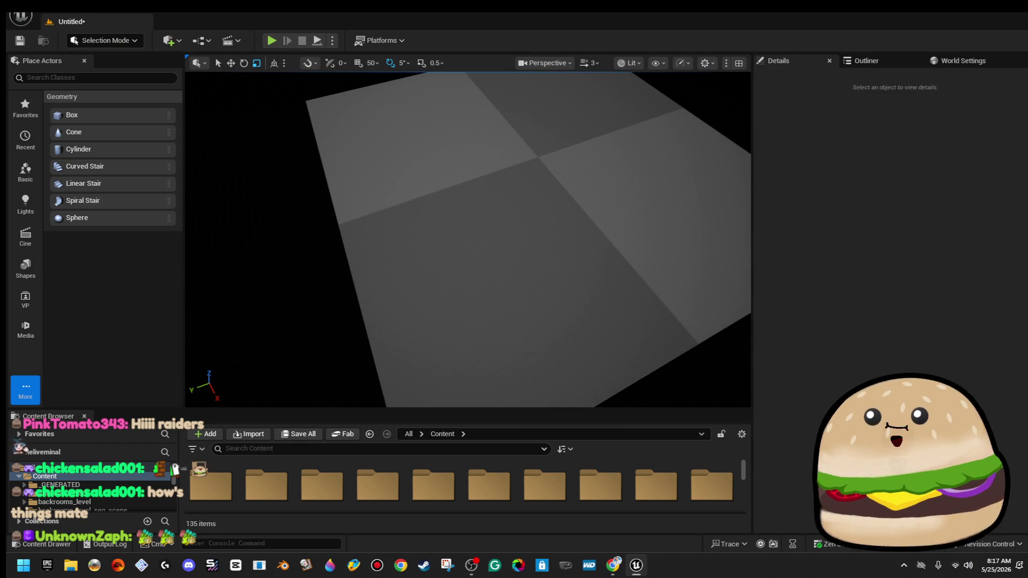
drag(632, 134, 551, 143)
text(c)
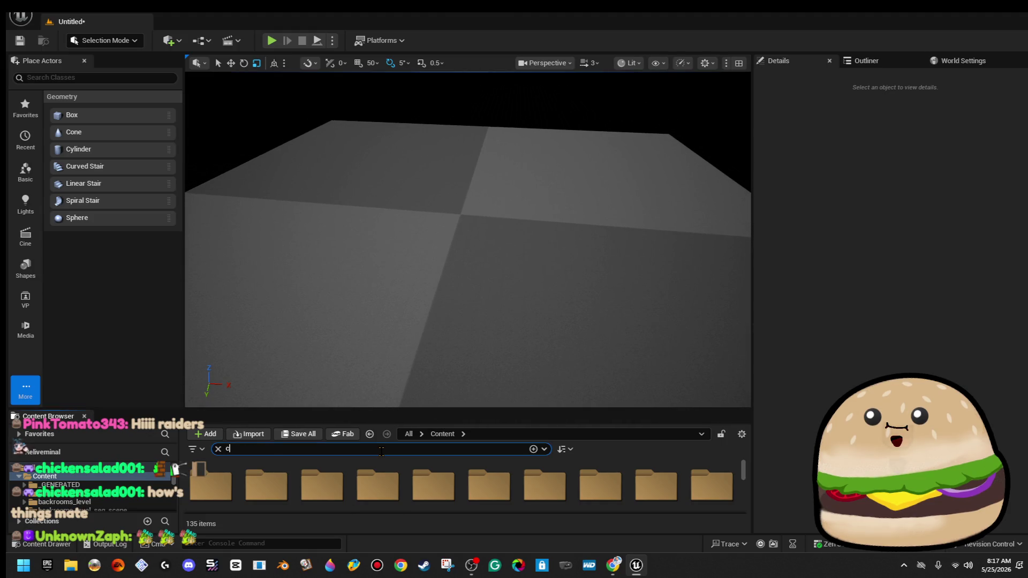
- Search the Content Browser for 'ceiling light' and enlarge the browser panel
text(eiling)
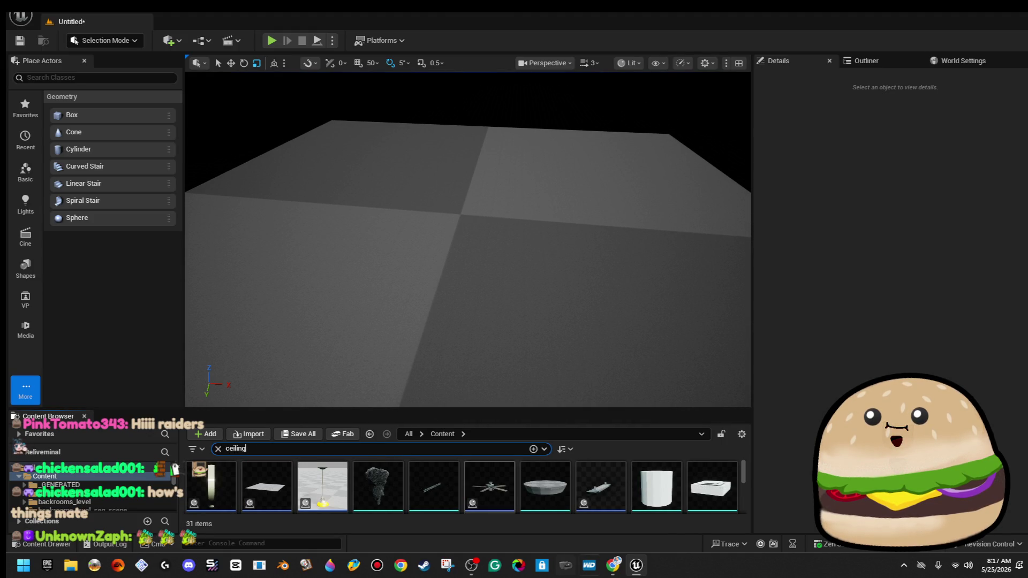
scroll(687, 504, down, 1)
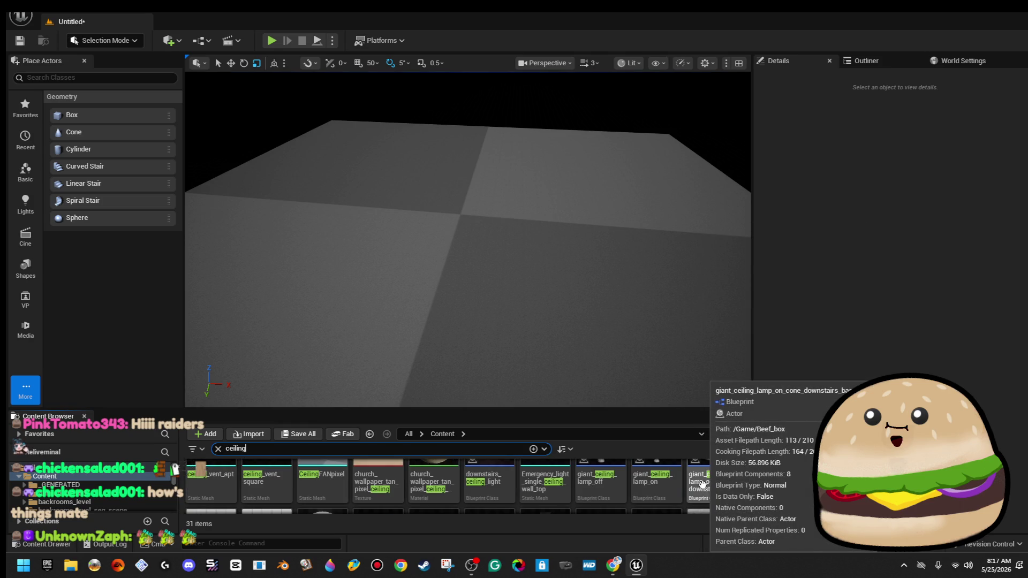
text( light)
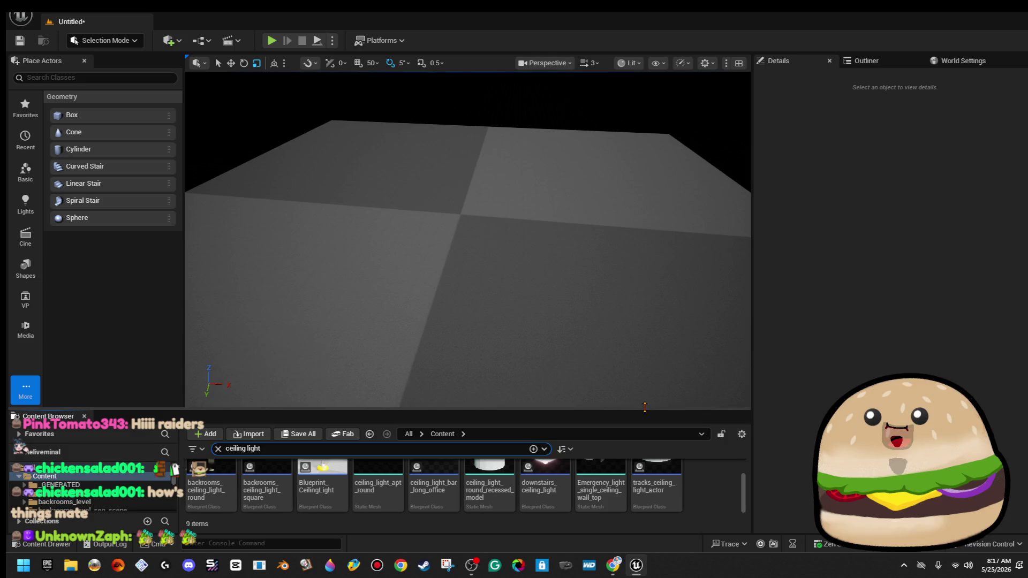
drag(642, 411, 639, 313)
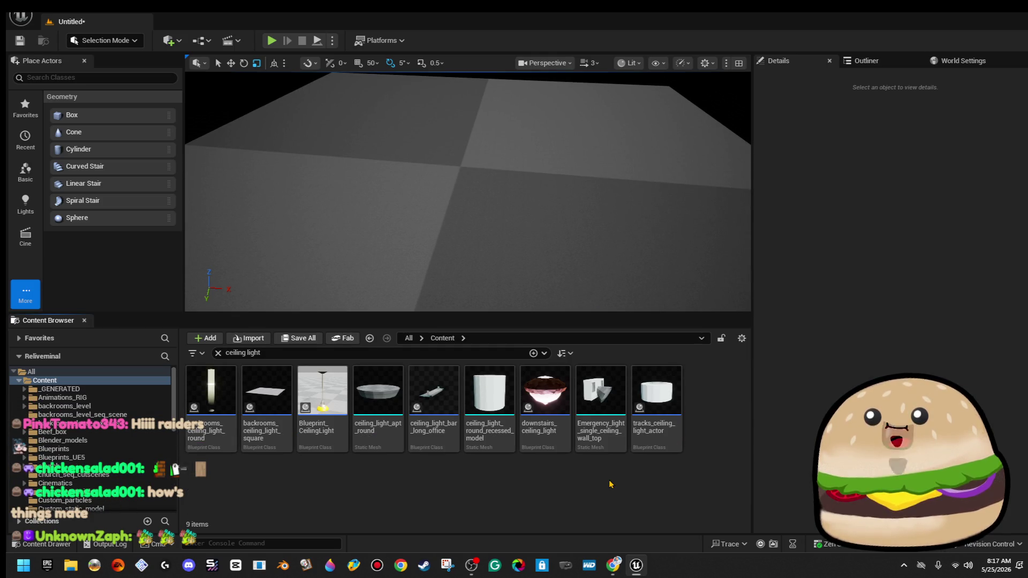
- Place backrooms_ceiling_light_square on the floor, then undo the placement
mouse_move(468, 214)
mouse_down()
mouse_move(469, 193)
mouse_move(469, 236)
mouse_up()
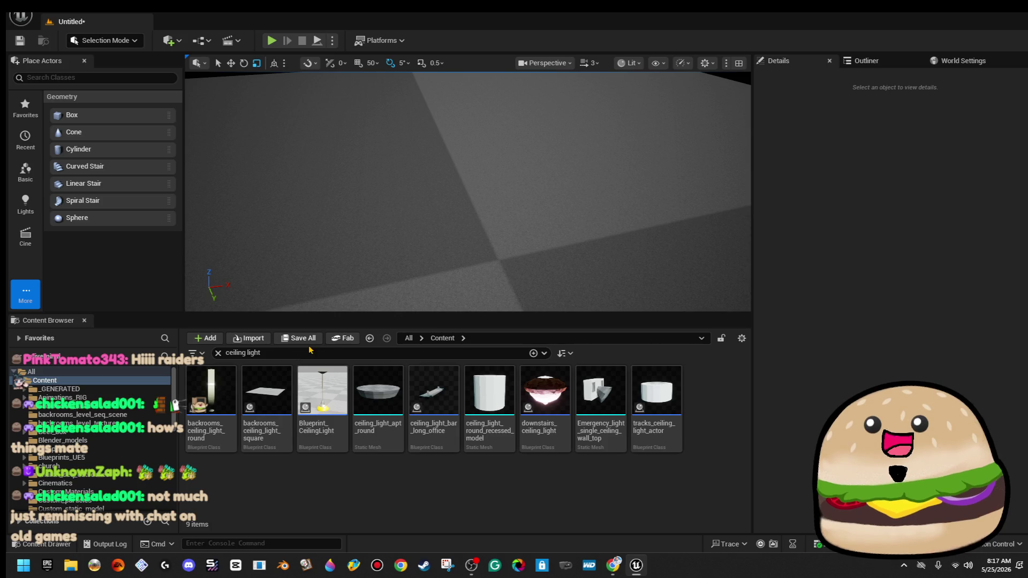
drag(267, 391, 431, 240)
key(ctrl+z)
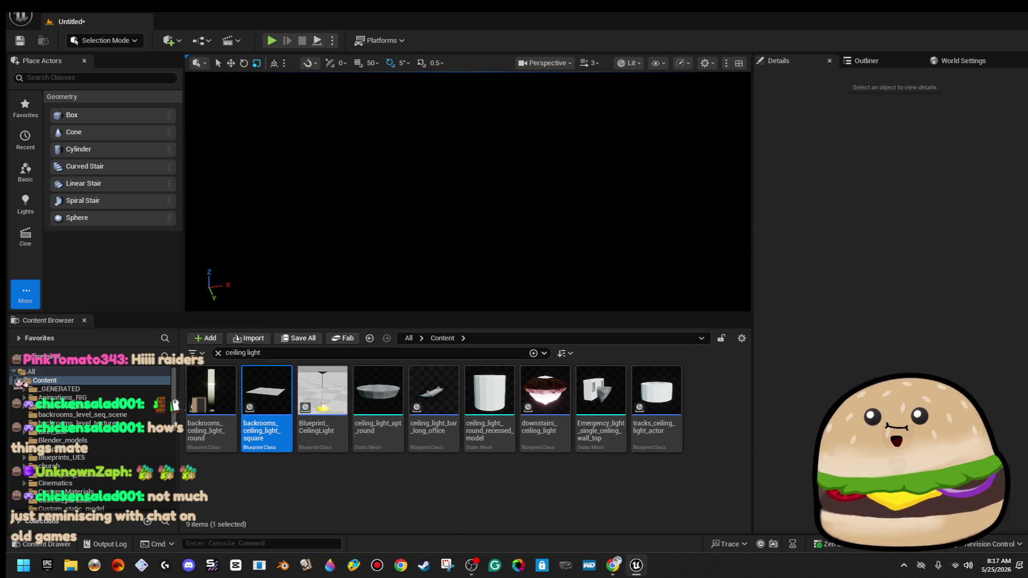
- Switch the viewport to Unlit rendering and lower the view to floor level
click(629, 63)
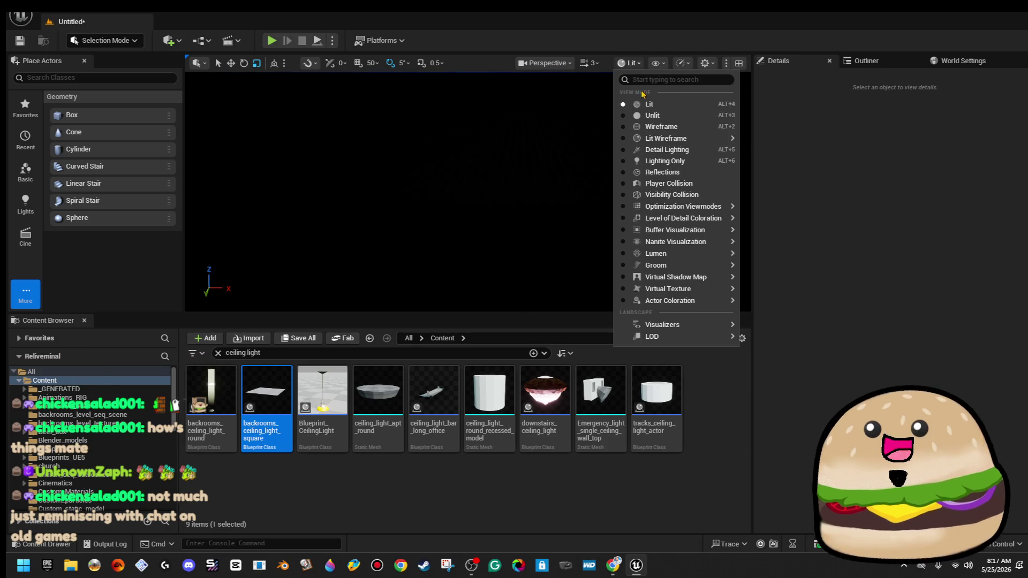
click(637, 114)
drag(466, 214, 466, 161)
- Place backrooms_ceiling_light_square and raise it to about Z 756 above the floor
drag(267, 393, 433, 241)
key(w)
key(f)
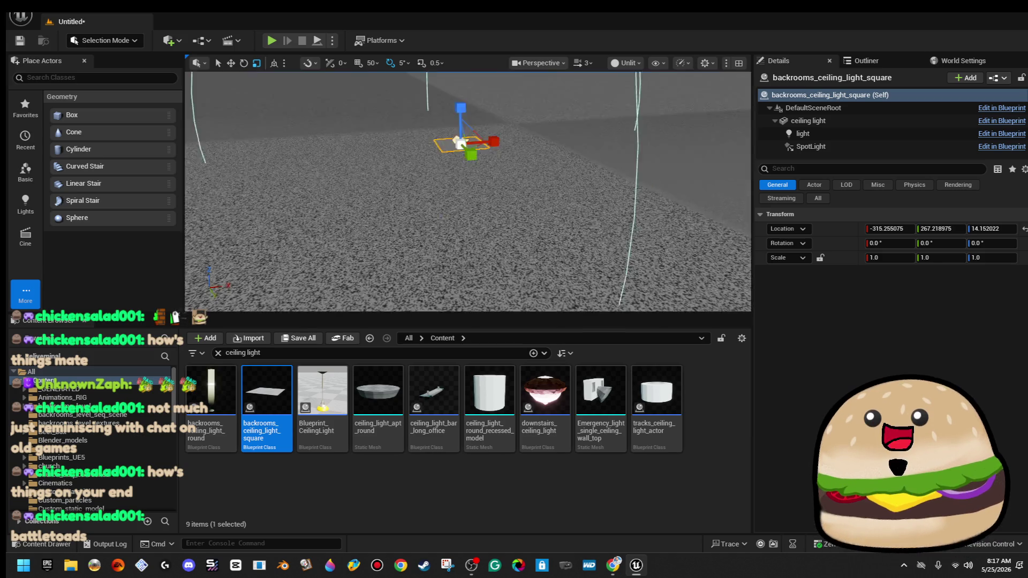
mouse_move(456, 207)
mouse_down()
mouse_move(468, 107)
mouse_move(462, 150)
mouse_move(462, 140)
mouse_up()
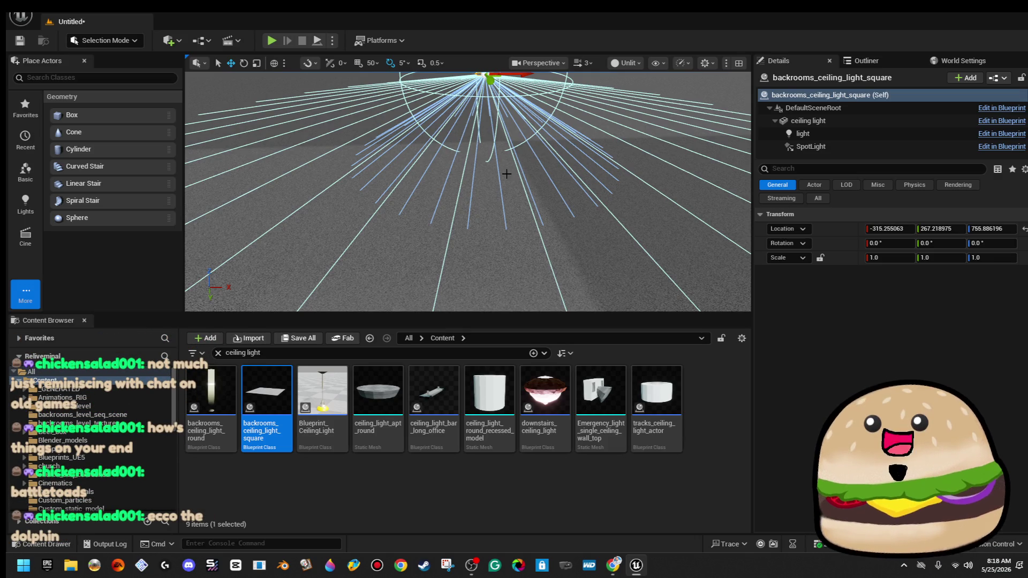
- Play the level from this viewport spot, then stop the session with Esc
right_click(533, 217)
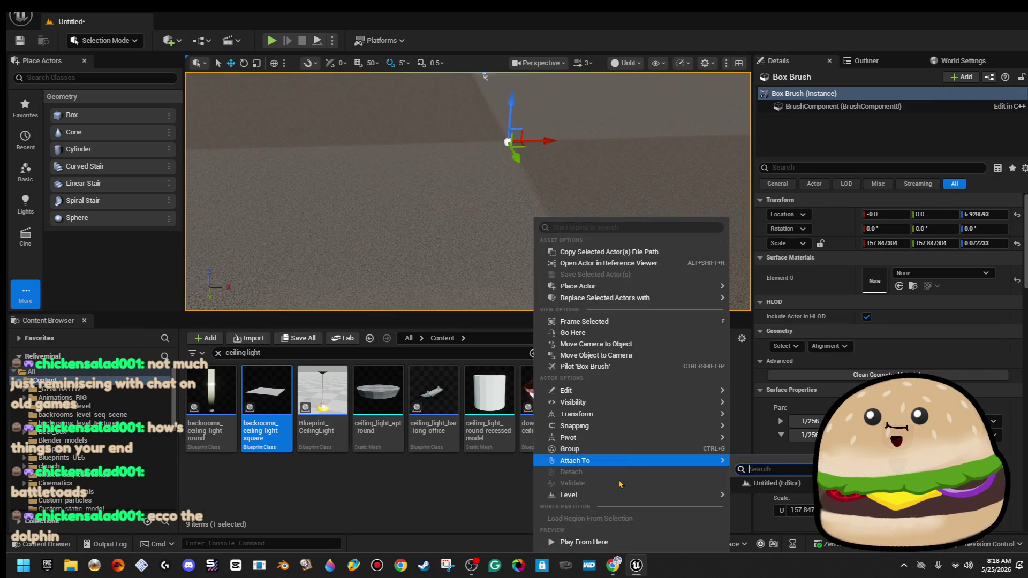
click(568, 541)
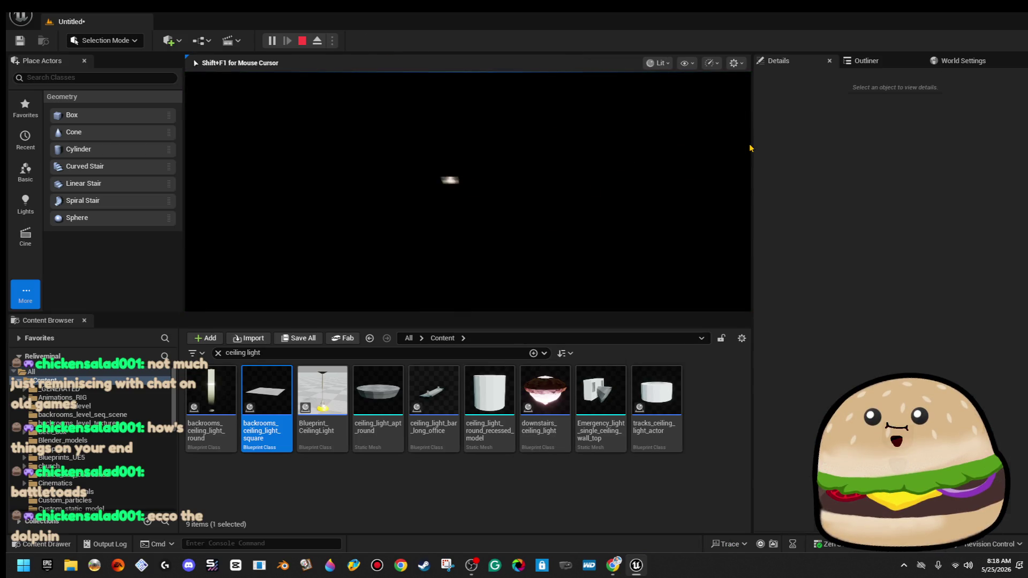
key(Escape)
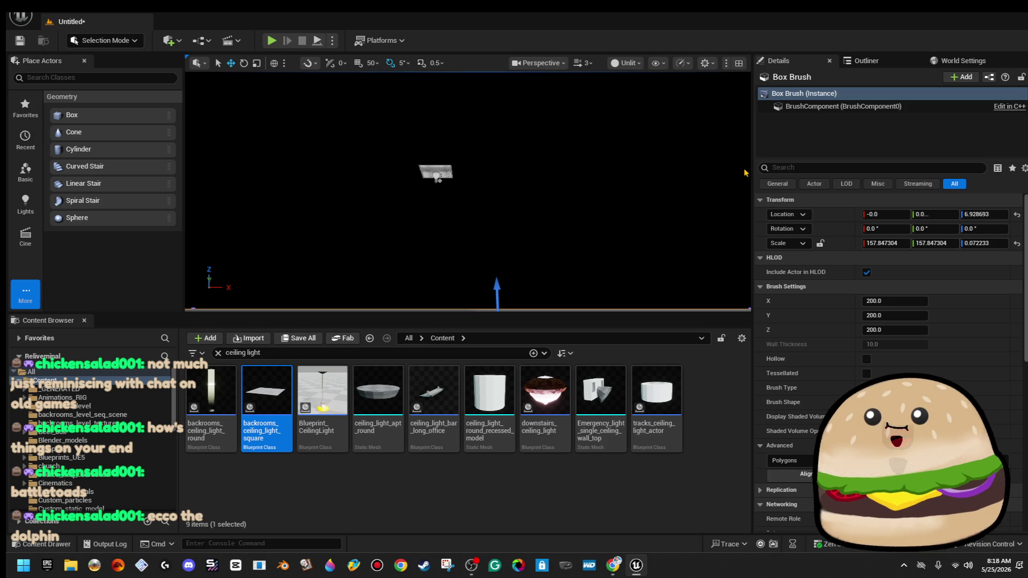
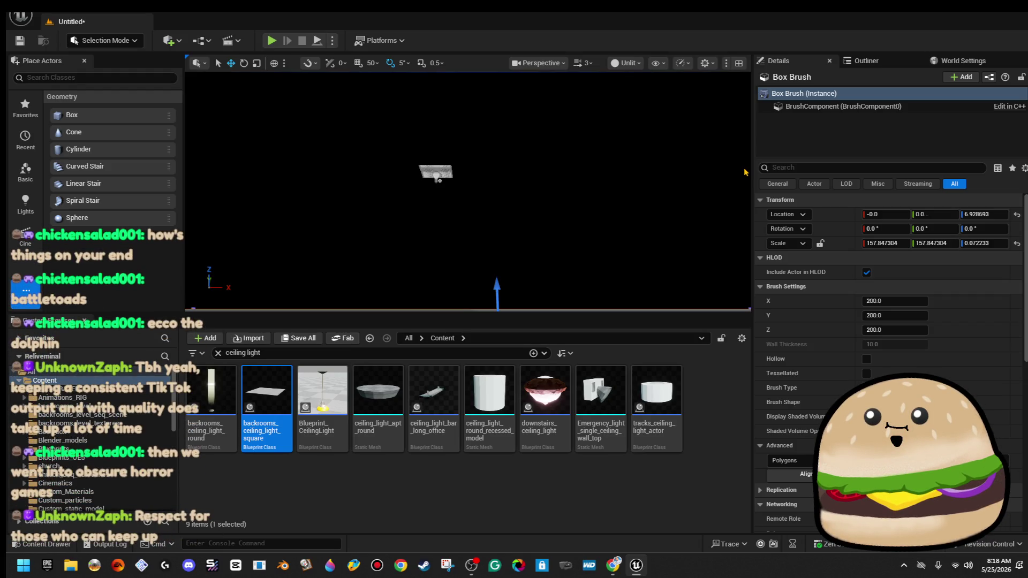
- Lower the viewport to just above the floor, enlarge the level view, and bring up File Explorer
mouse_move(440, 179)
mouse_down()
mouse_move(442, 78)
mouse_move(464, 102)
mouse_move(467, 188)
mouse_move(456, 184)
mouse_up()
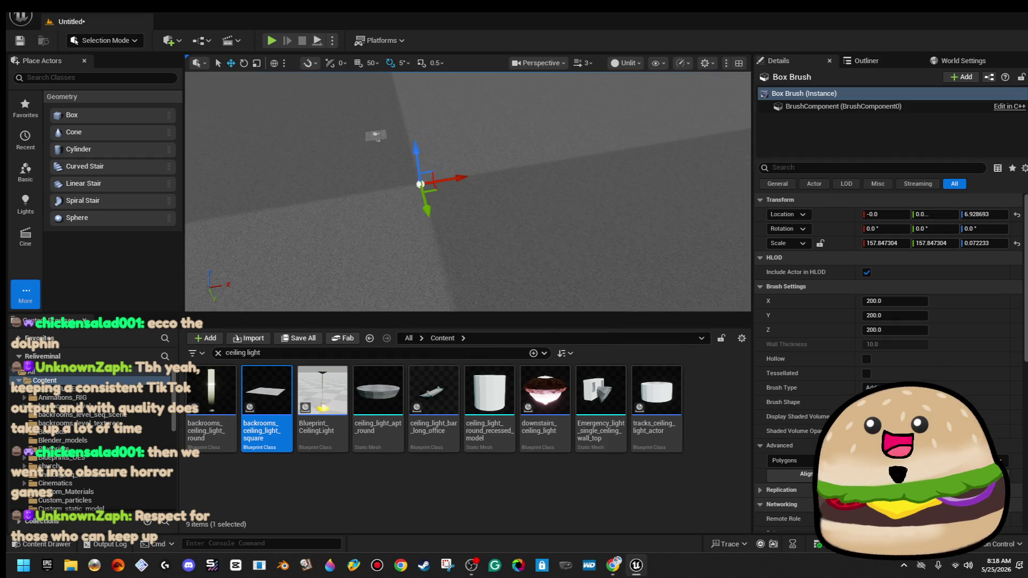
drag(600, 313, 600, 382)
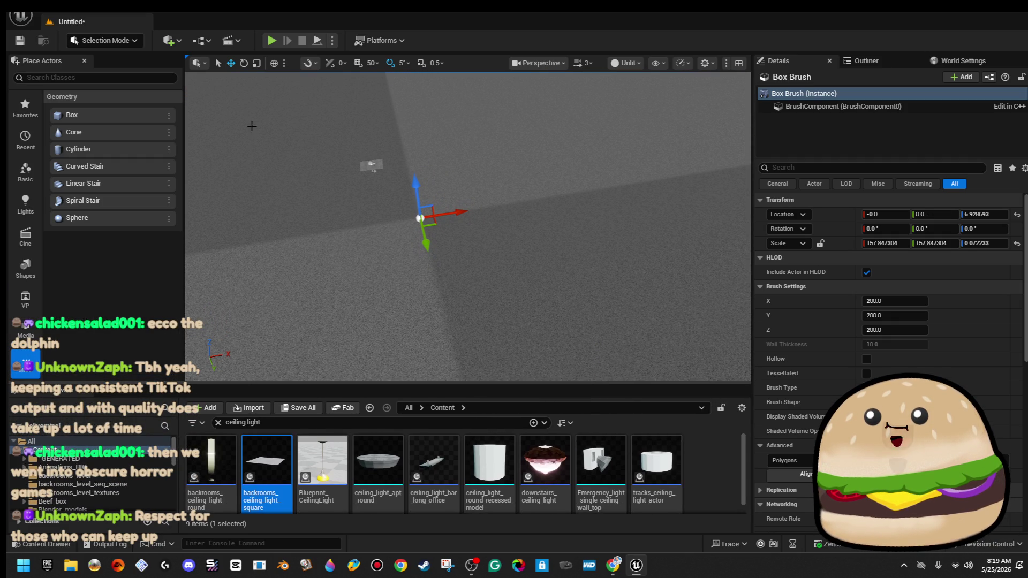
click(71, 566)
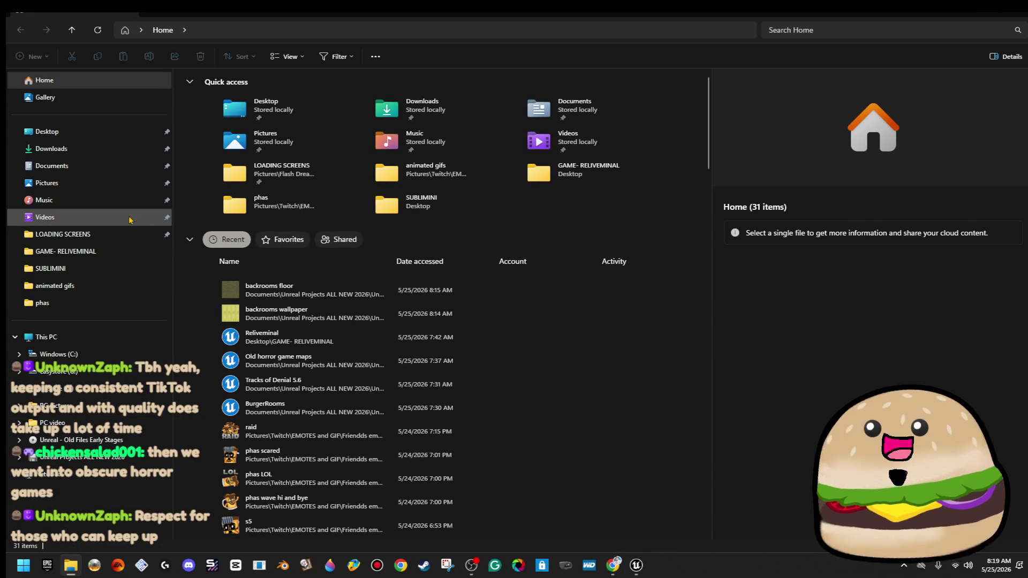
- Look through the Pictures folder's Twitch and Wallpapers subfolders
click(115, 183)
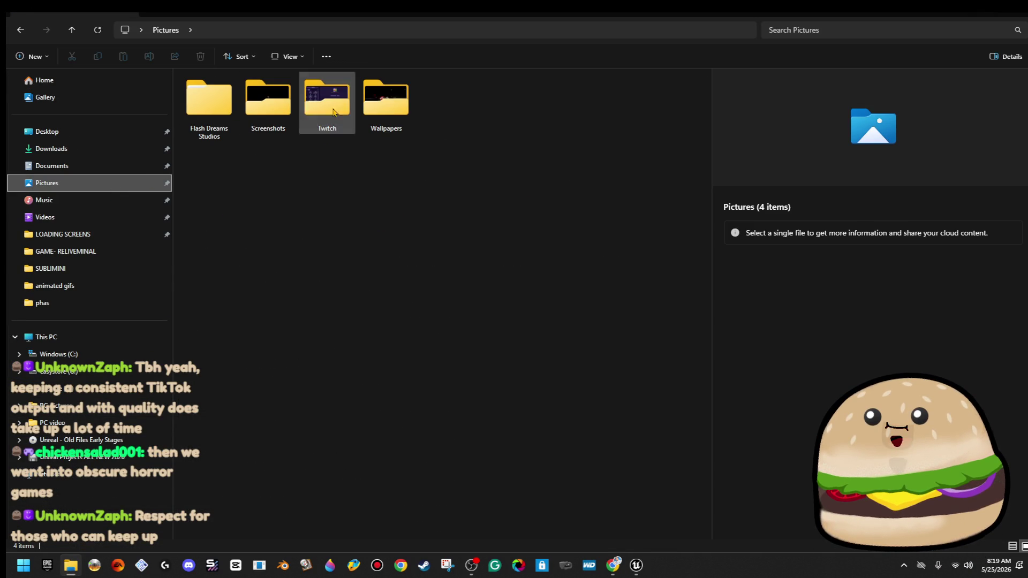
double_click(330, 99)
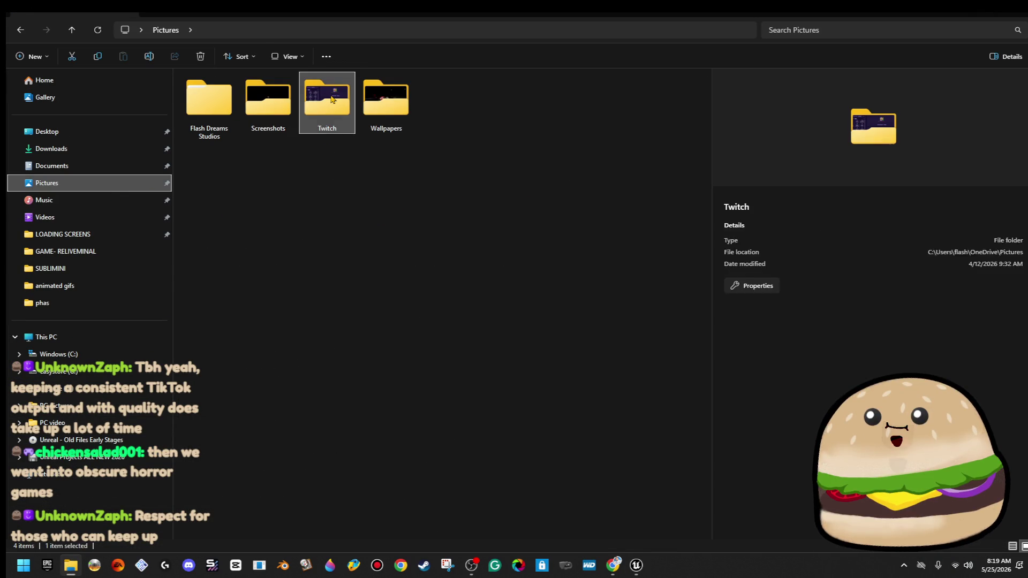
click(166, 31)
double_click(394, 113)
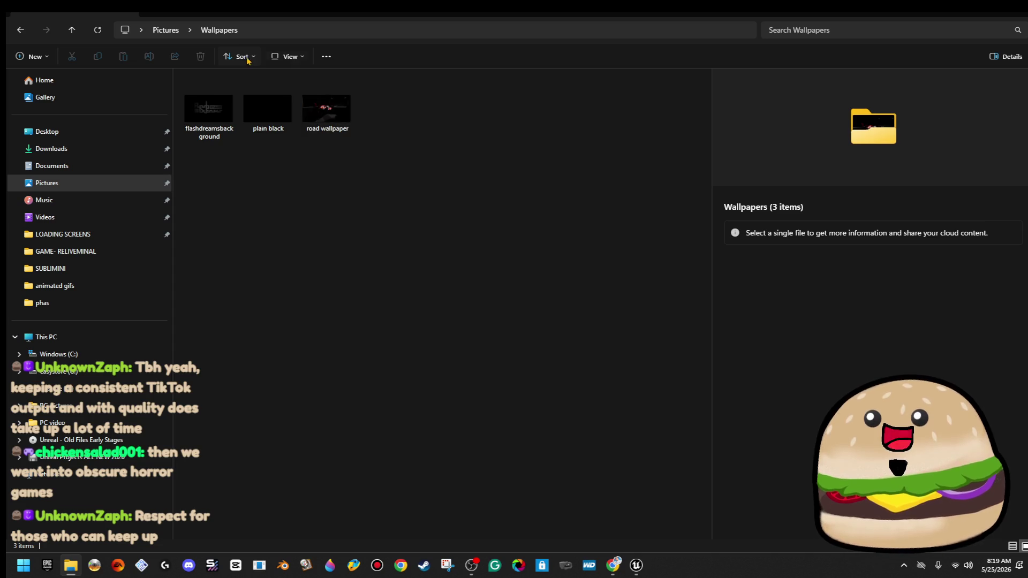
click(155, 36)
click(313, 326)
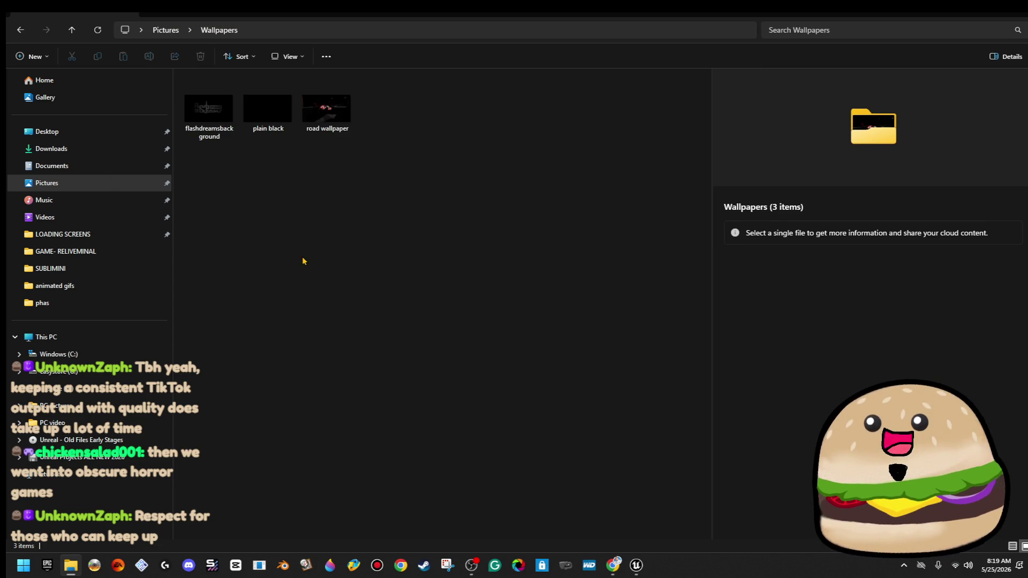
click(165, 30)
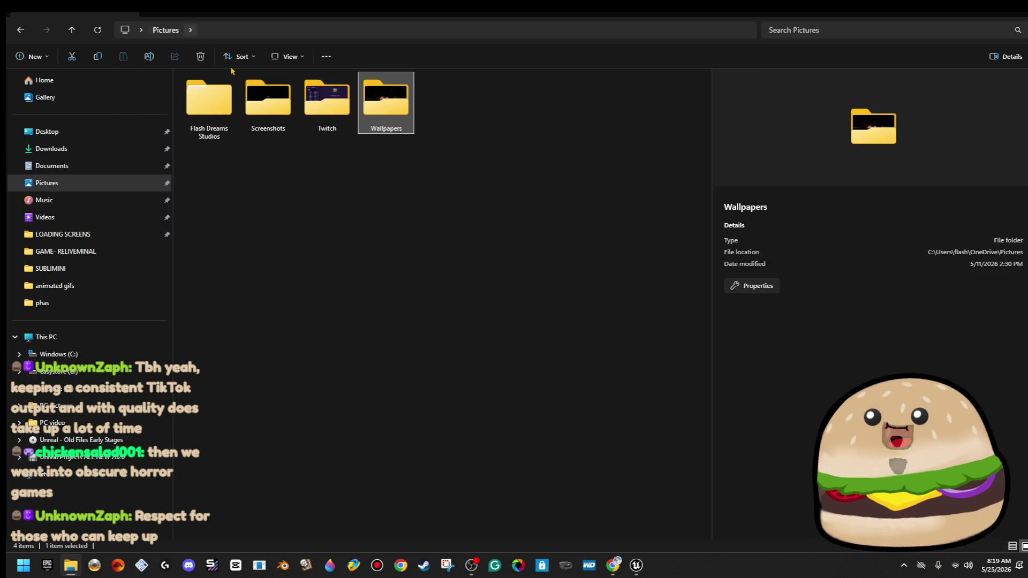
click(147, 183)
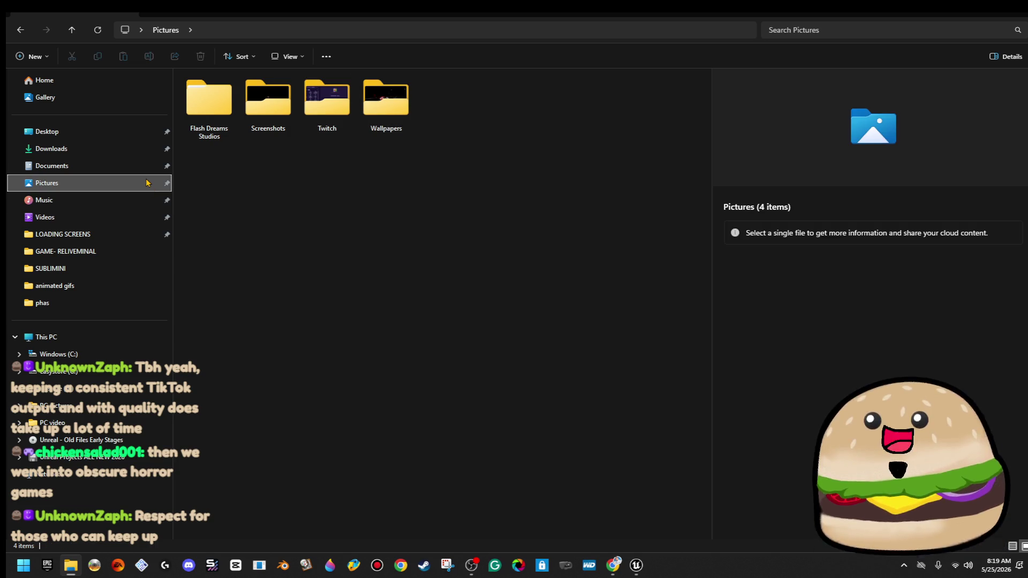
- Go to Documents > Unreal Projects ALL NEW 2026 > Unreal ALL GAMES MADE > GAME- MINI BACKROOM > Custom Textures
click(138, 170)
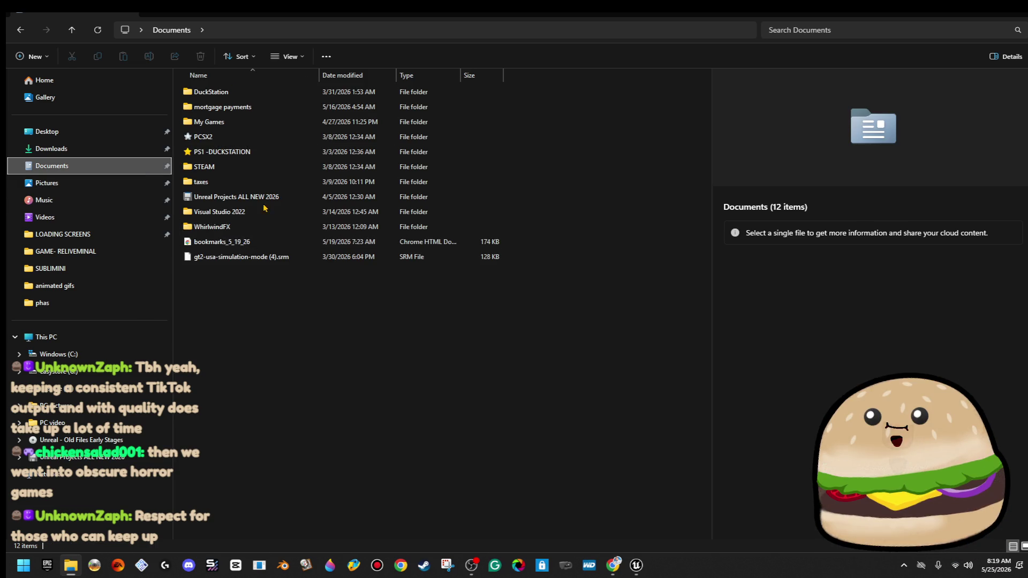
double_click(267, 203)
double_click(270, 107)
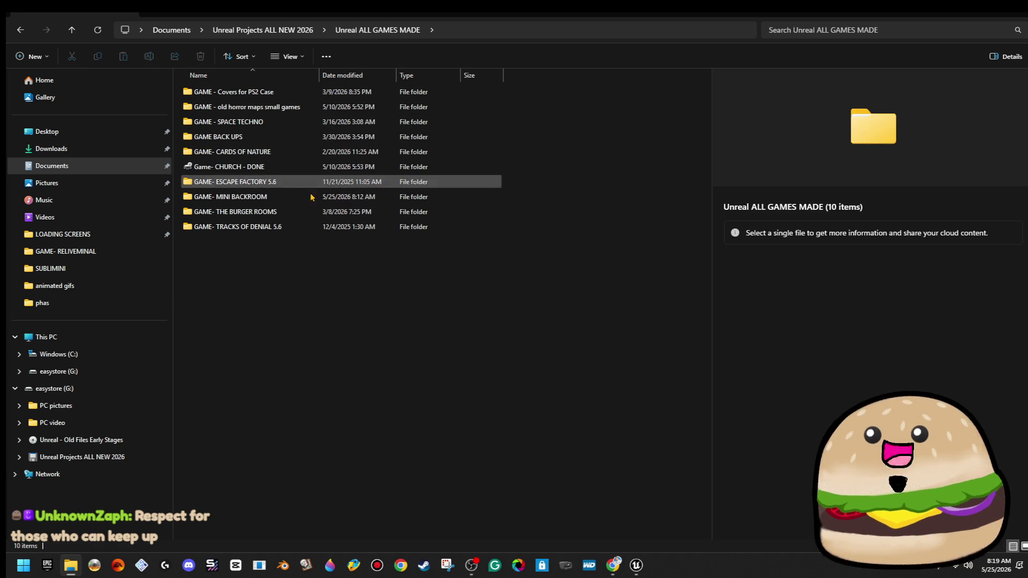
double_click(308, 202)
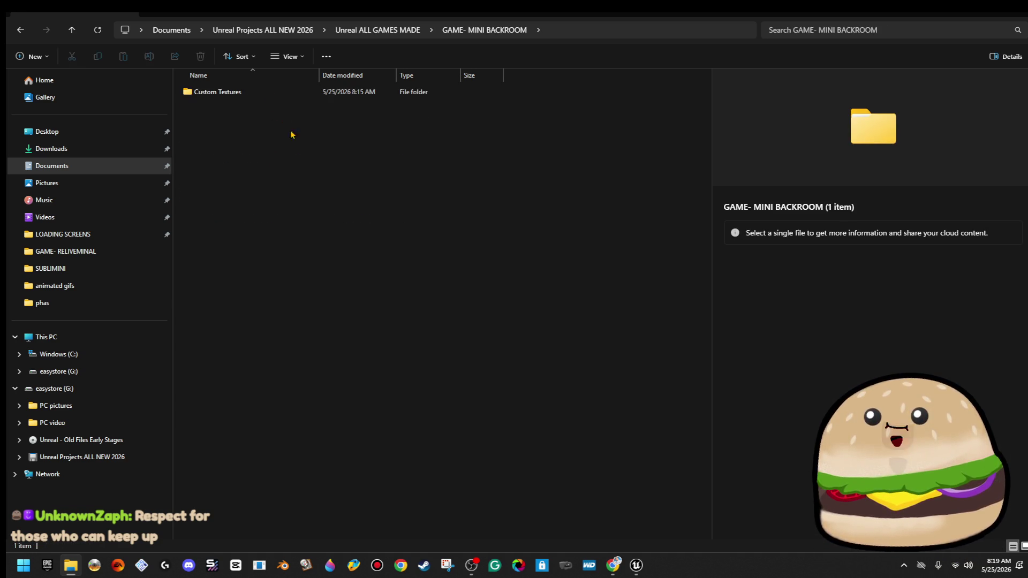
double_click(262, 92)
- Open backrooms wallpaper.png in the image viewer
right_click(270, 113)
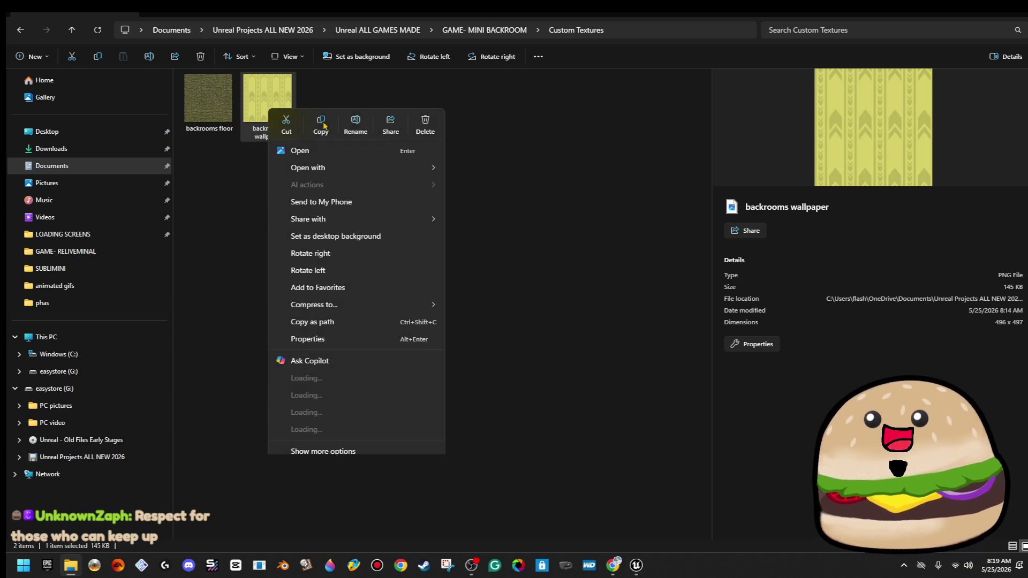
click(480, 104)
right_click(290, 87)
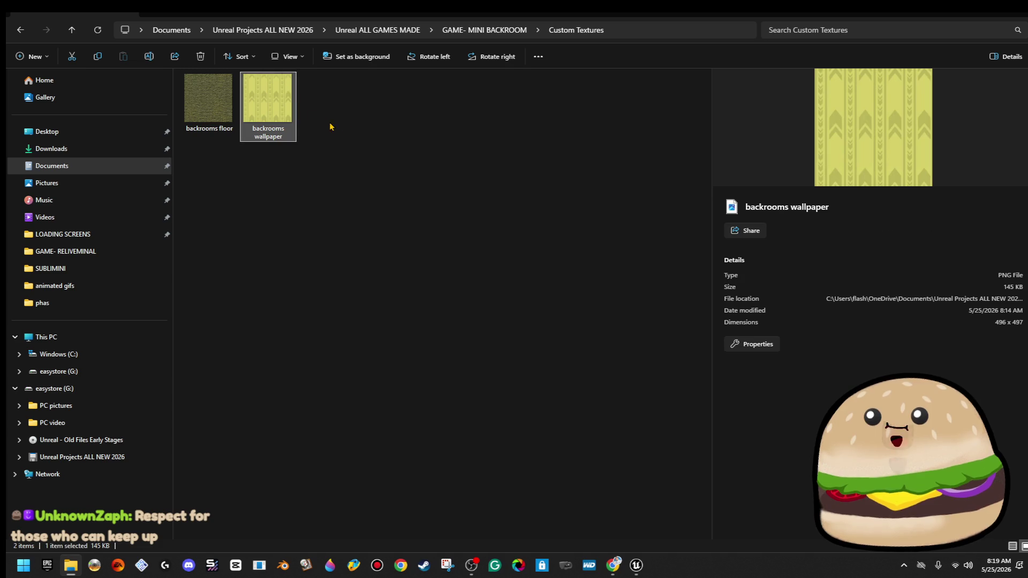
click(356, 128)
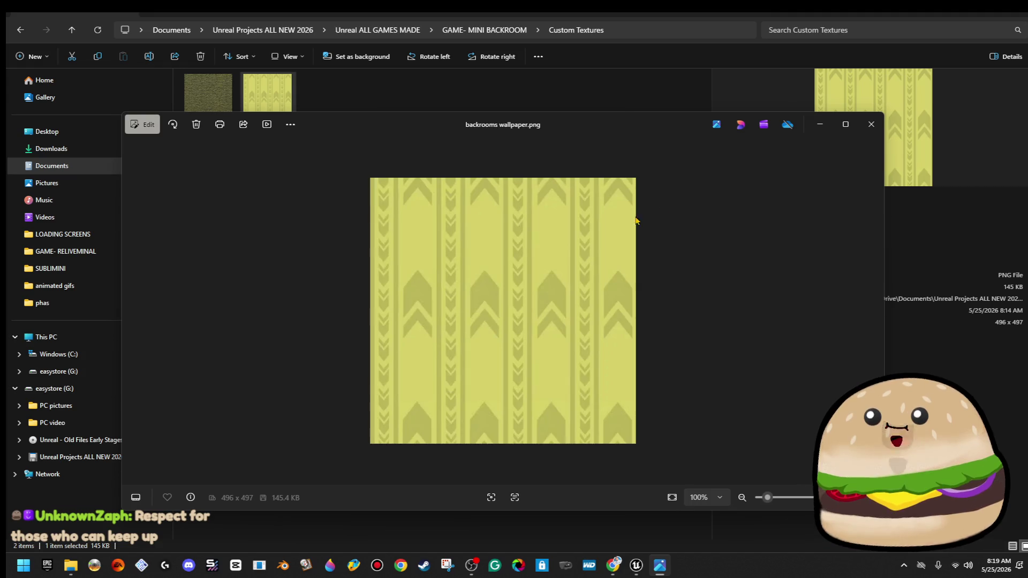
- Try a -19 saturation reduction on the wallpaper in Photos, then discard it and close
click(143, 124)
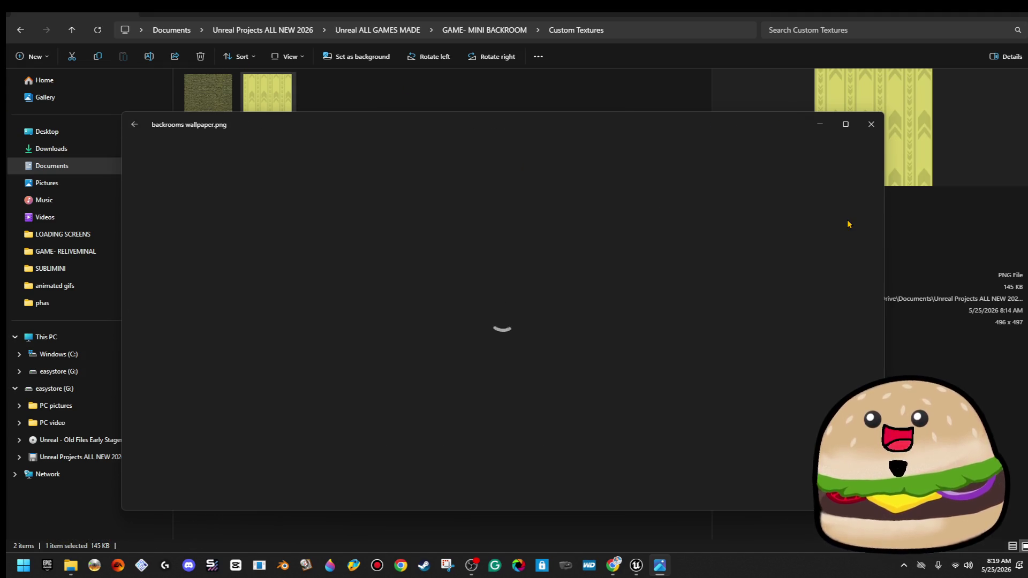
click(484, 158)
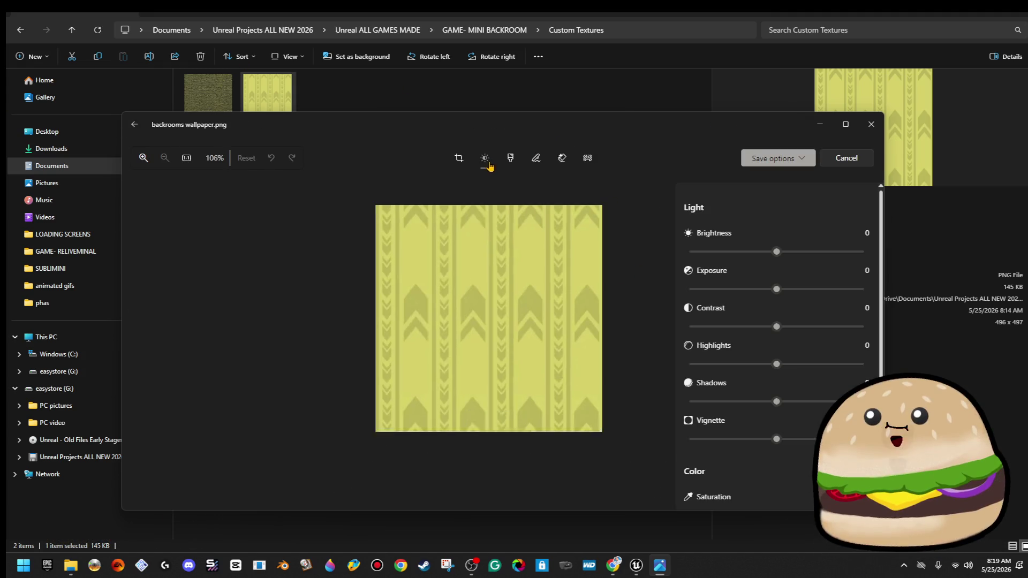
scroll(772, 400, down, 3)
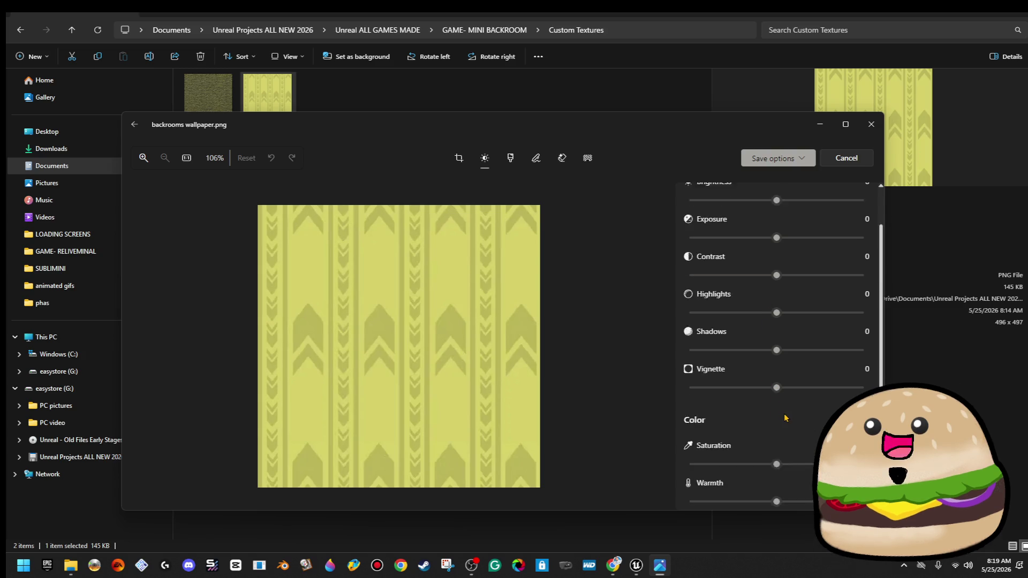
drag(776, 369, 757, 371)
click(808, 159)
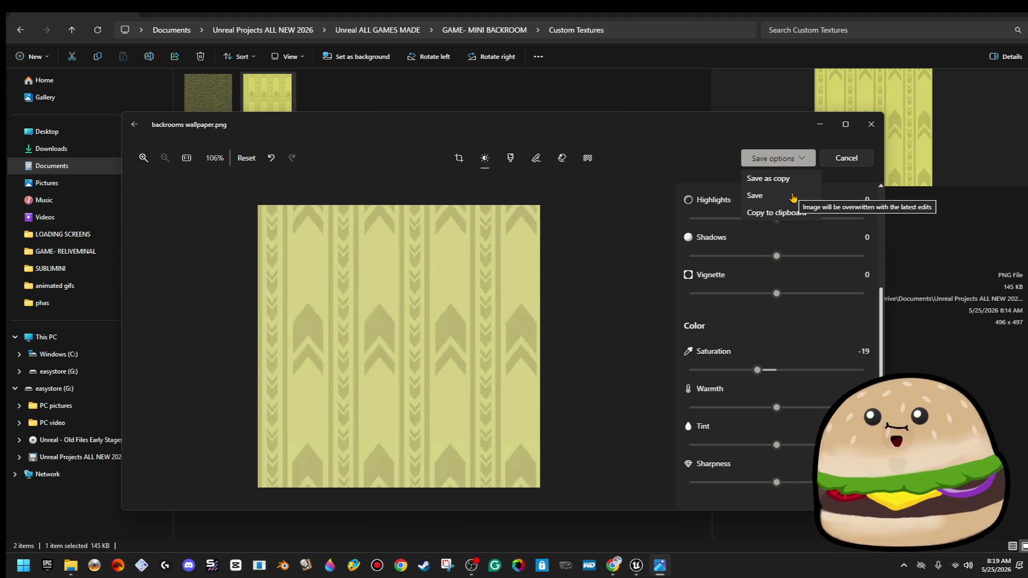
click(873, 126)
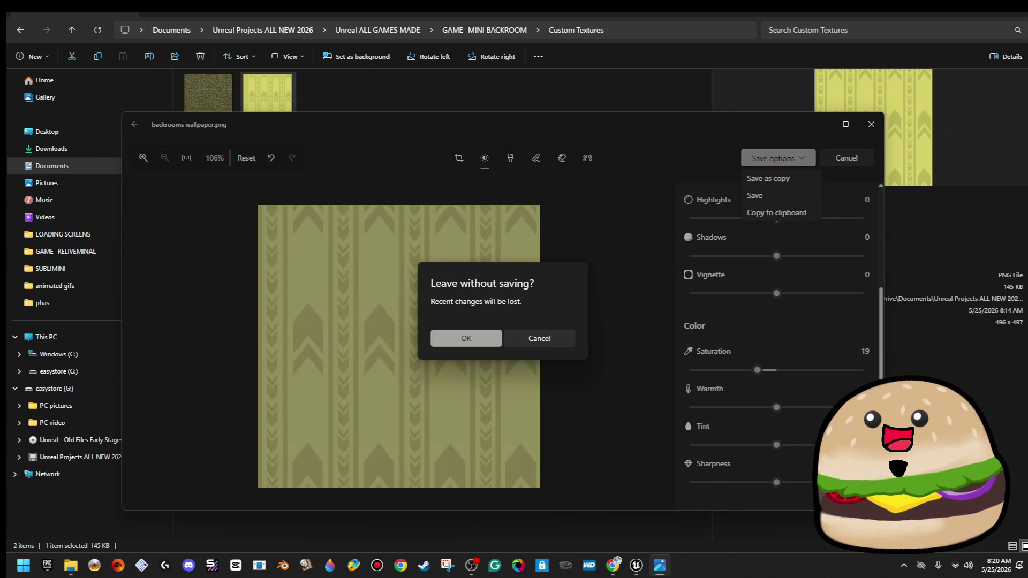
click(481, 347)
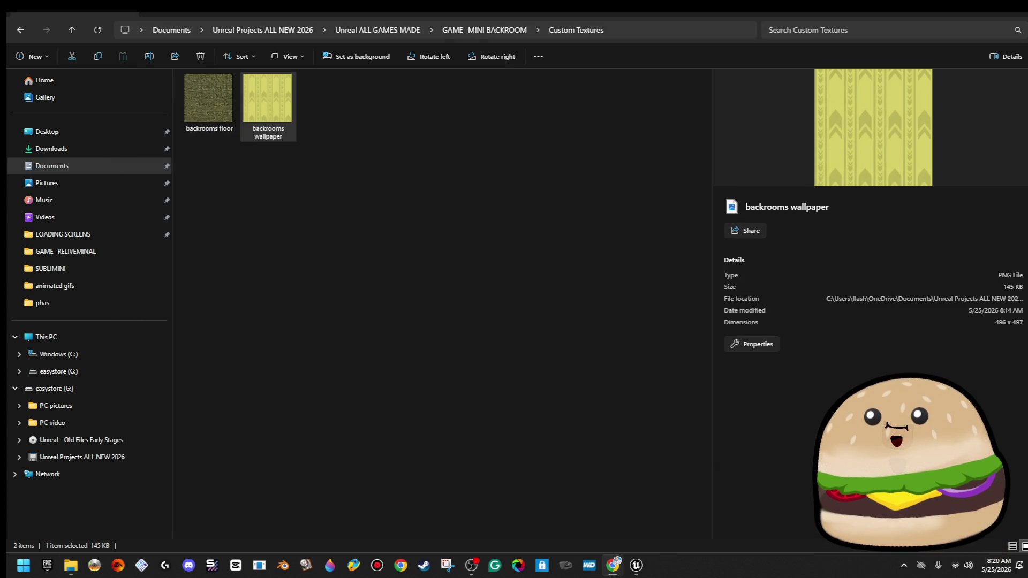
click(613, 565)
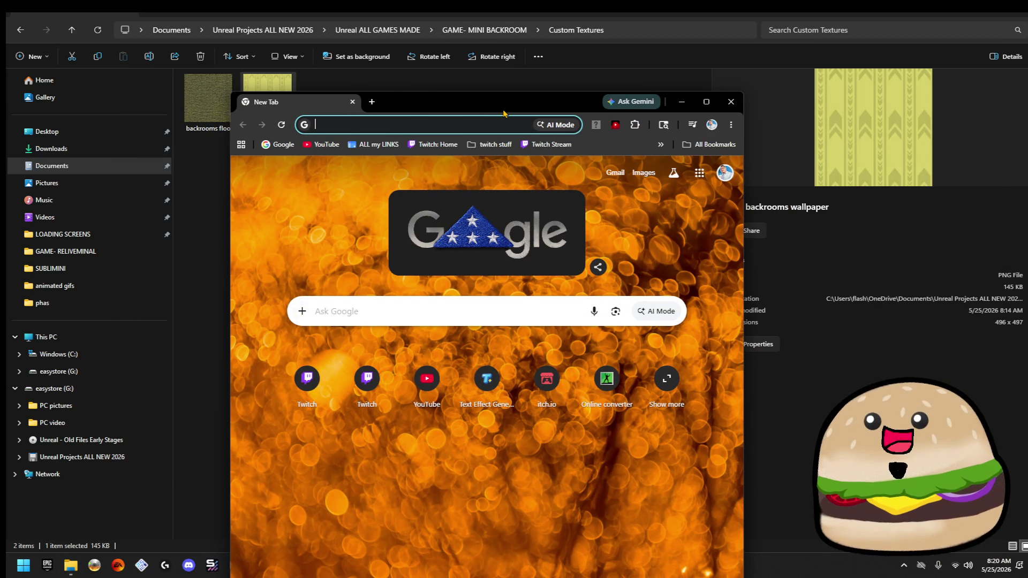
- Load the LunaPic online editor and begin an image upload
text(lu)
key(Down)
key(Return)
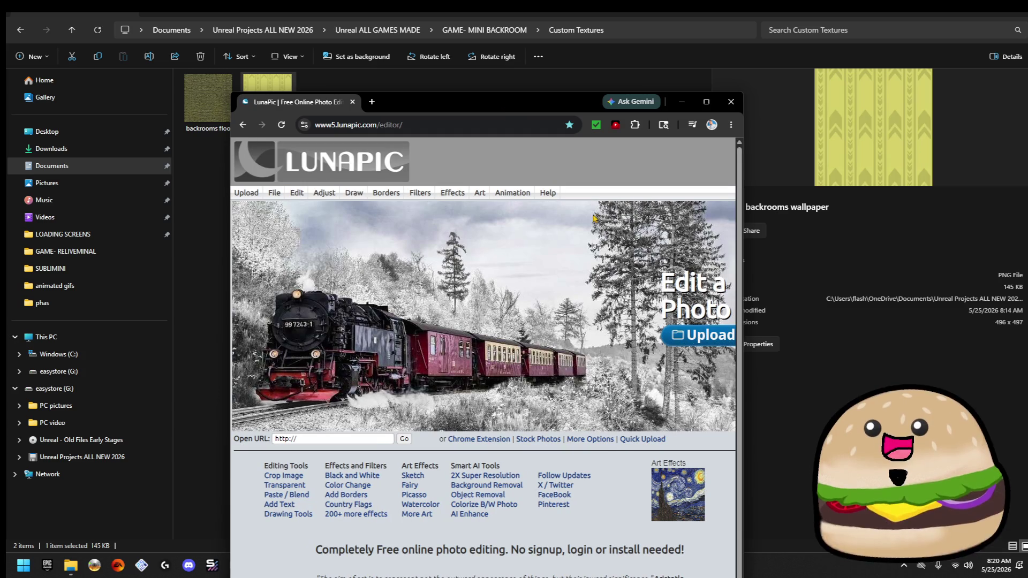
click(702, 334)
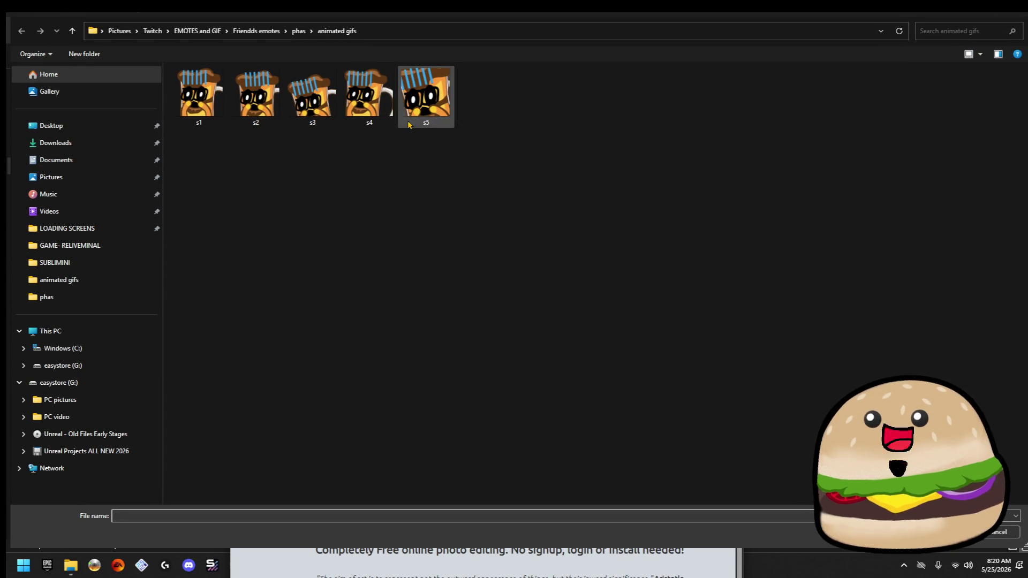
- Upload backrooms wallpaper.png from GAME- MINI BACKROOM's Custom Textures folder into LunaPic
click(102, 131)
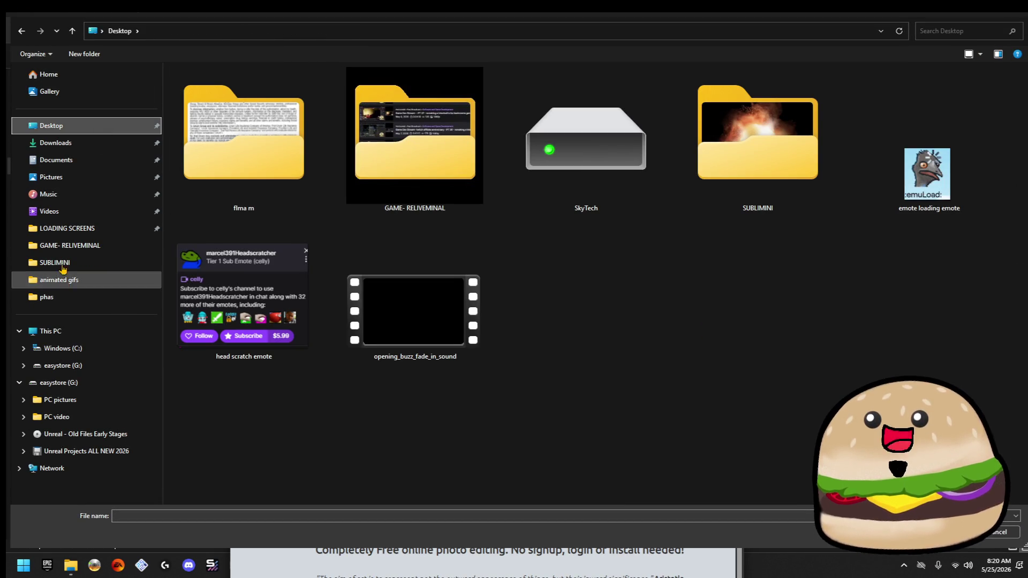
click(86, 160)
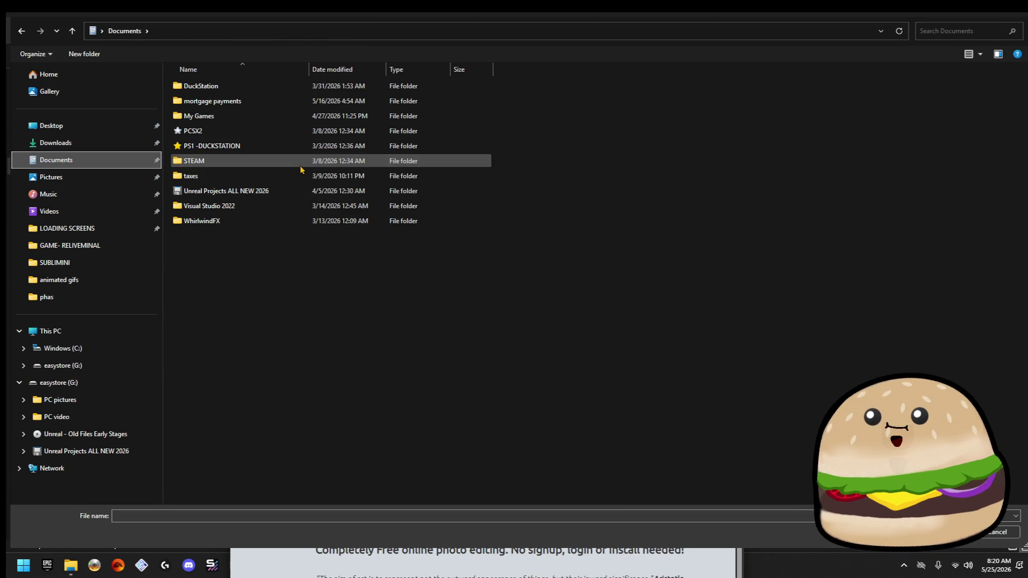
double_click(276, 193)
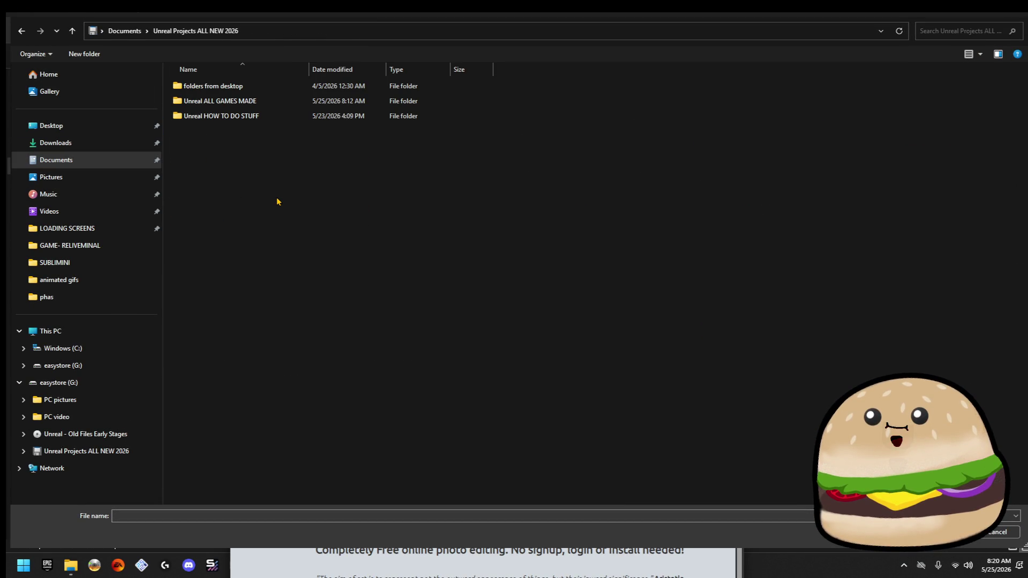
double_click(280, 105)
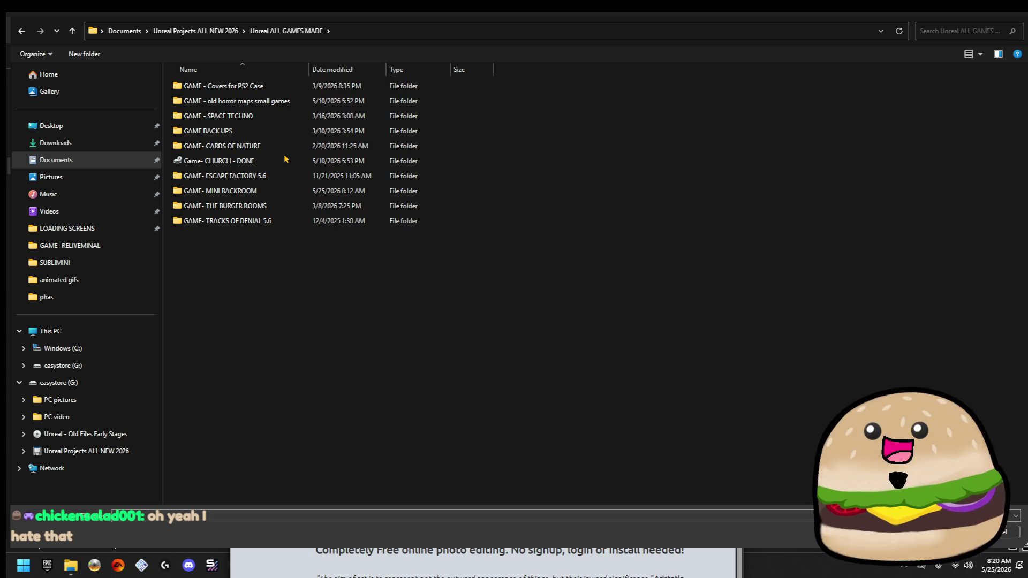
click(287, 161)
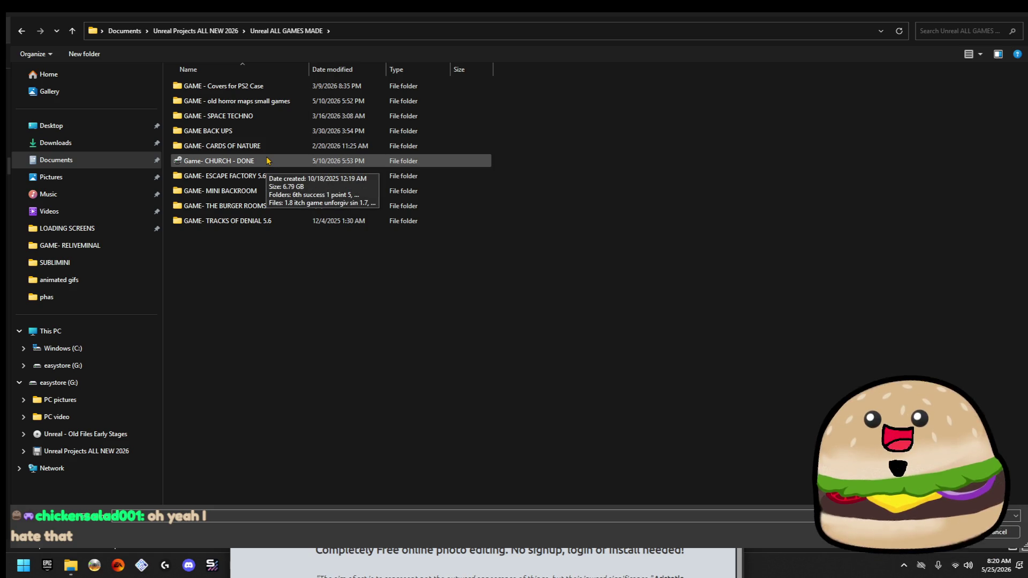
double_click(259, 191)
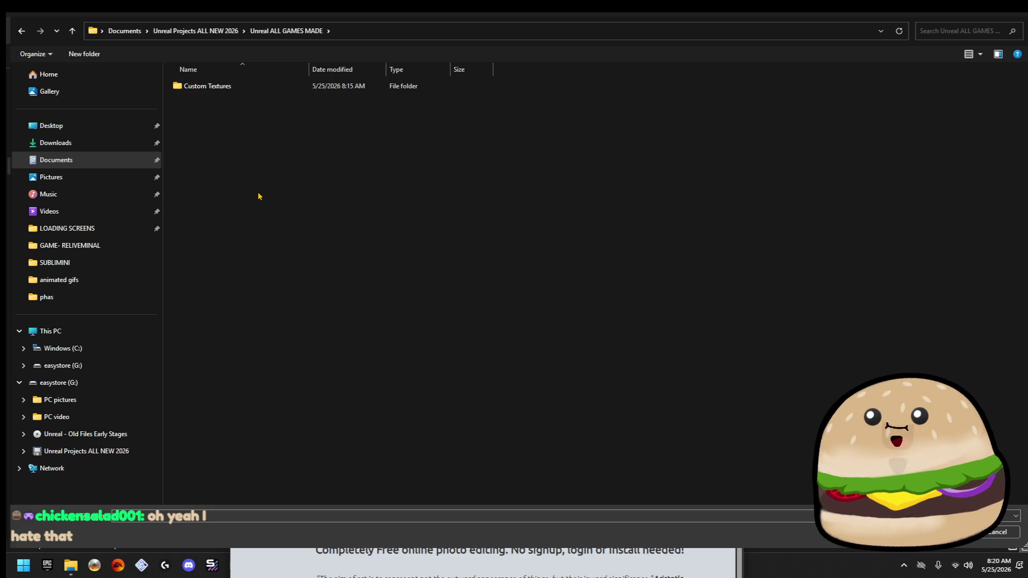
double_click(239, 87)
double_click(243, 88)
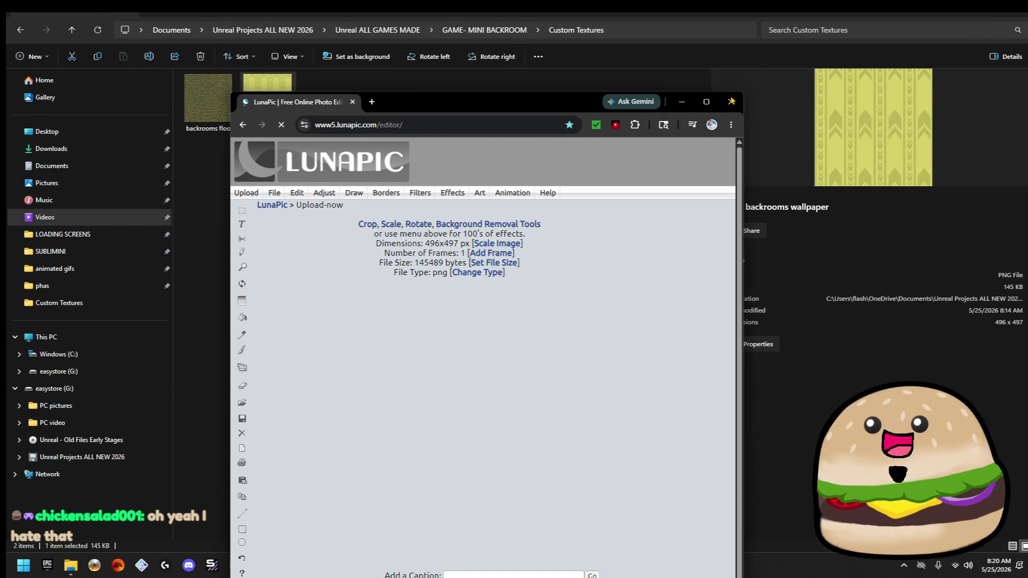
click(713, 101)
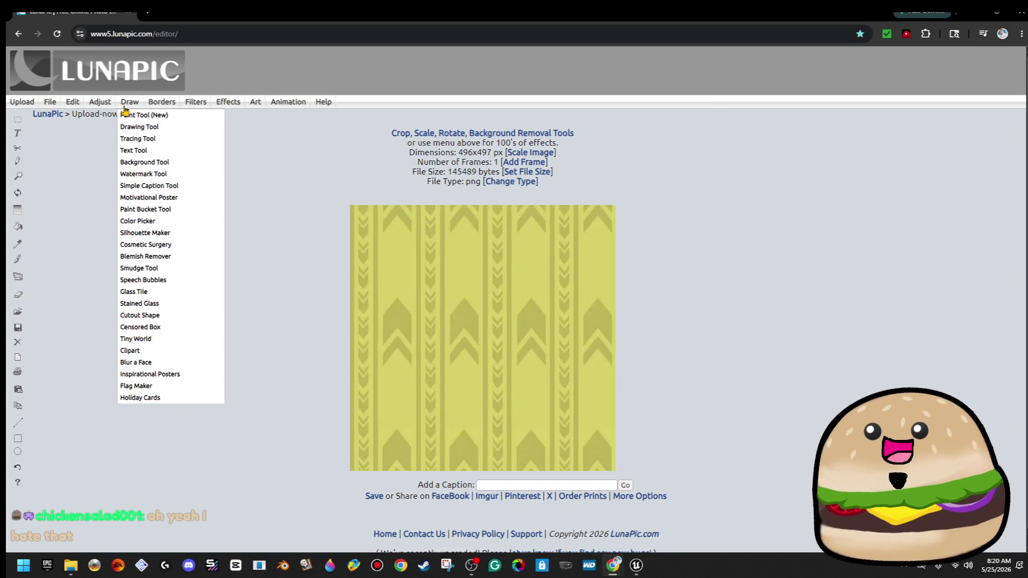
- Pixelate the wallpaper at pixel size 10 and save the result as an image
mouse_move(99, 103)
click(114, 174)
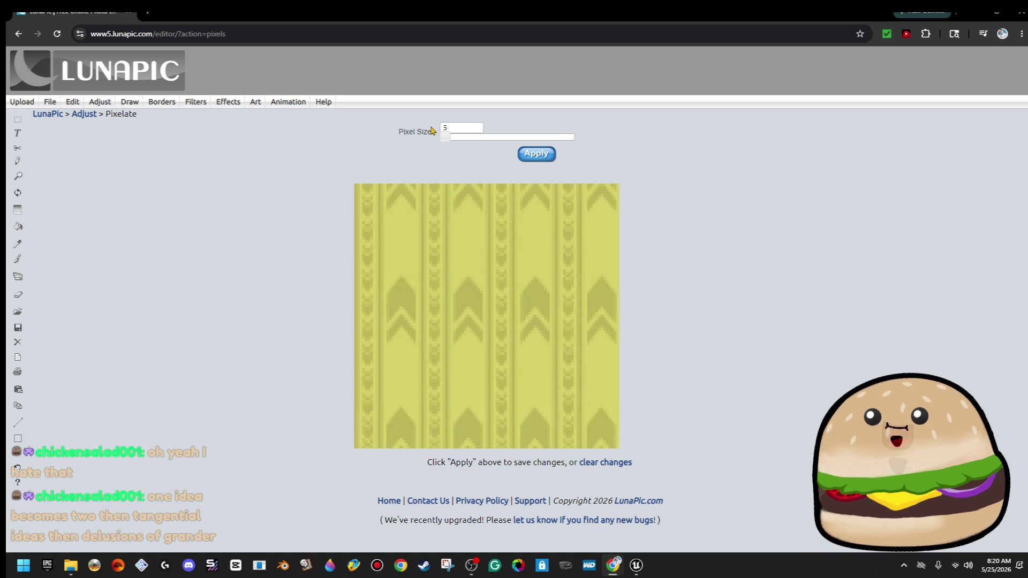
drag(442, 137, 452, 137)
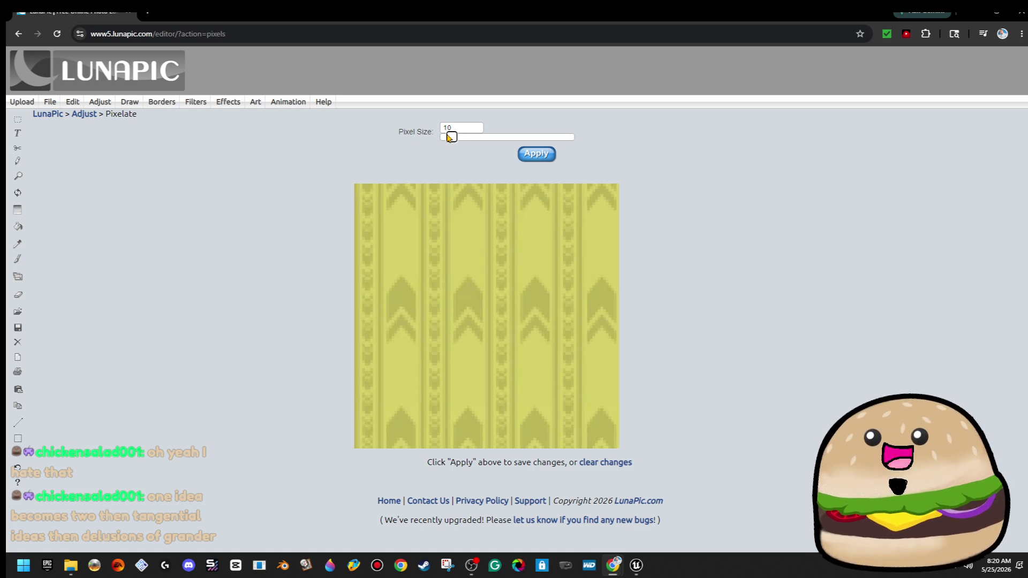
click(538, 154)
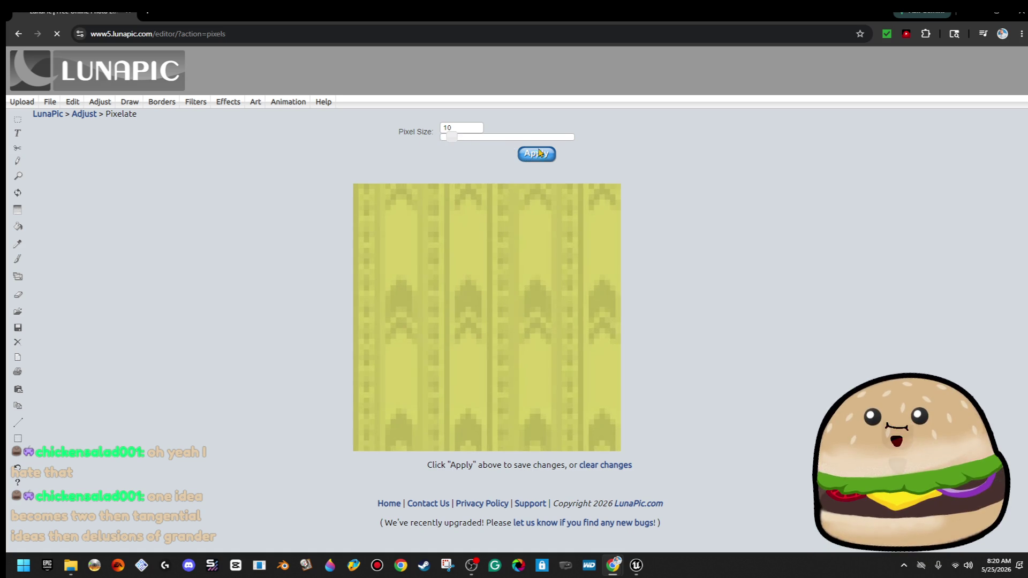
right_click(531, 208)
click(609, 237)
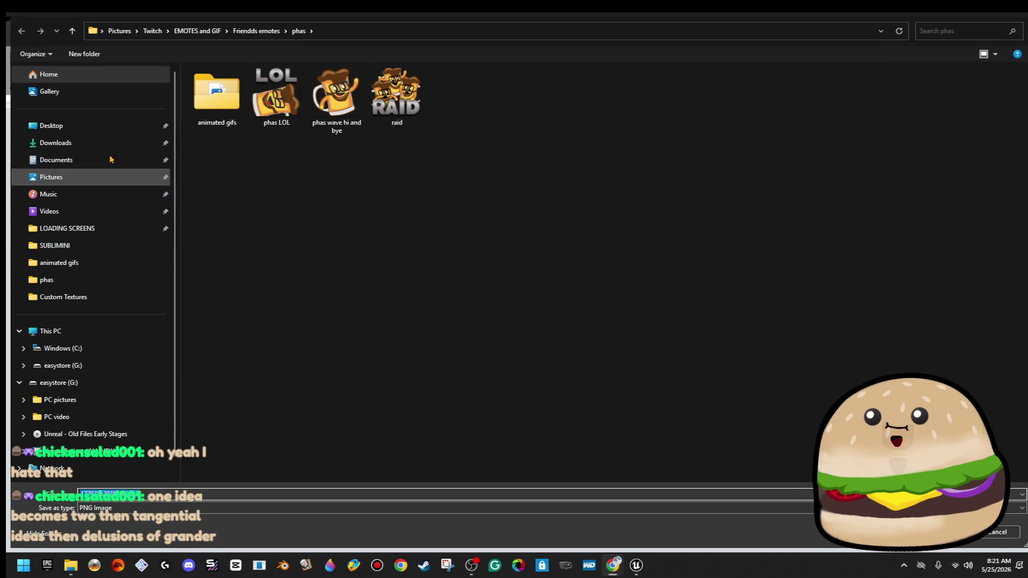
- Save the pixelated image over backrooms wallpaper.png in the Custom Textures folder
click(80, 127)
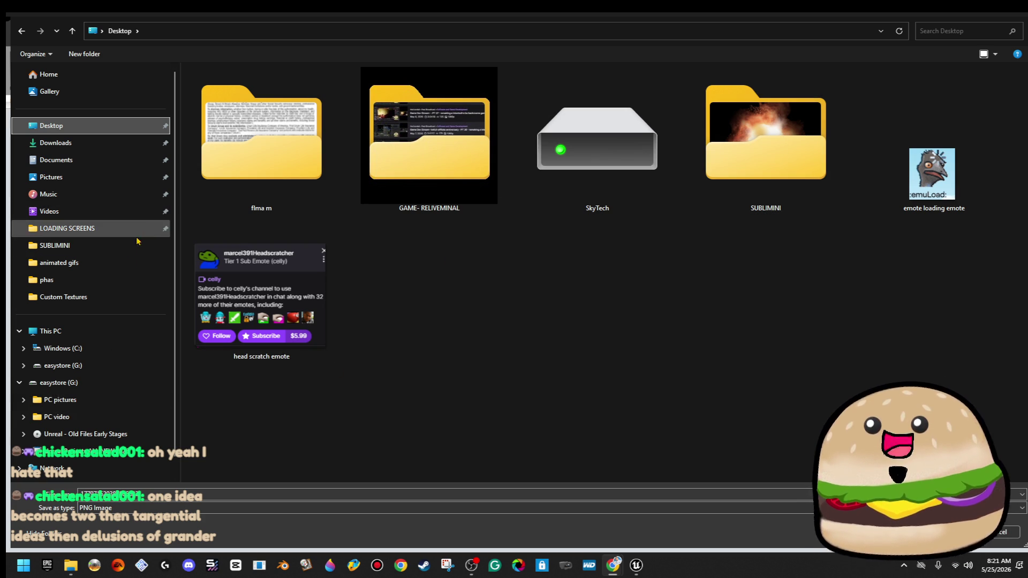
click(108, 159)
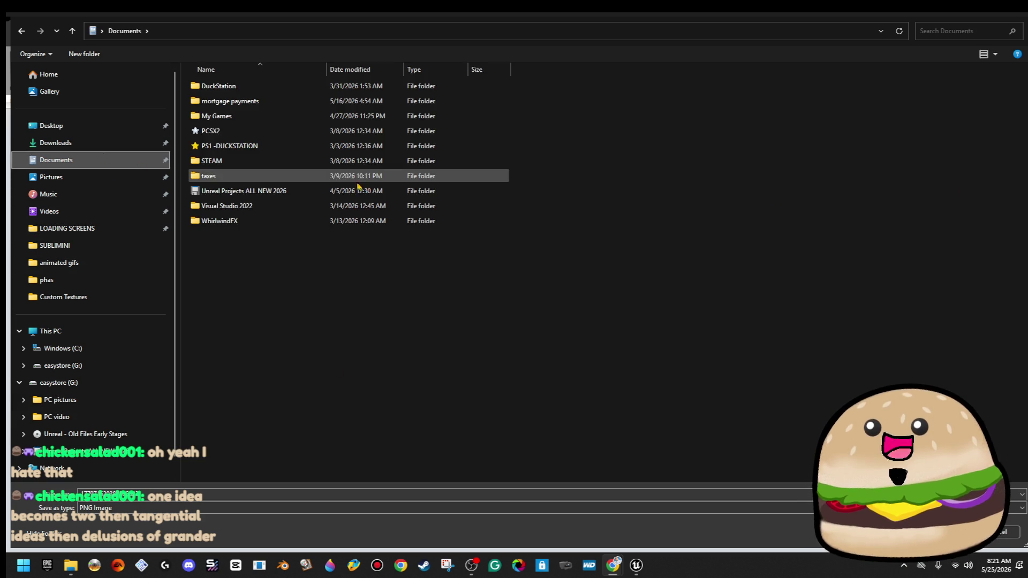
double_click(294, 192)
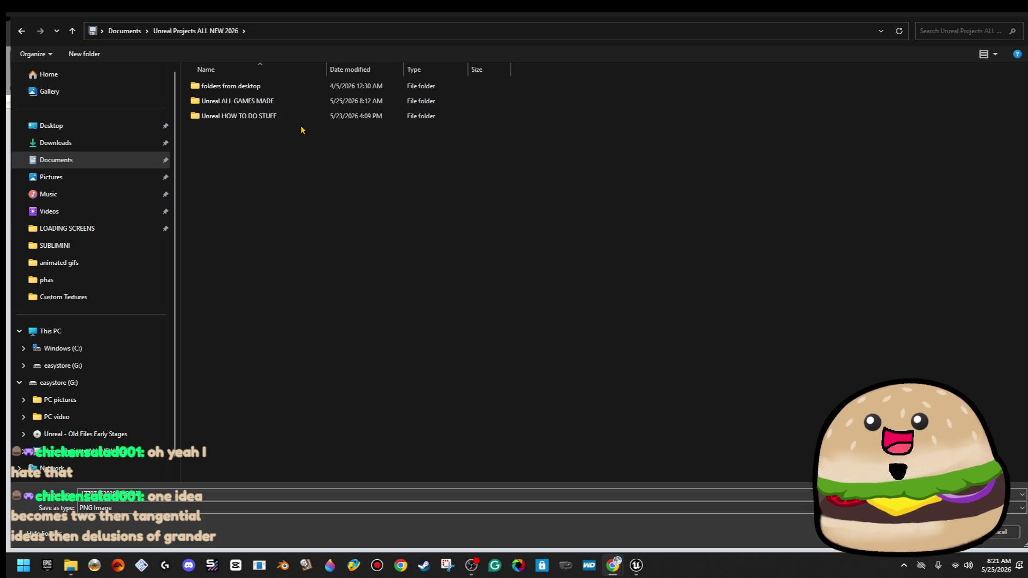
double_click(299, 100)
double_click(294, 190)
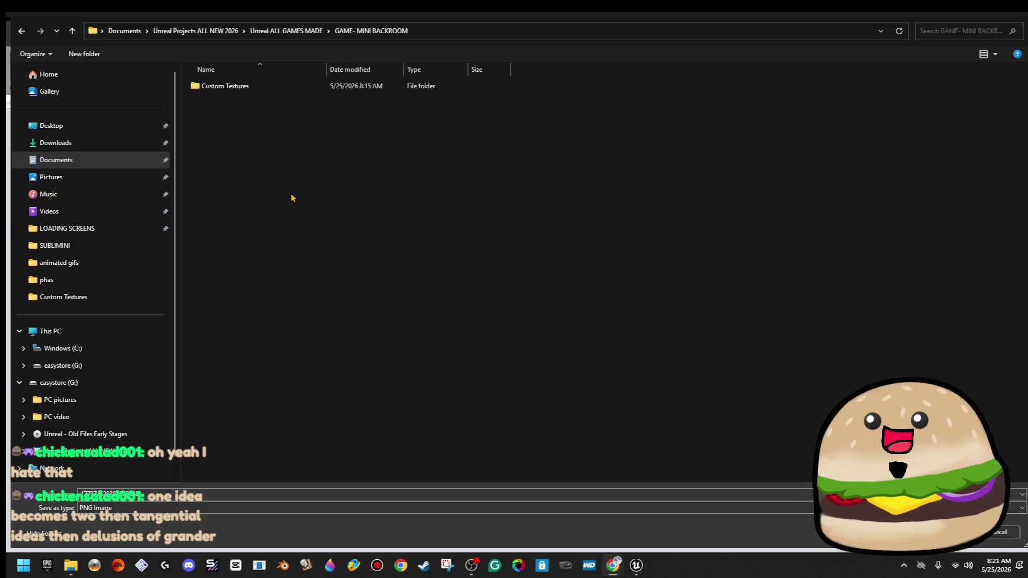
double_click(252, 87)
double_click(276, 93)
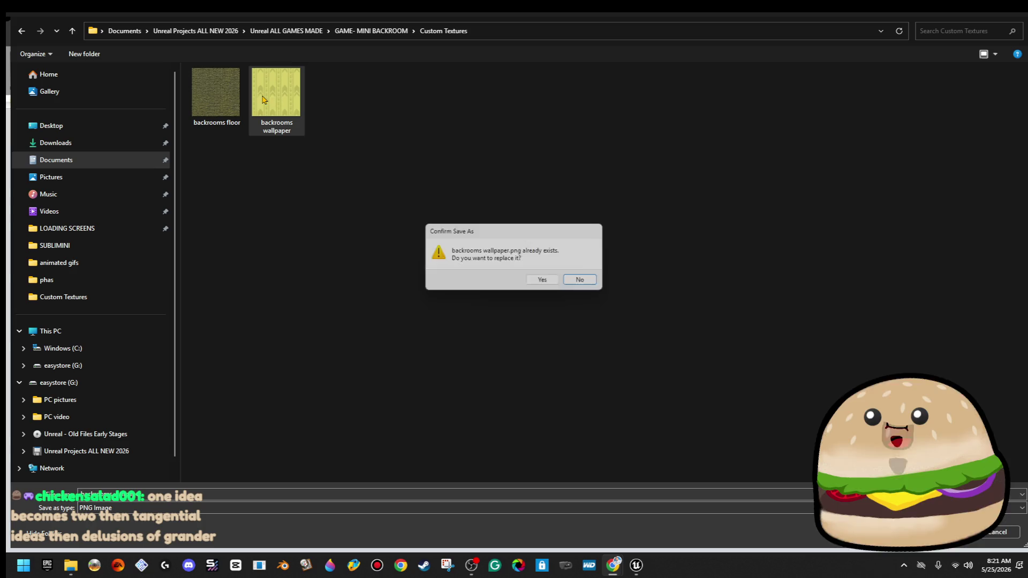
click(546, 282)
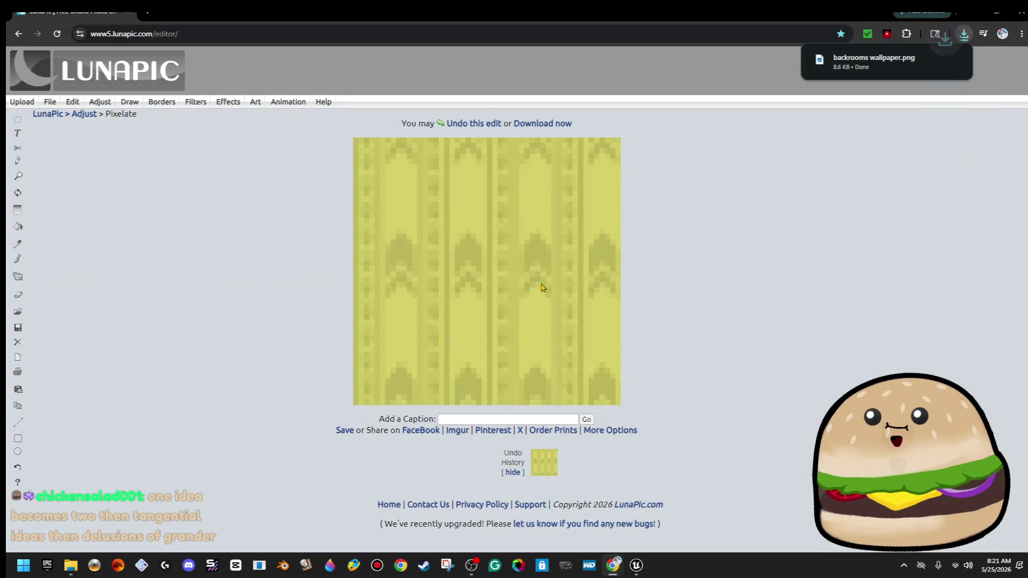
click(43, 114)
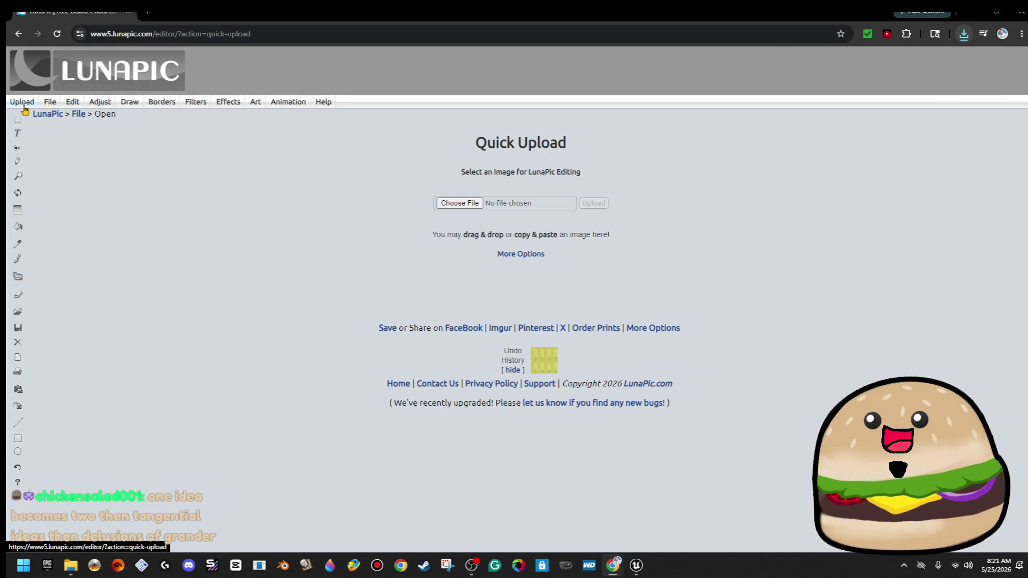
- Upload backrooms floor.png to LunaPic and pixelate it at size 10
click(441, 204)
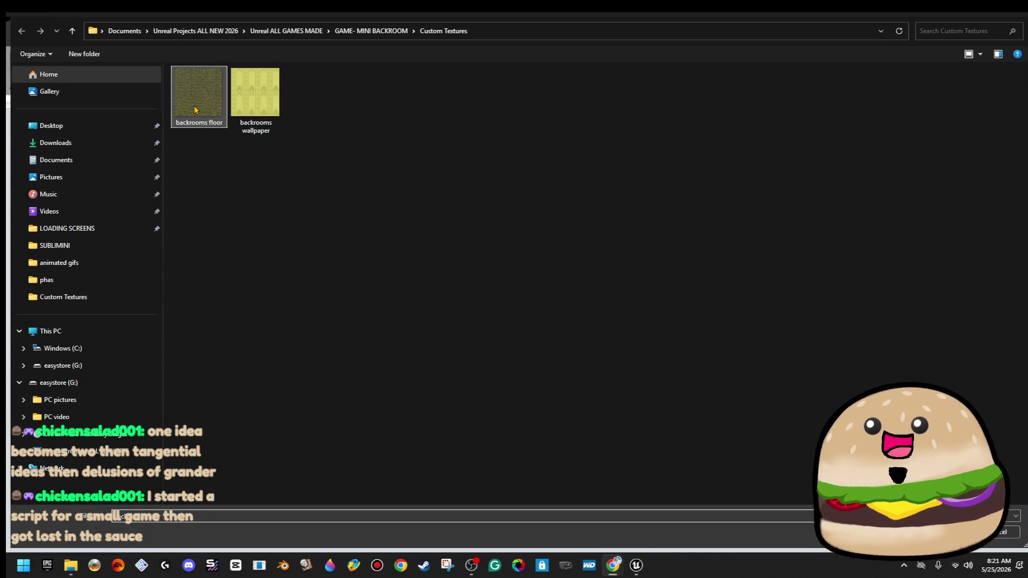
double_click(198, 99)
mouse_move(195, 107)
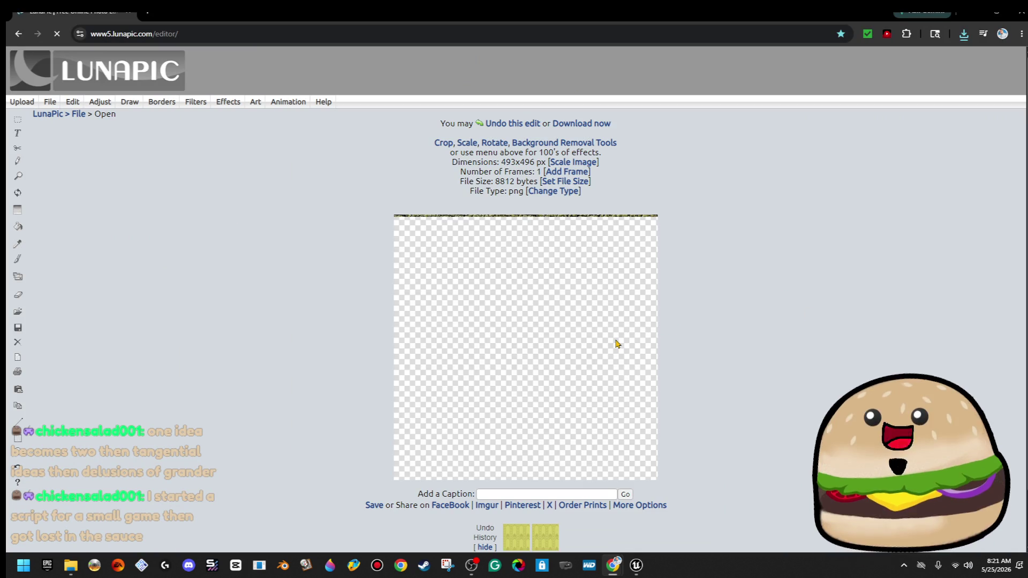
mouse_move(100, 102)
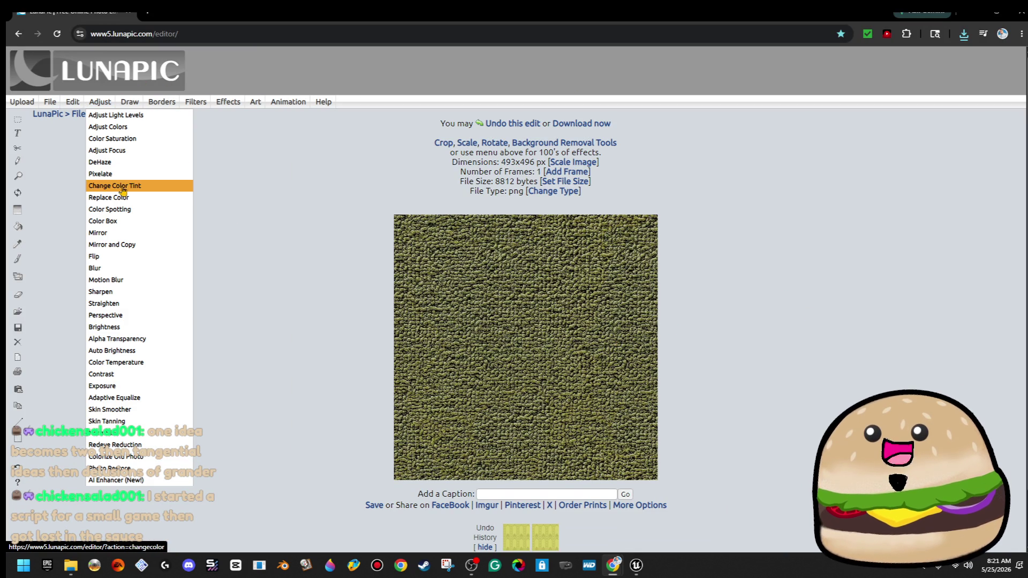
click(138, 178)
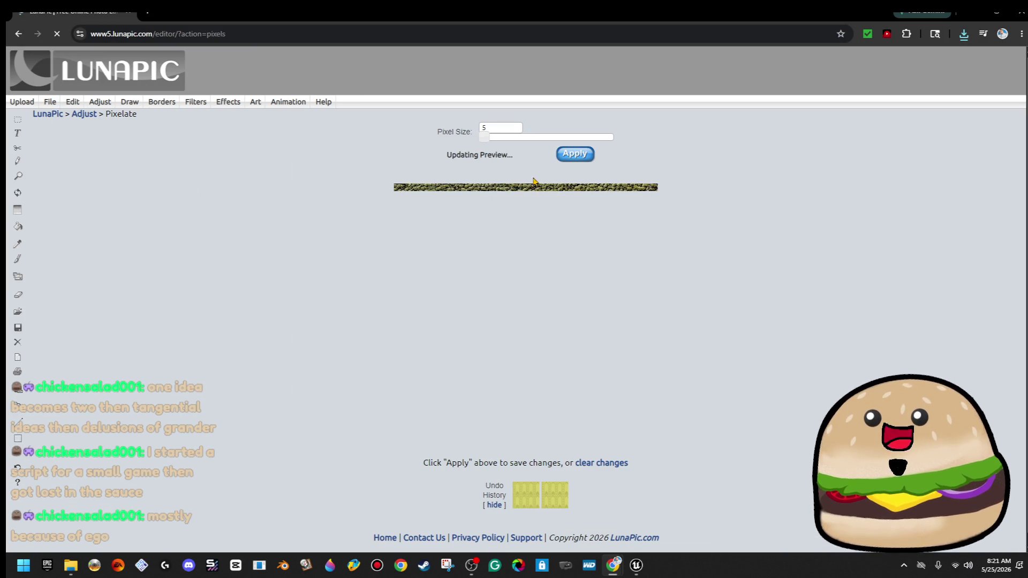
drag(485, 141, 490, 145)
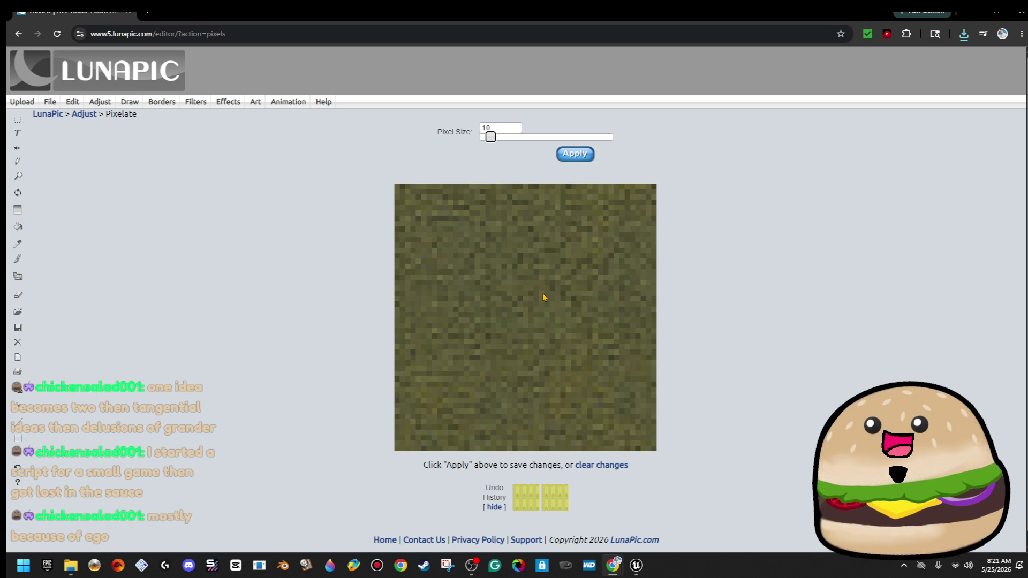
- Save the pixelated floor over backrooms floor.png in Custom Textures
right_click(556, 296)
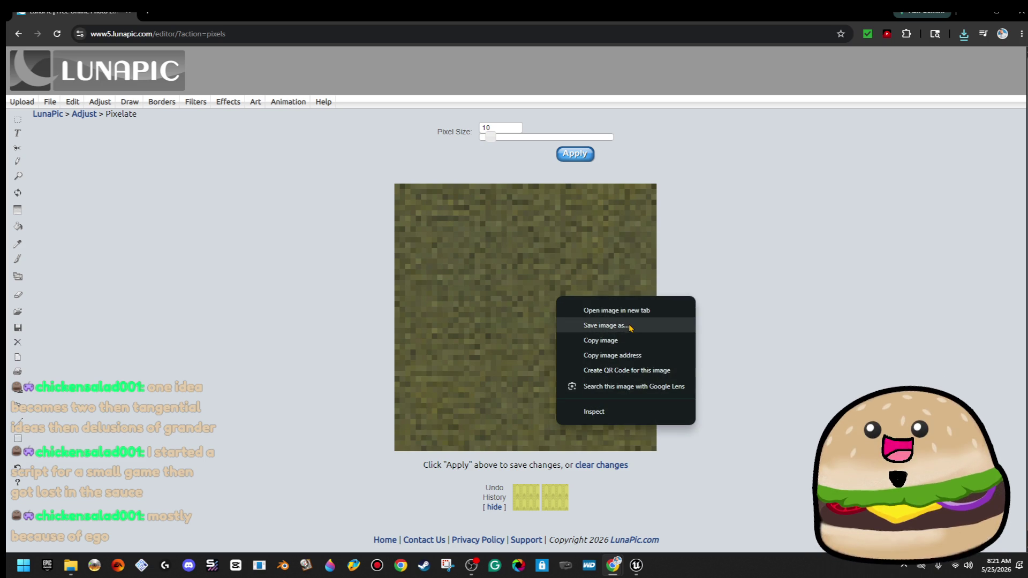
click(626, 323)
double_click(216, 91)
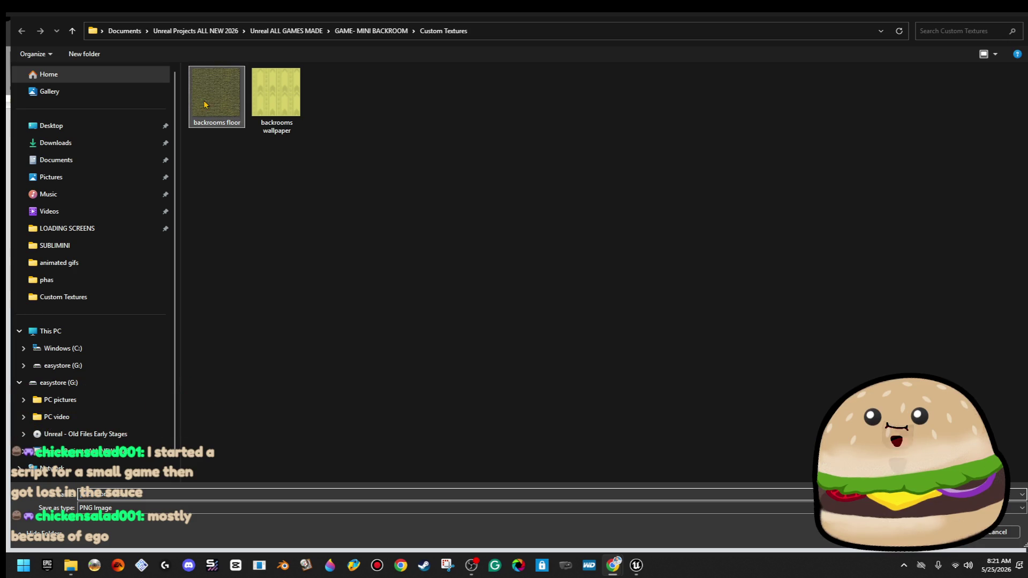
click(549, 283)
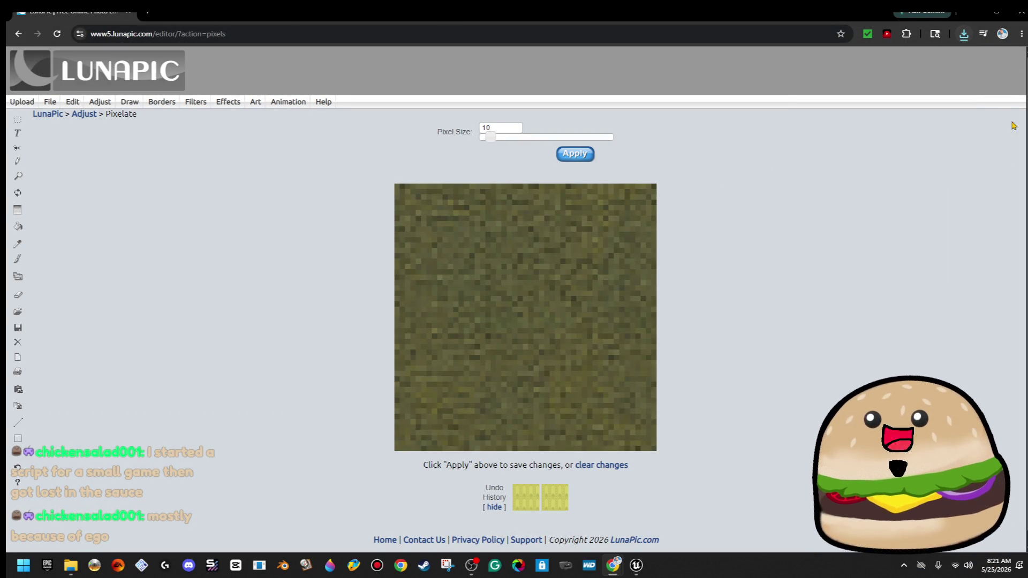
click(997, 10)
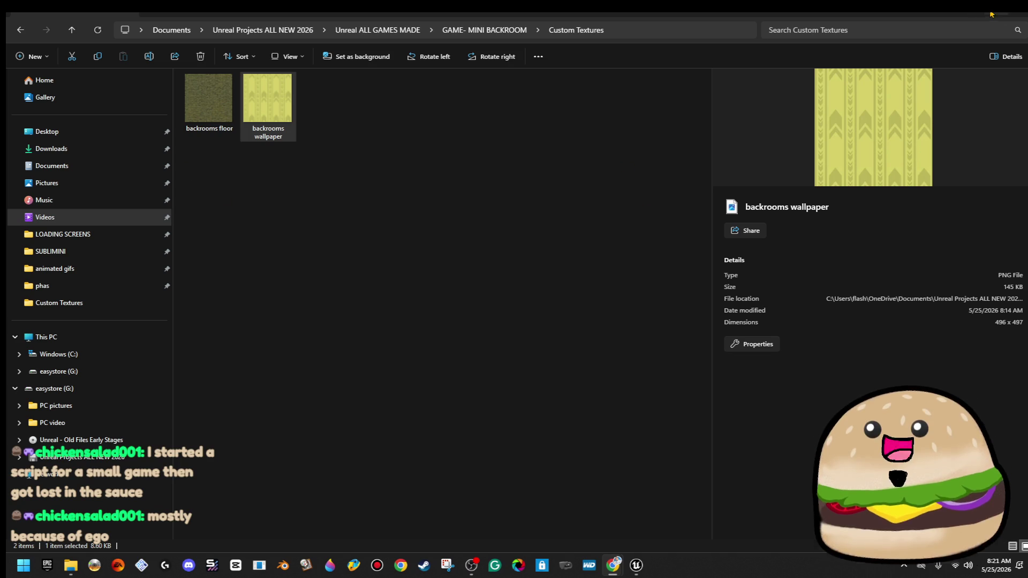
- Copy school floor tile.png from the Desktop SUBLIMINI folder into Custom Textures and view it
click(90, 254)
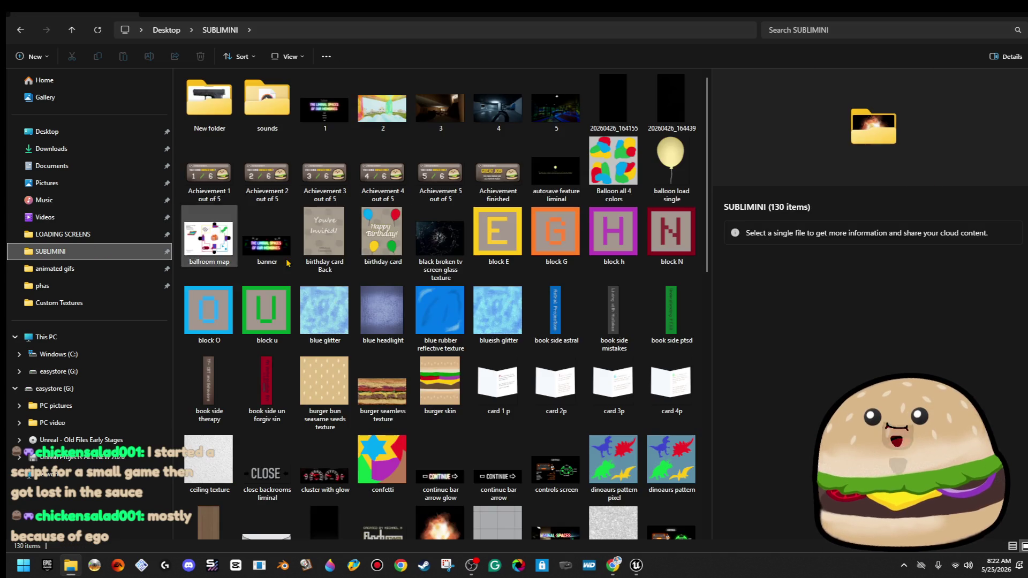
scroll(561, 410, down, 10)
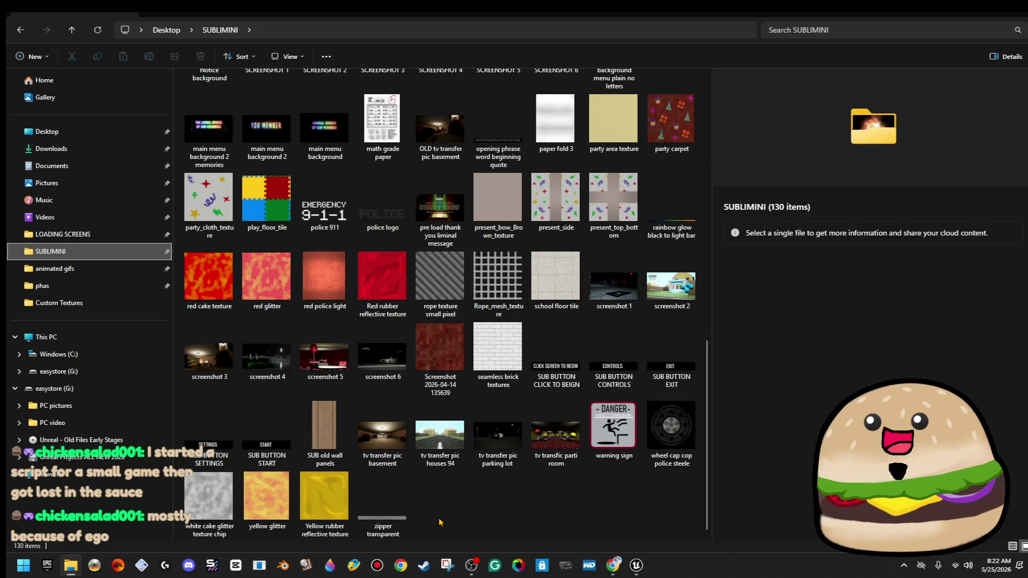
scroll(440, 522, up, 3)
click(557, 492)
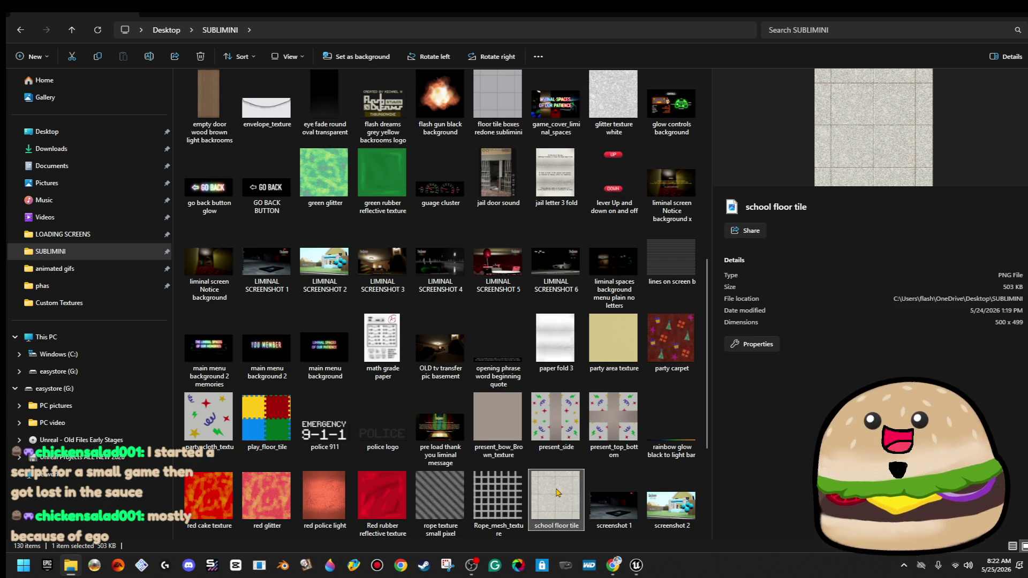
right_click(556, 491)
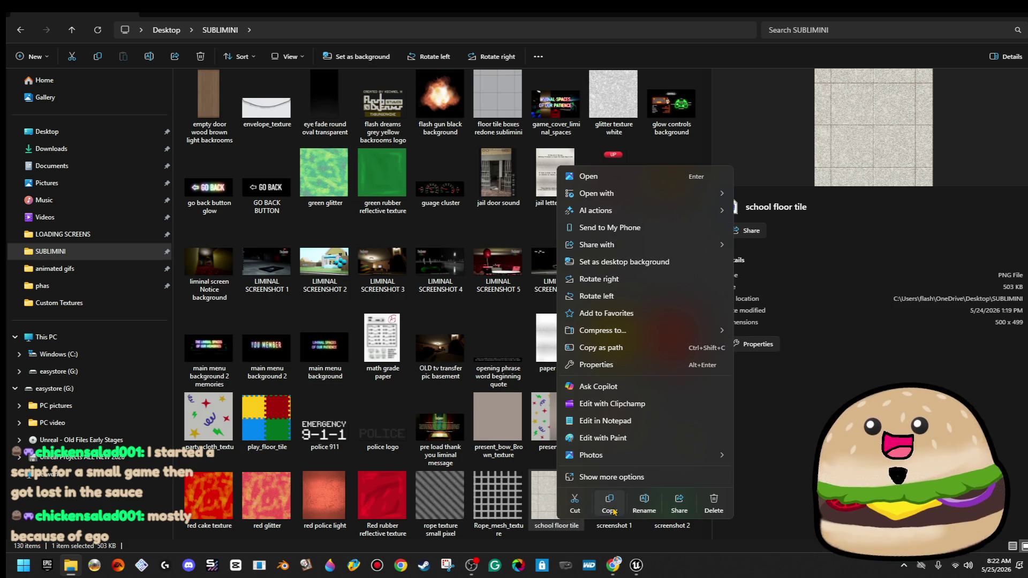
click(610, 509)
click(20, 30)
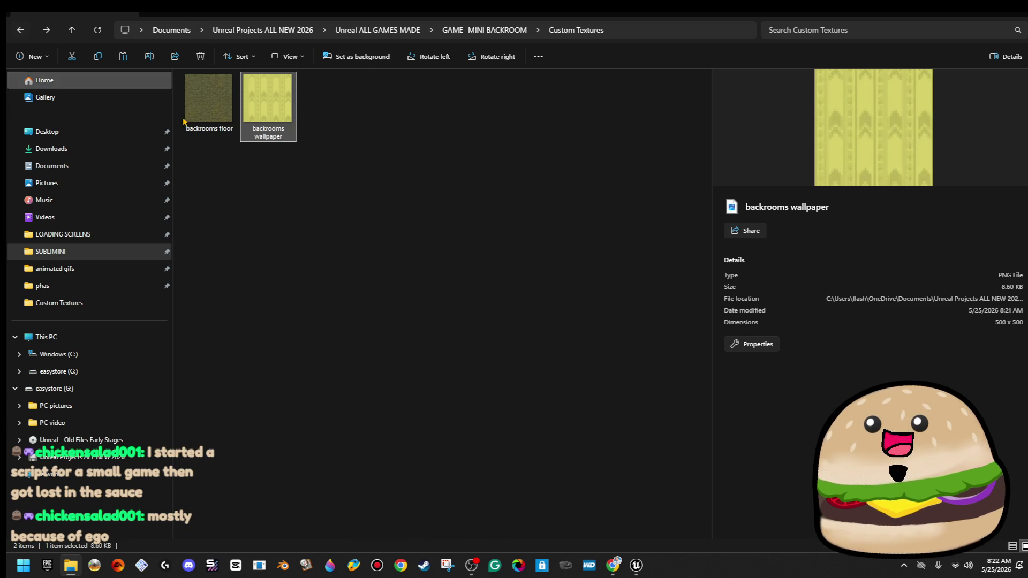
key(ctrl+v)
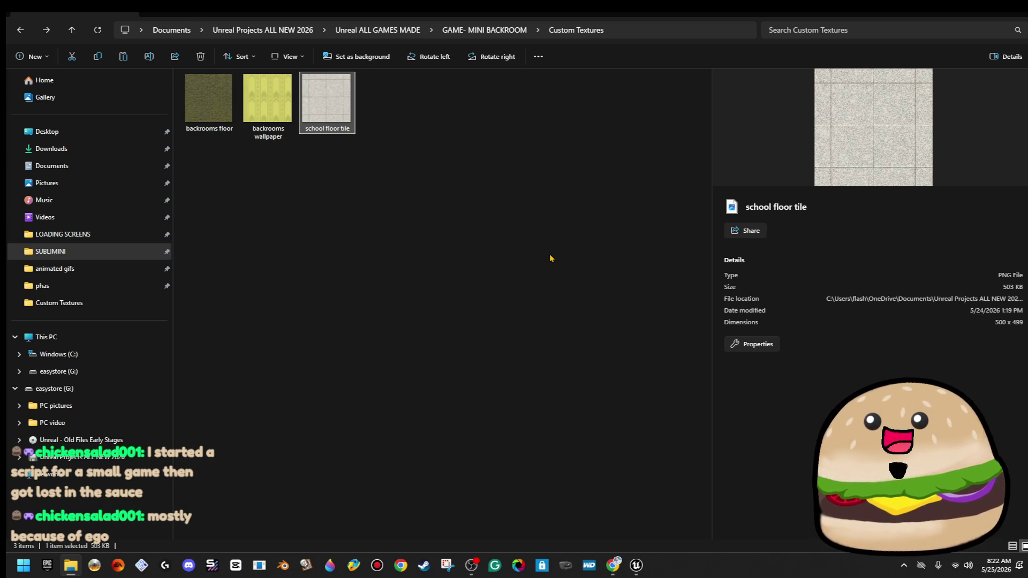
click(447, 236)
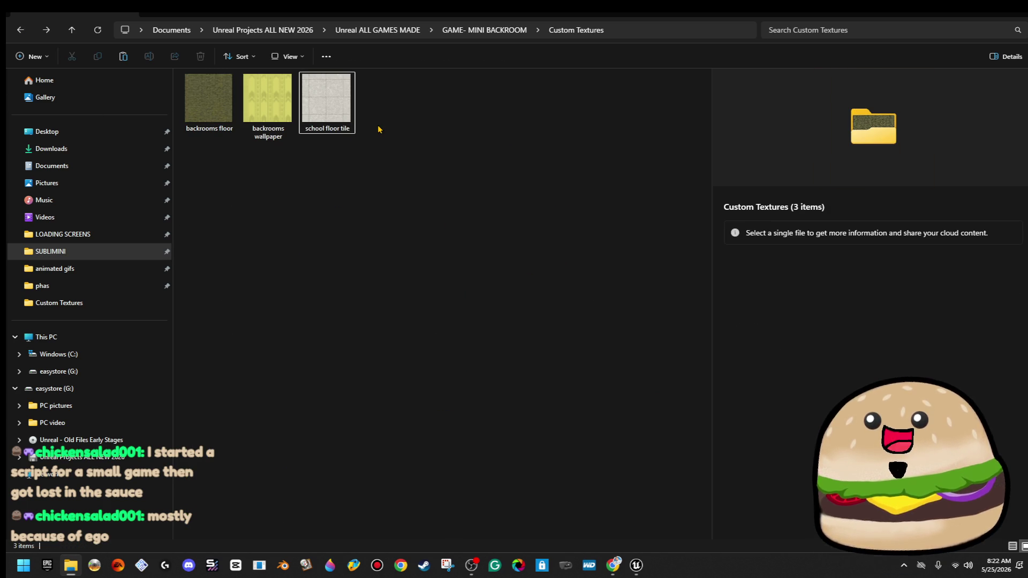
double_click(348, 107)
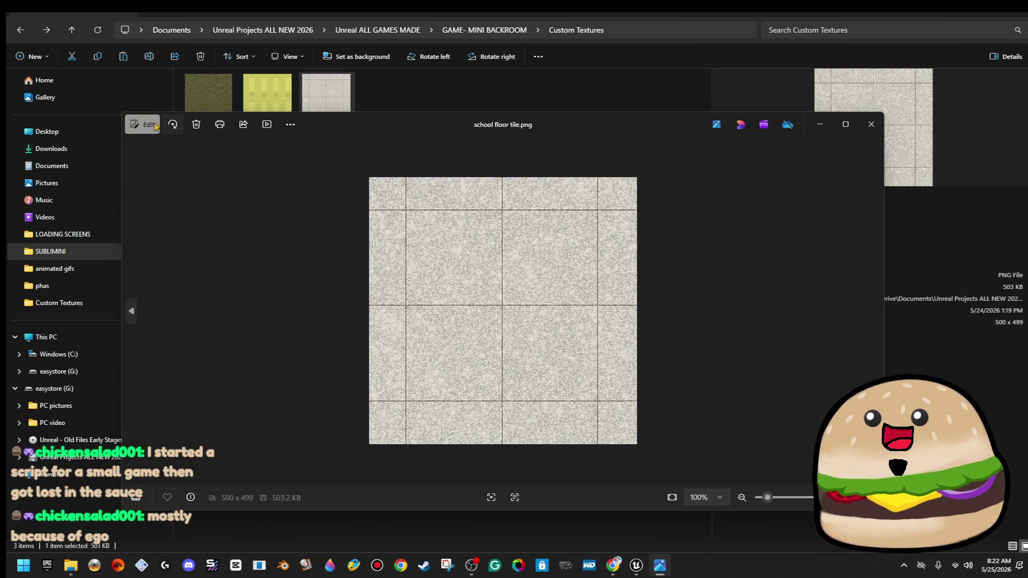
- Trial a saturation boost on school floor tile in Photos, then discard it
click(143, 125)
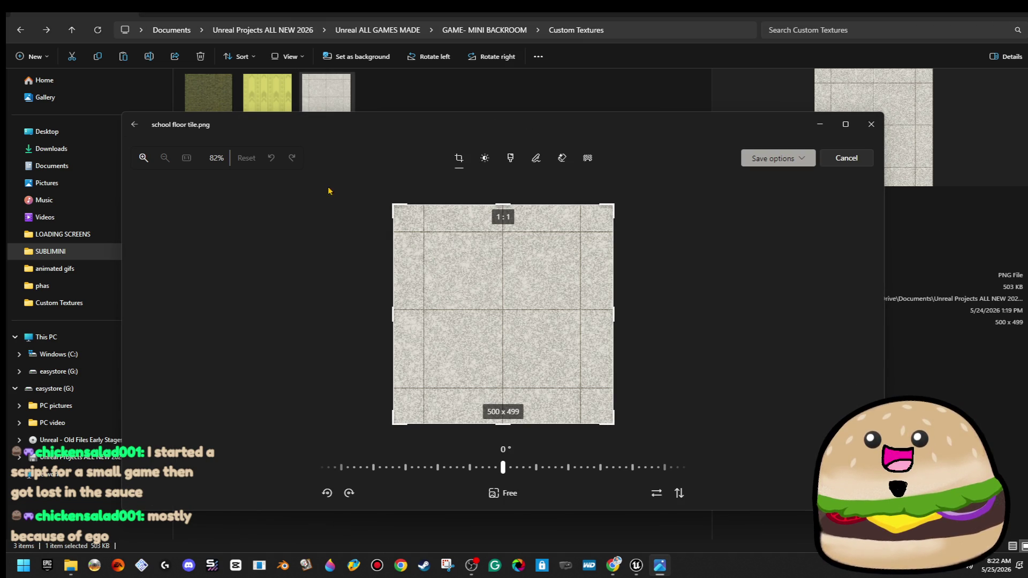
click(485, 158)
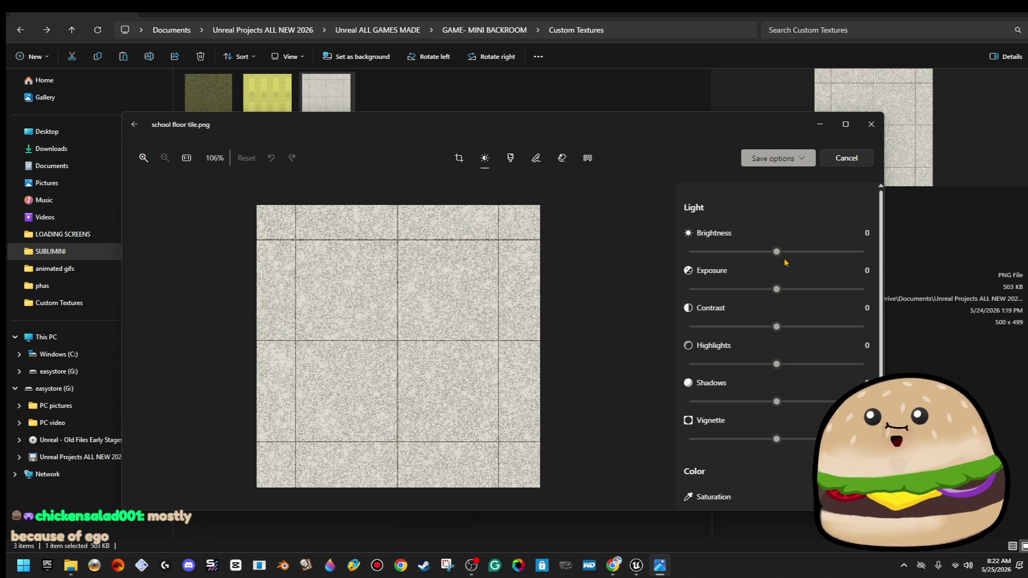
scroll(796, 440, down, 3)
drag(776, 370, 835, 370)
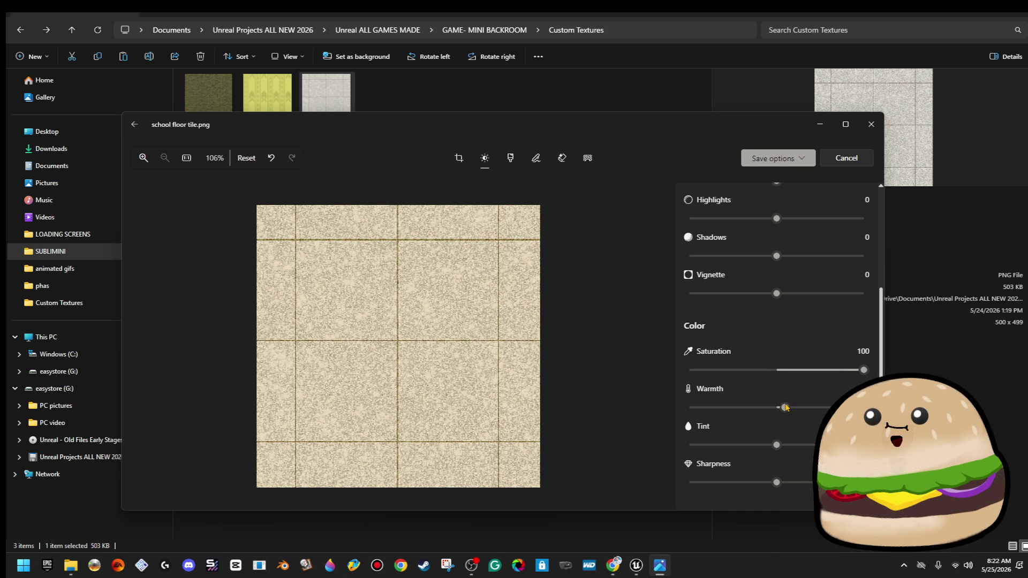
click(868, 135)
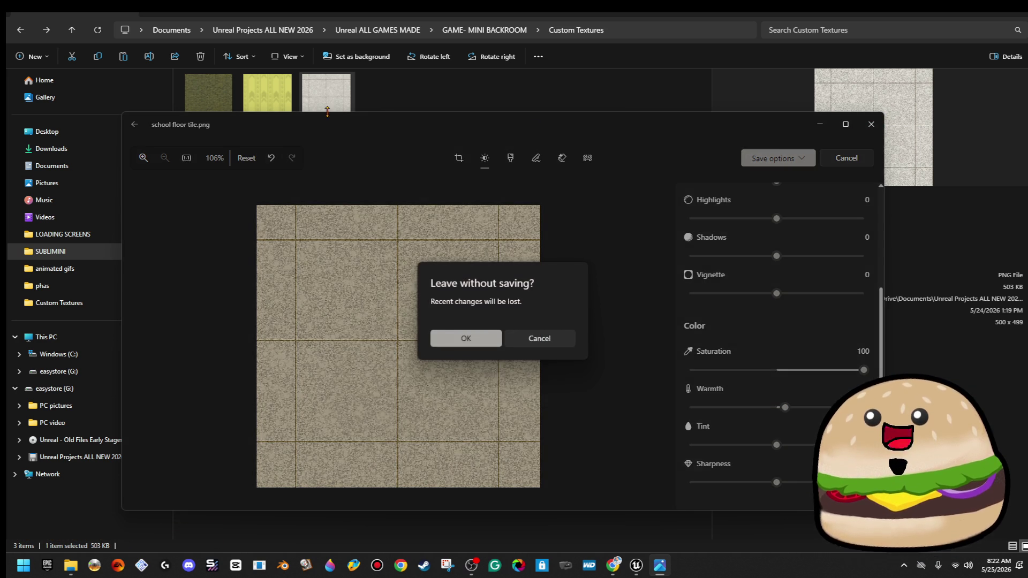
click(466, 339)
click(268, 99)
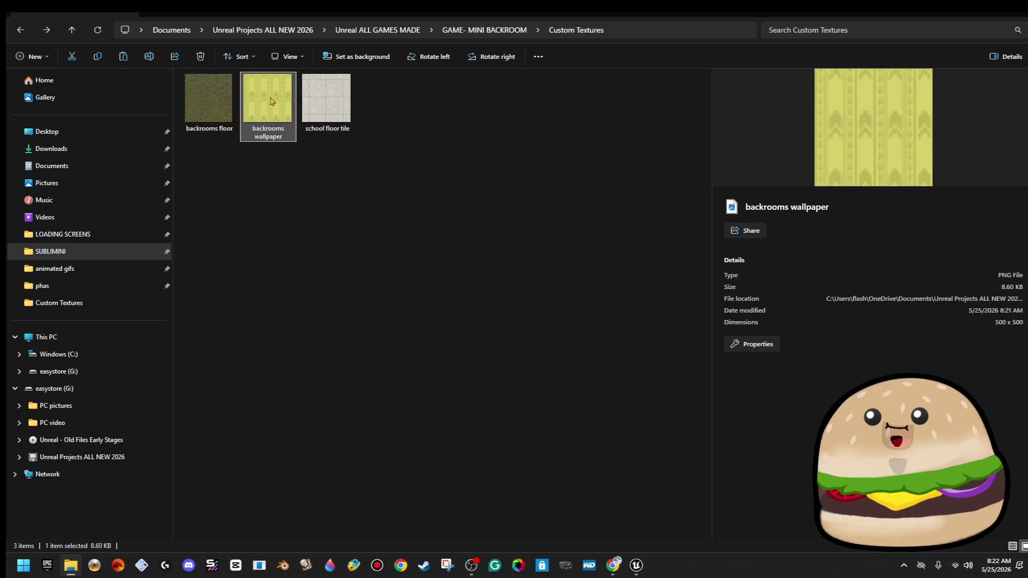
- Open backrooms wallpaper in Paint to produce a plain yellow image
right_click(271, 98)
mouse_move(423, 161)
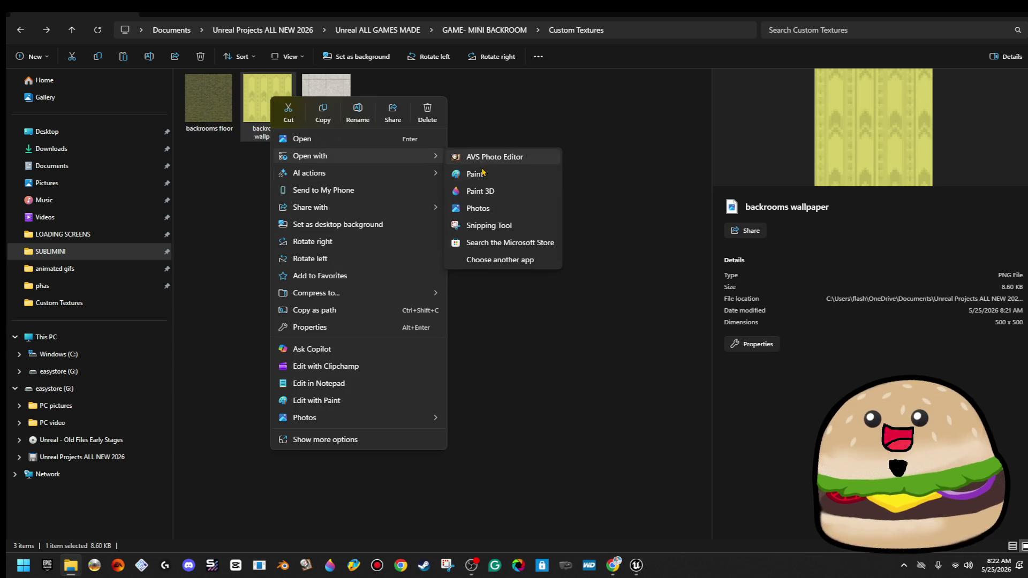
click(493, 183)
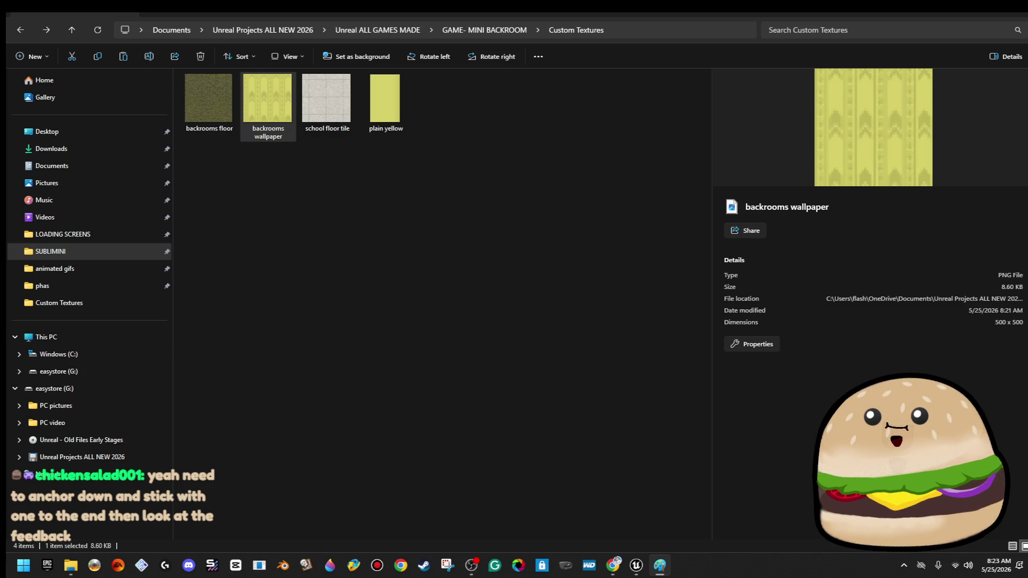
- Open school floor tile in AVS Photo Editor
key(alt+Tab)
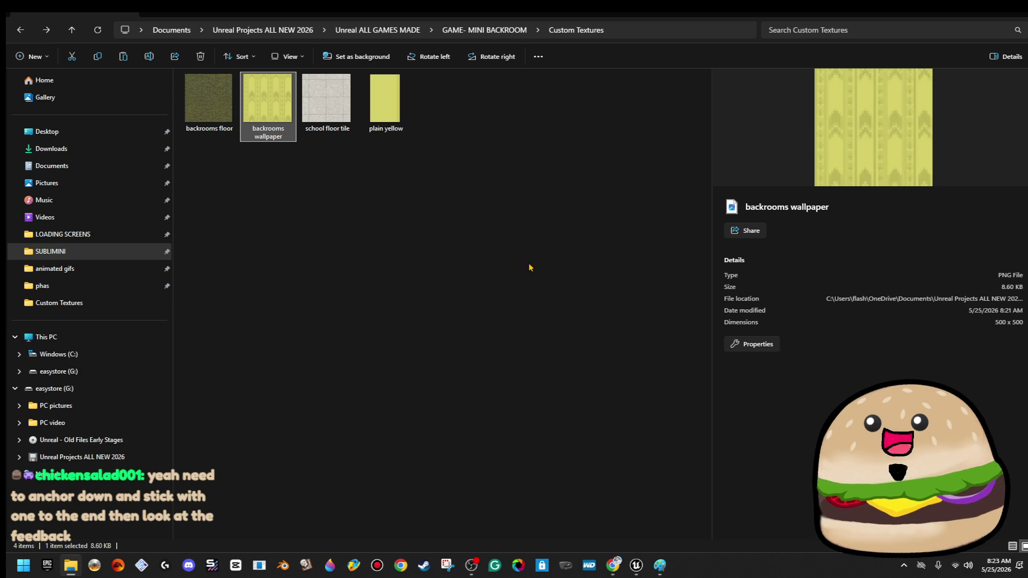
click(415, 228)
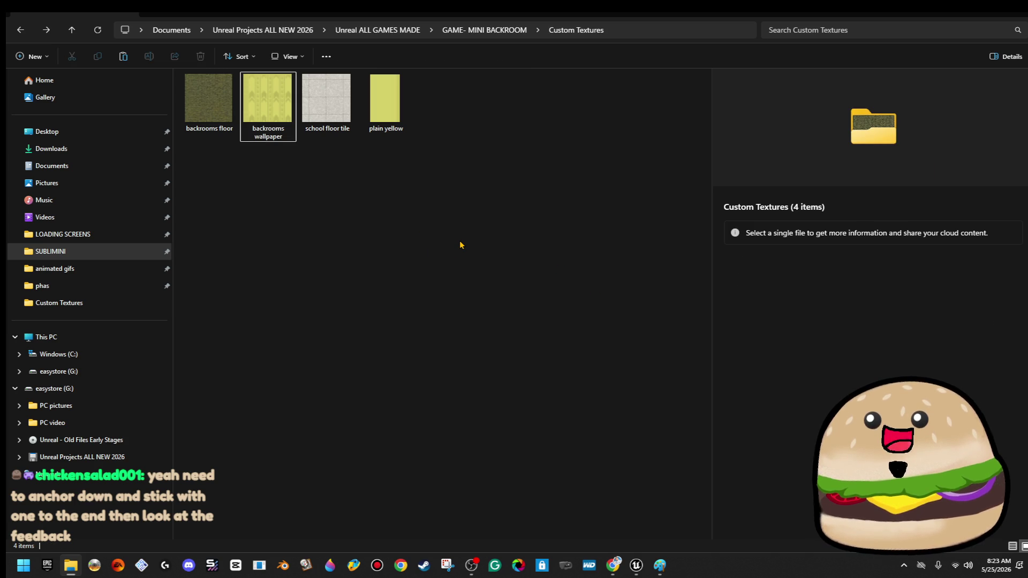
click(324, 102)
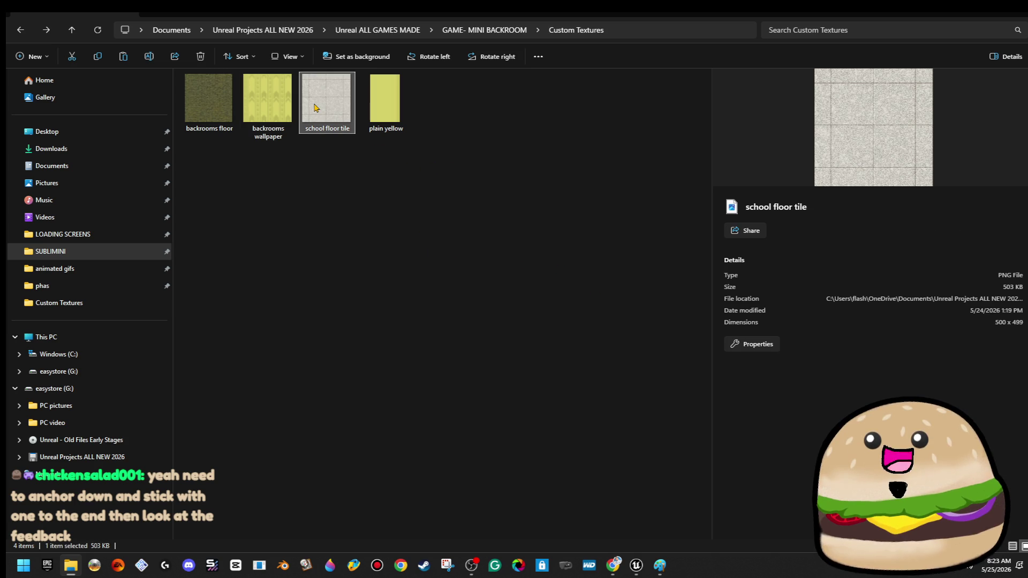
right_click(315, 104)
mouse_move(482, 163)
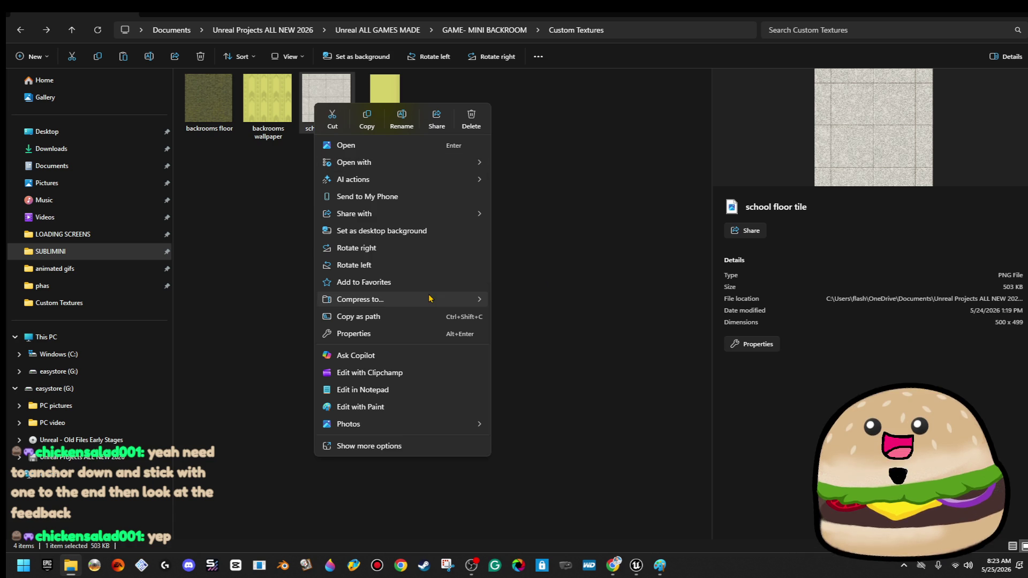
mouse_move(444, 310)
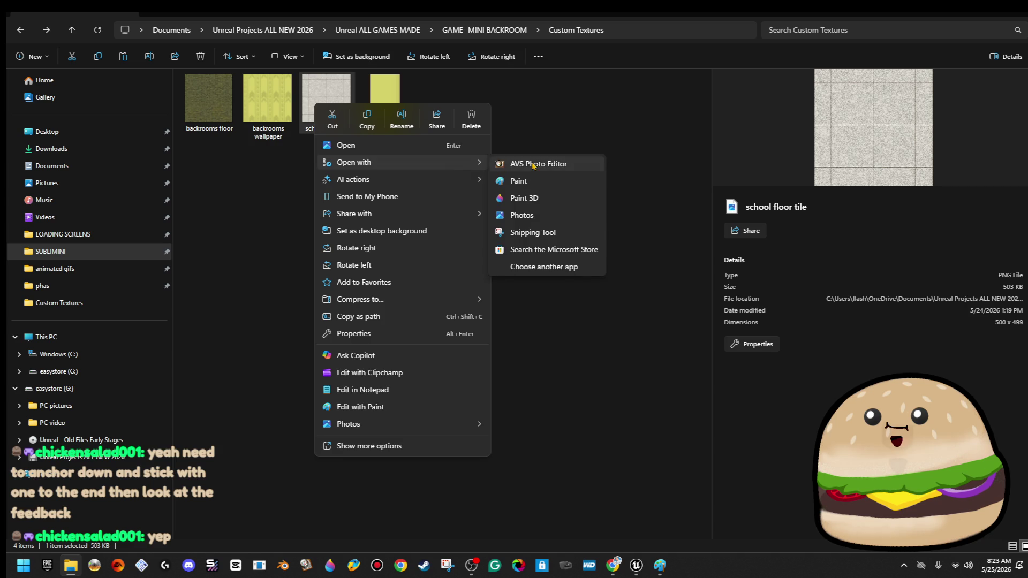
- Open the school floor tile in AVS Photo Editor and collapse the side panels
click(532, 166)
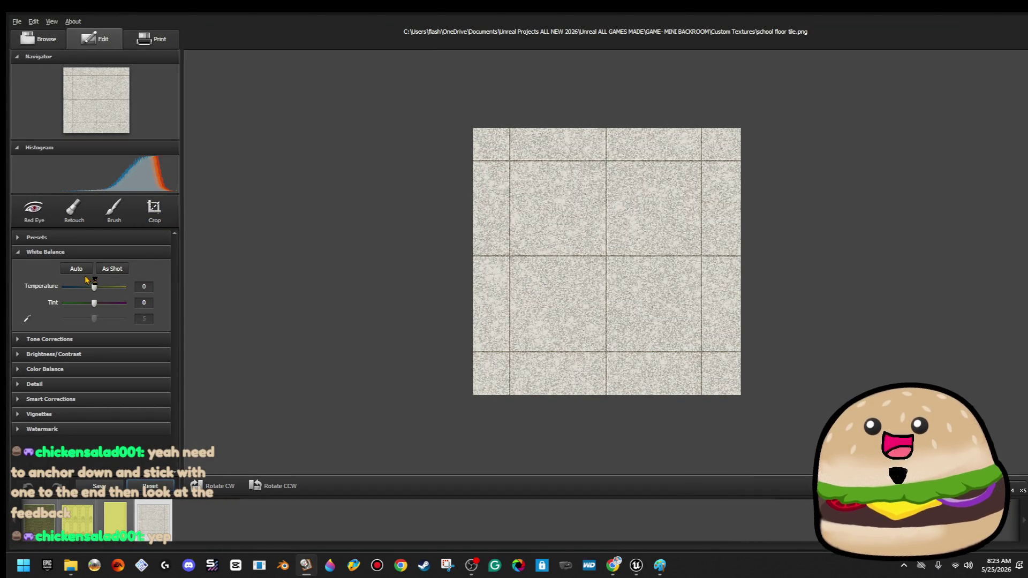
click(29, 253)
click(24, 151)
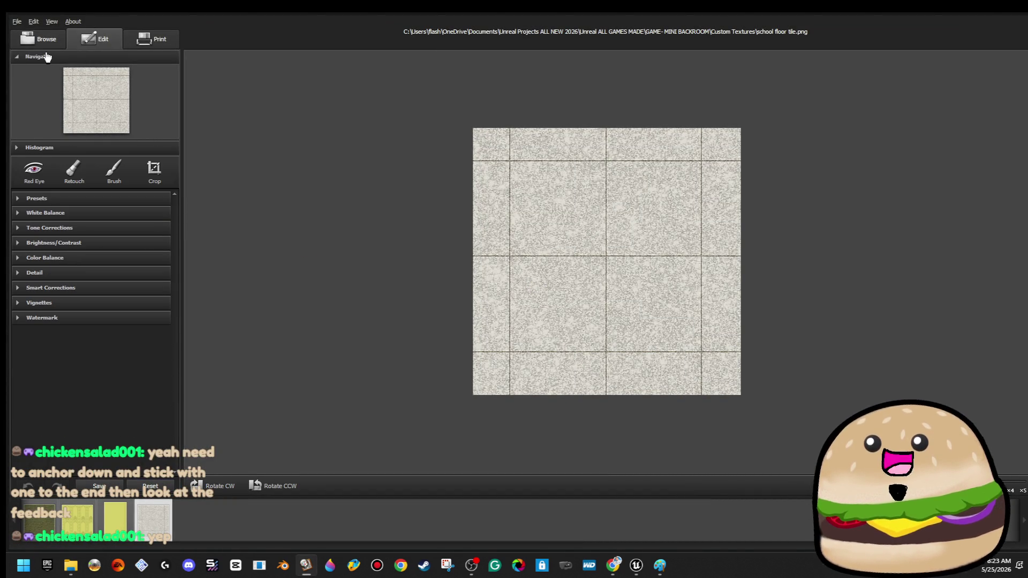
click(47, 56)
- Load plain yellow from GAME- MINI BACKROOM > Custom Textures as the watermark image
click(50, 244)
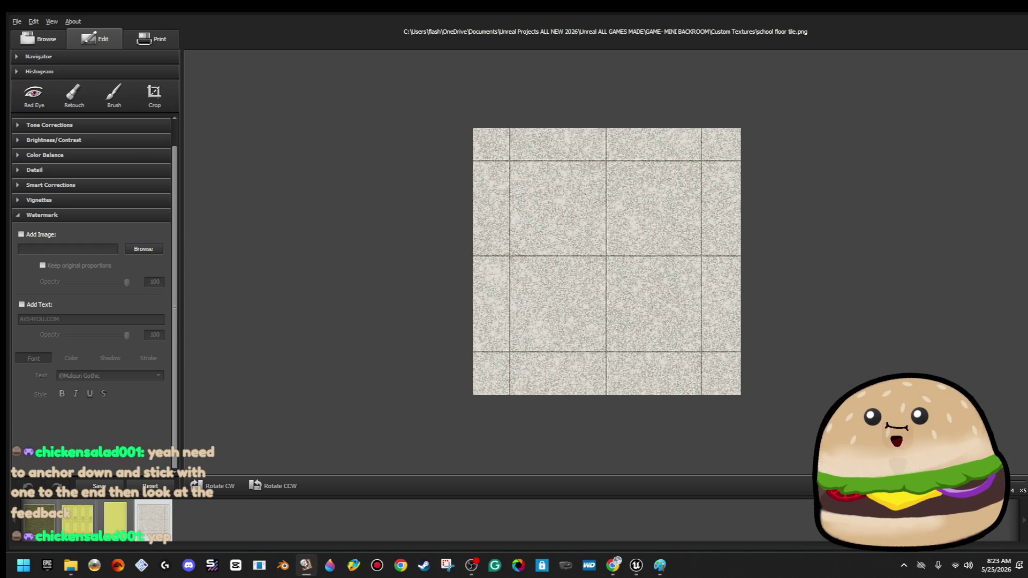
key(ctrl+o)
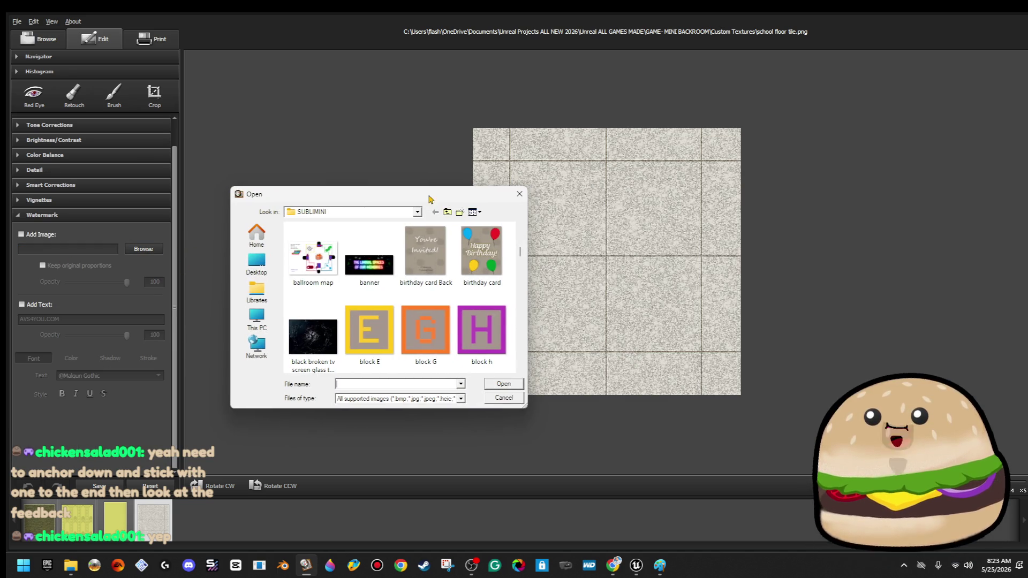
click(257, 291)
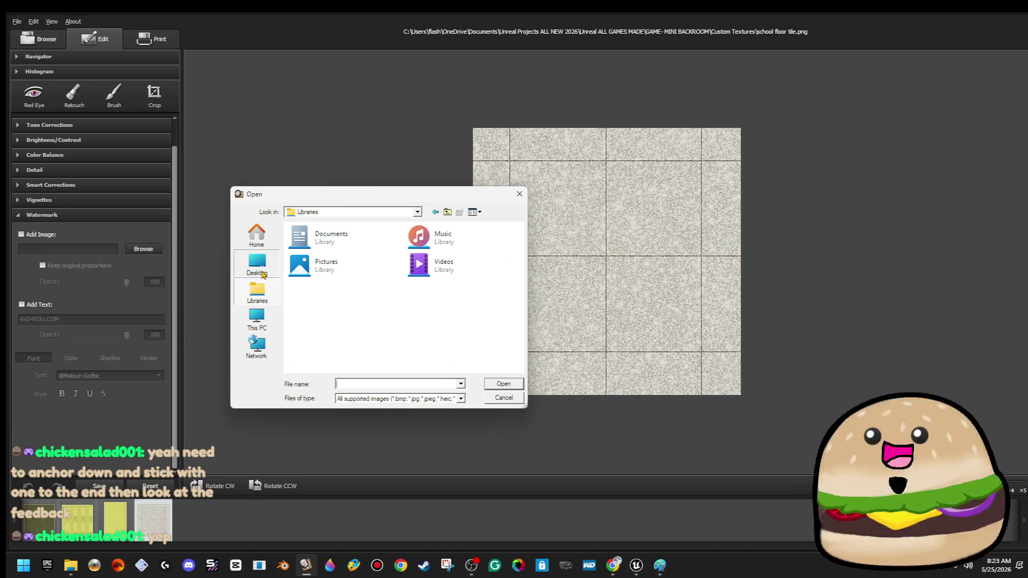
double_click(316, 237)
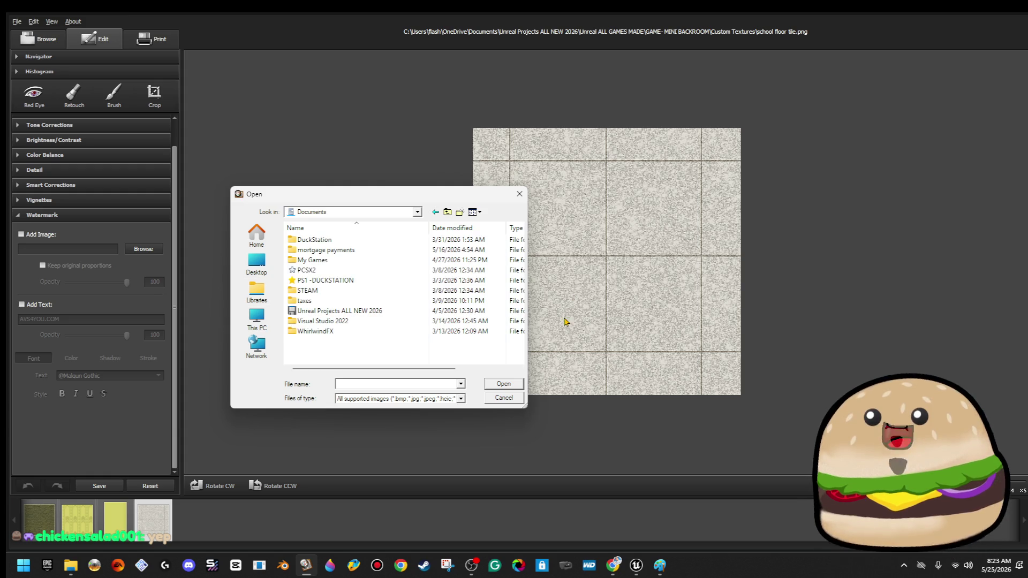
double_click(363, 312)
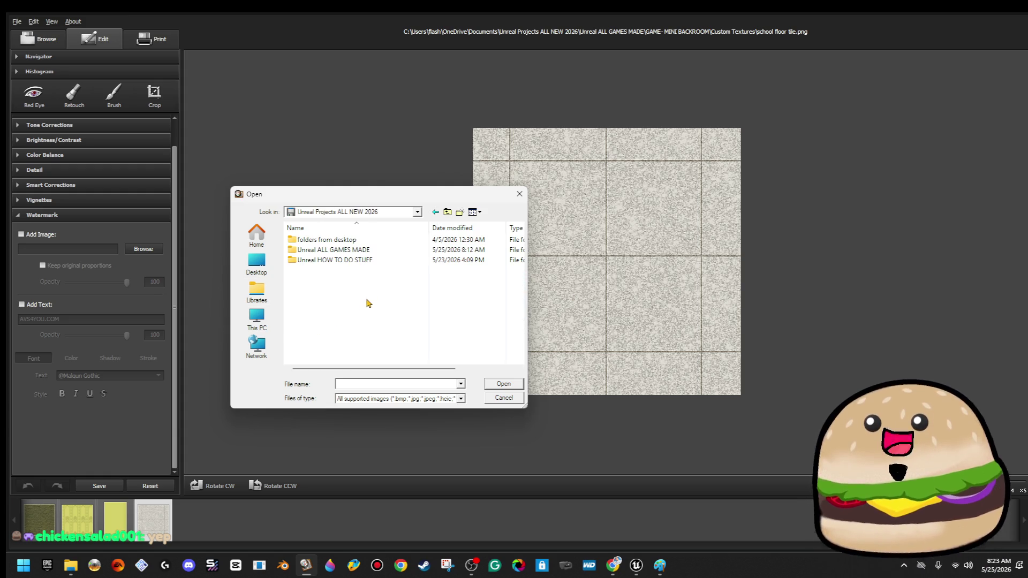
double_click(369, 250)
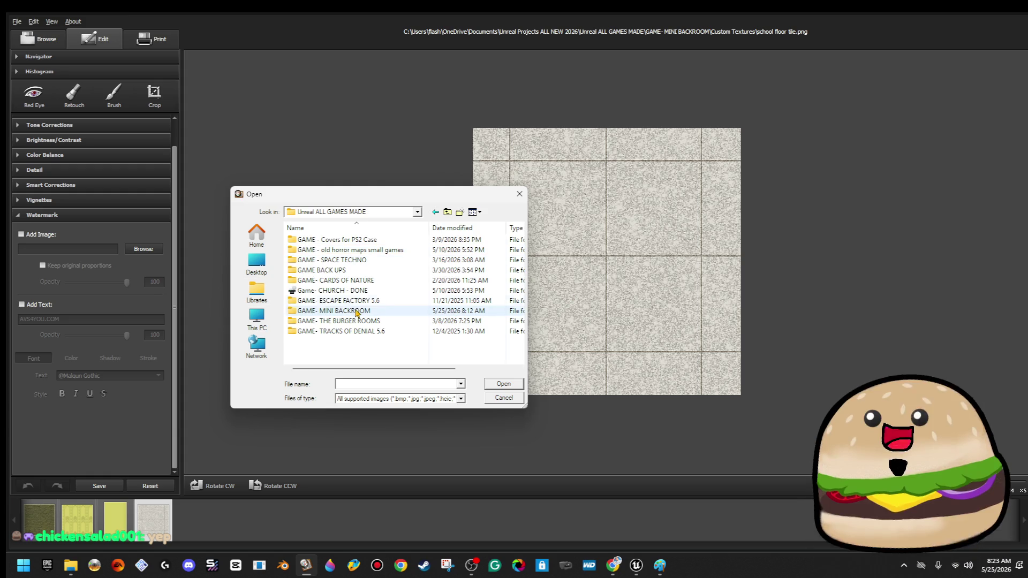
double_click(386, 311)
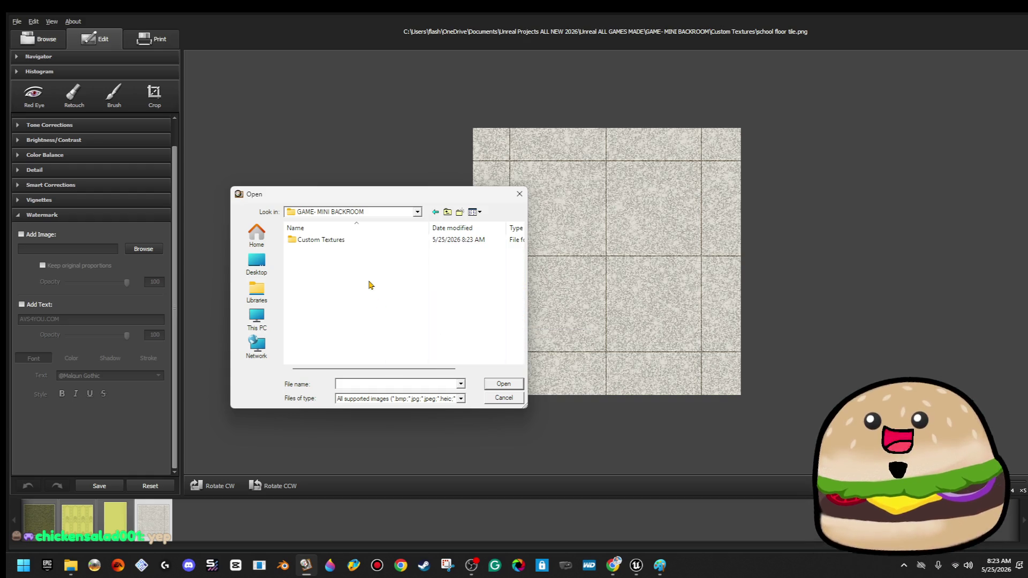
double_click(320, 240)
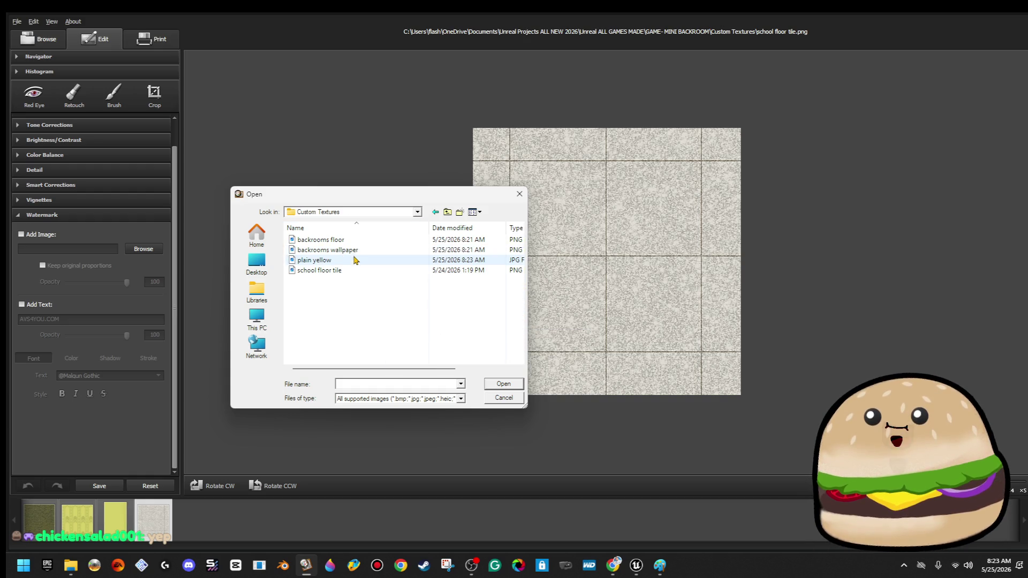
double_click(354, 261)
- Stretch the yellow overlay over the whole tile at opacity 53 and overwrite the original file
drag(606, 261, 741, 395)
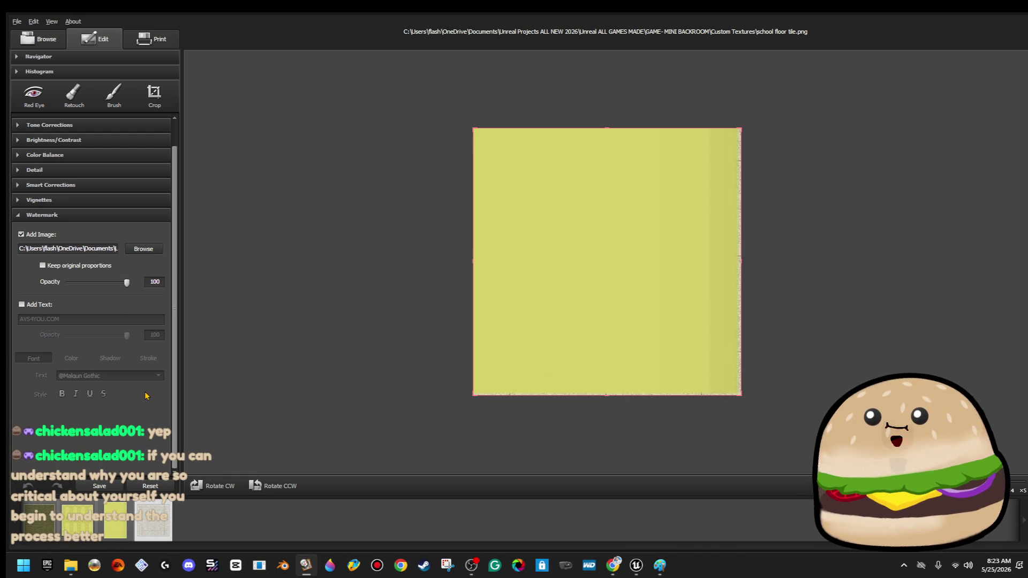
mouse_move(120, 294)
mouse_down()
mouse_move(68, 299)
mouse_move(94, 299)
mouse_up()
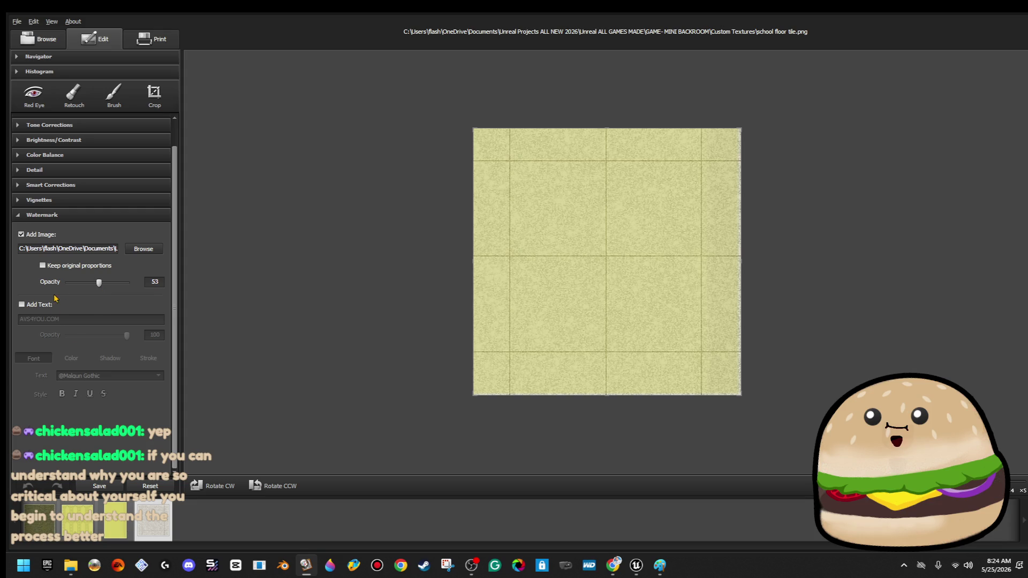
key(ctrl+s)
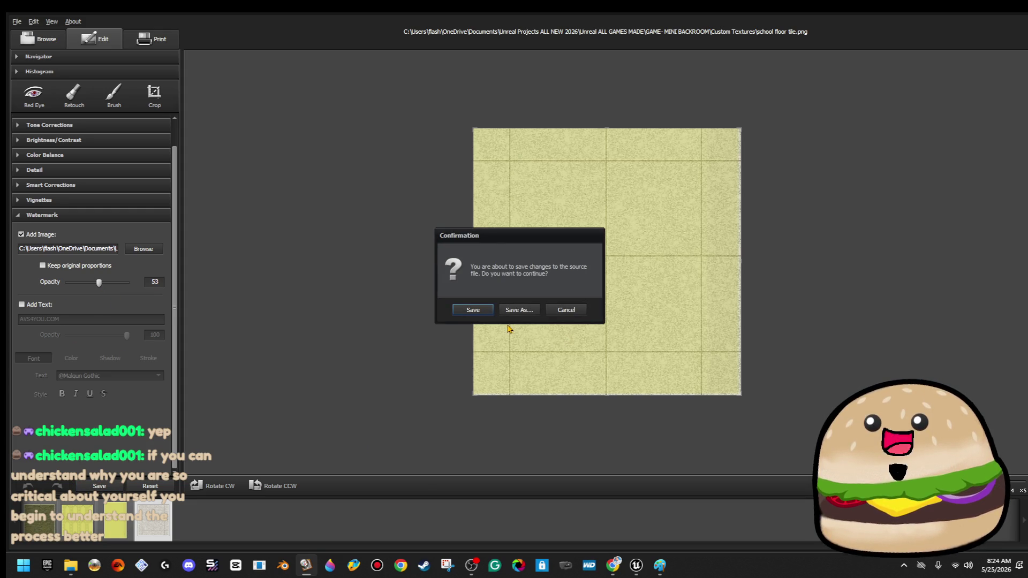
click(466, 310)
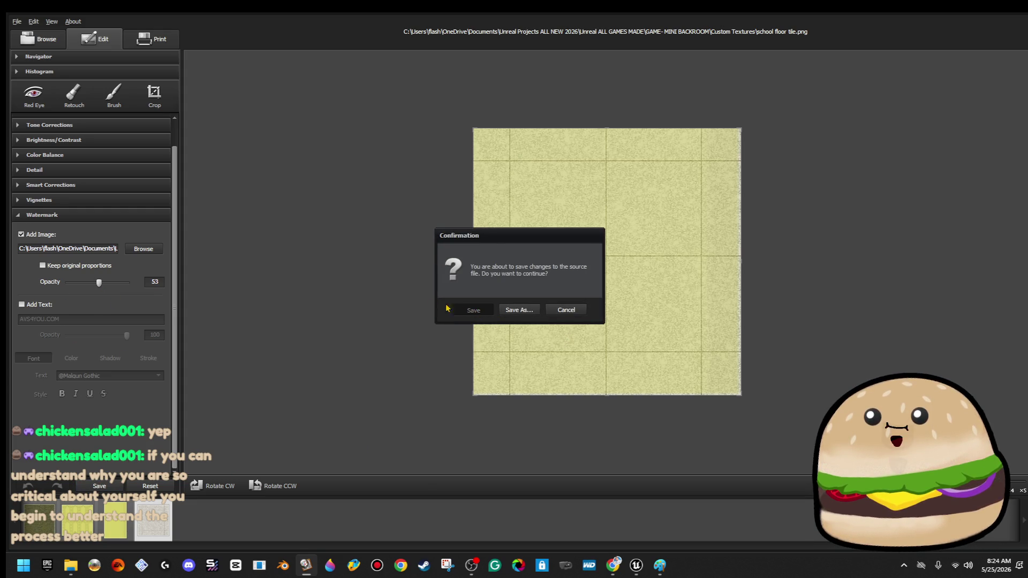
click(67, 214)
- Darken the tile and raise its contrast using the Brightness/Contrast settings
click(74, 167)
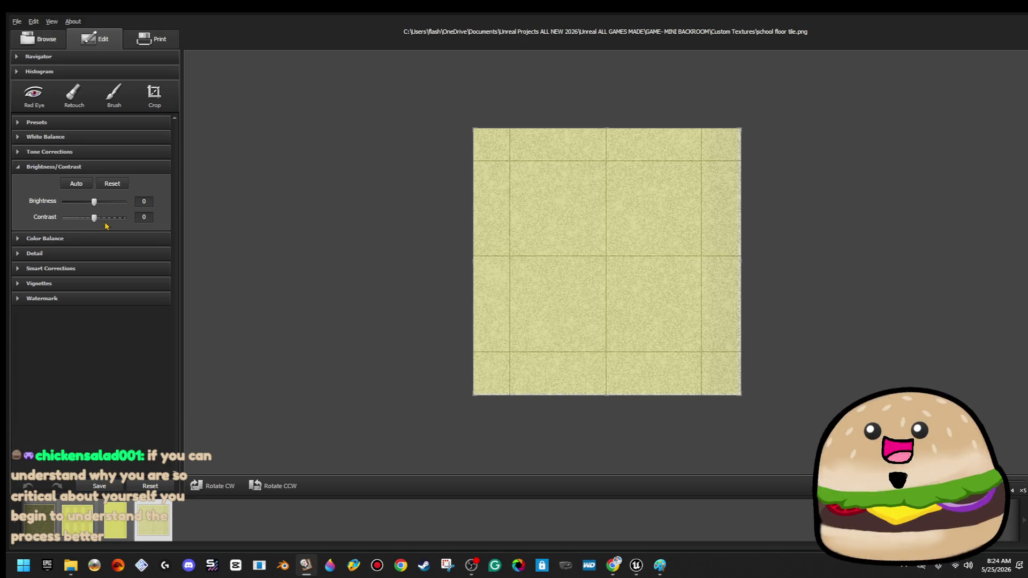
drag(94, 202, 84, 202)
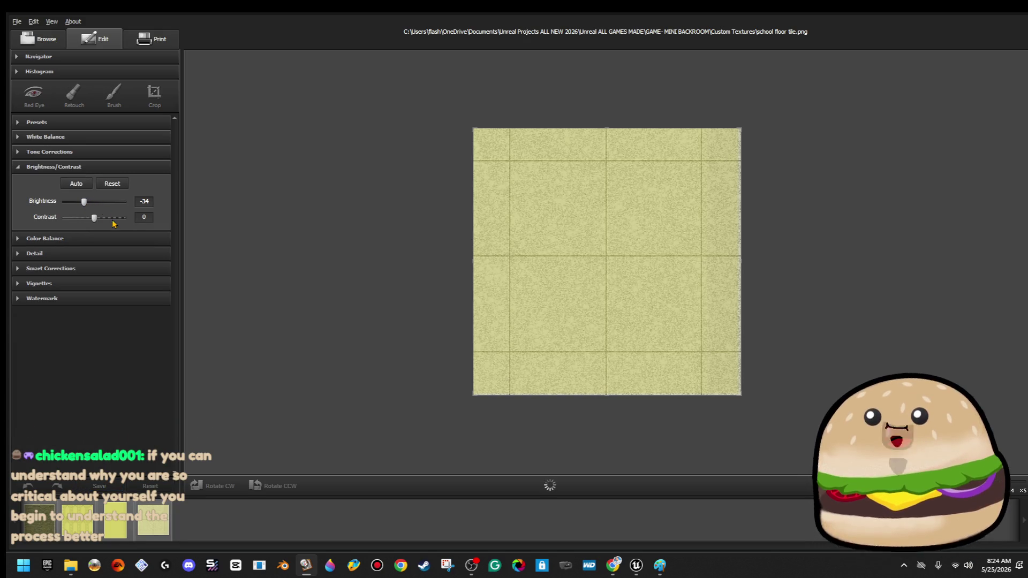
click(111, 216)
drag(115, 228, 113, 228)
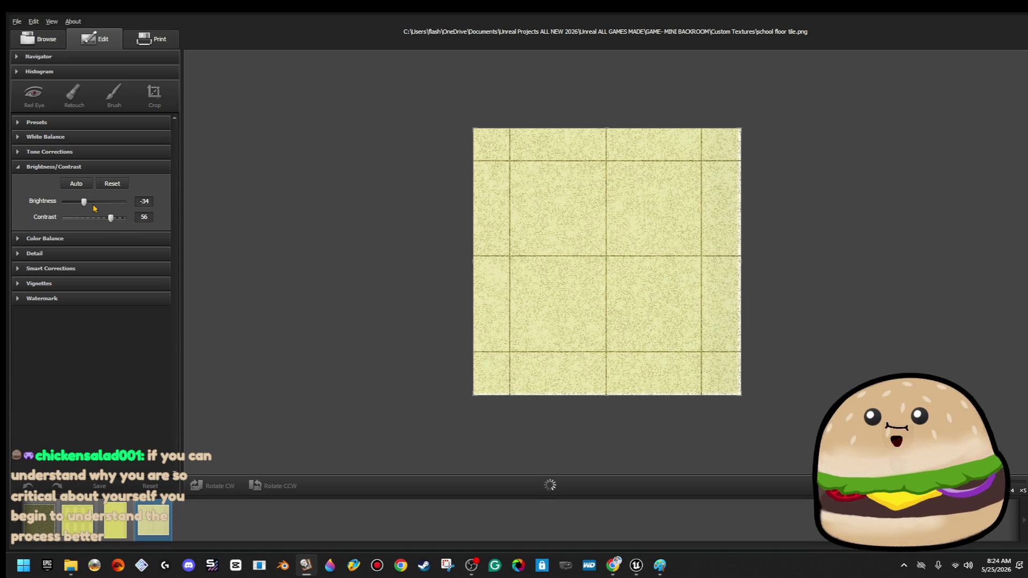
click(71, 202)
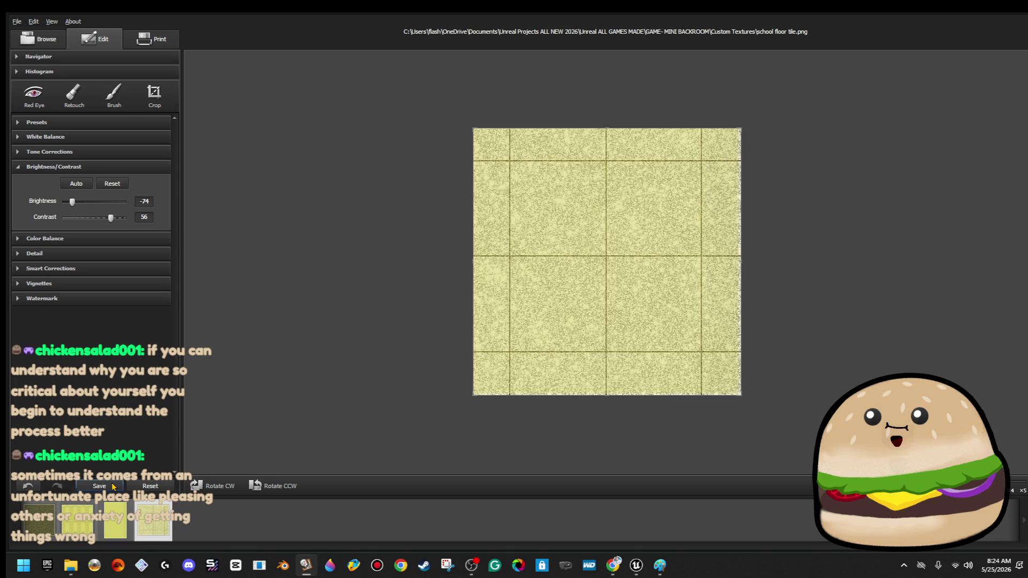
- Close AVS Photo Editor without keeping the latest changes and return to Unreal
click(1022, 14)
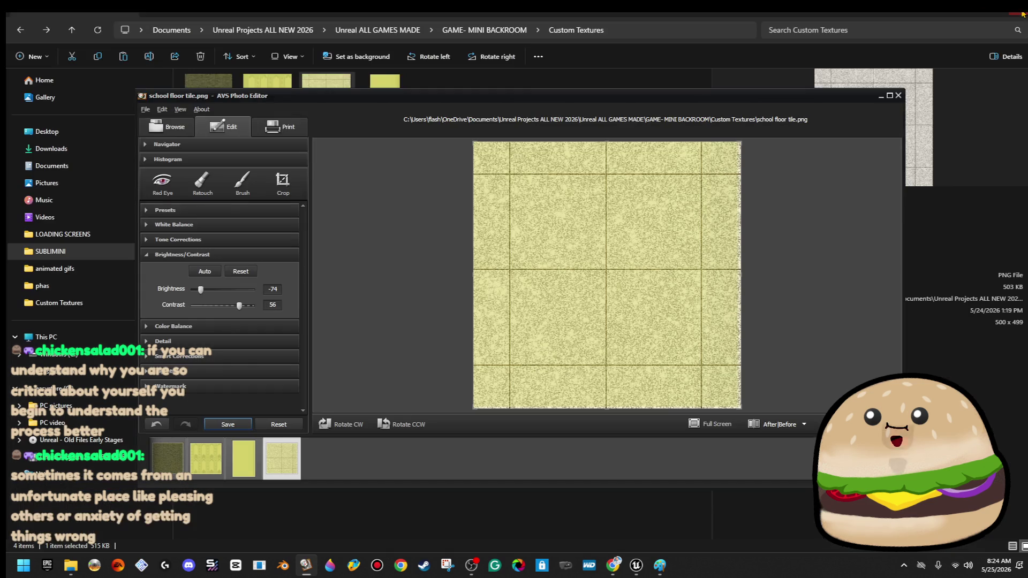
click(898, 96)
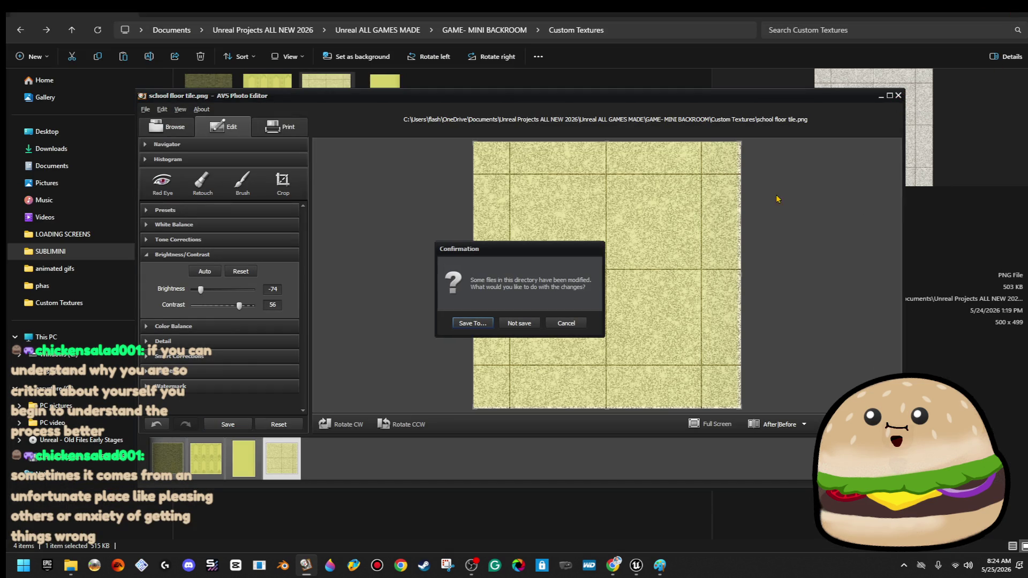
click(516, 329)
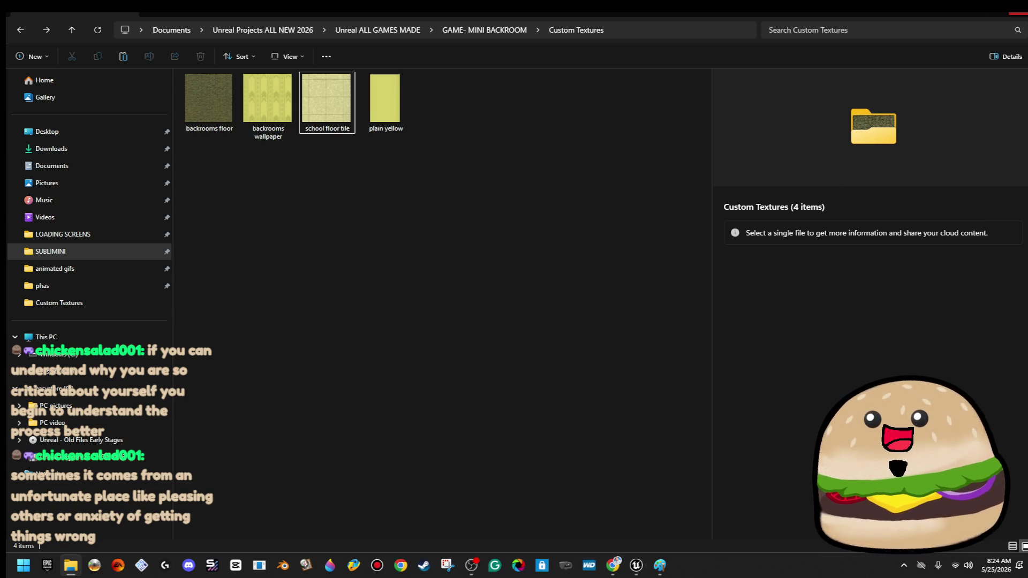
key(alt+Tab)
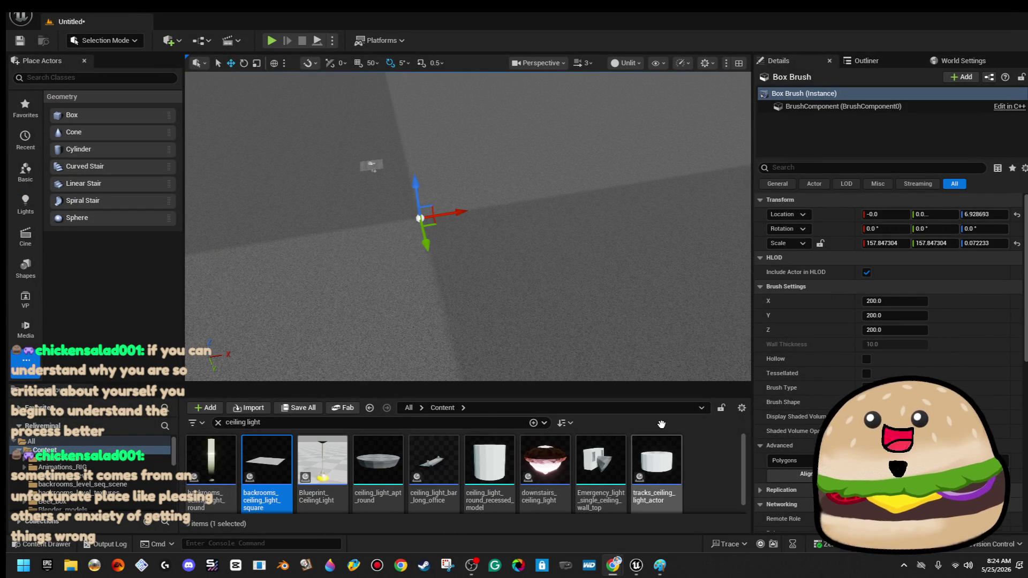
- Add a new folder named Backrooms under Content in the Content Browser
scroll(123, 483, down, 3)
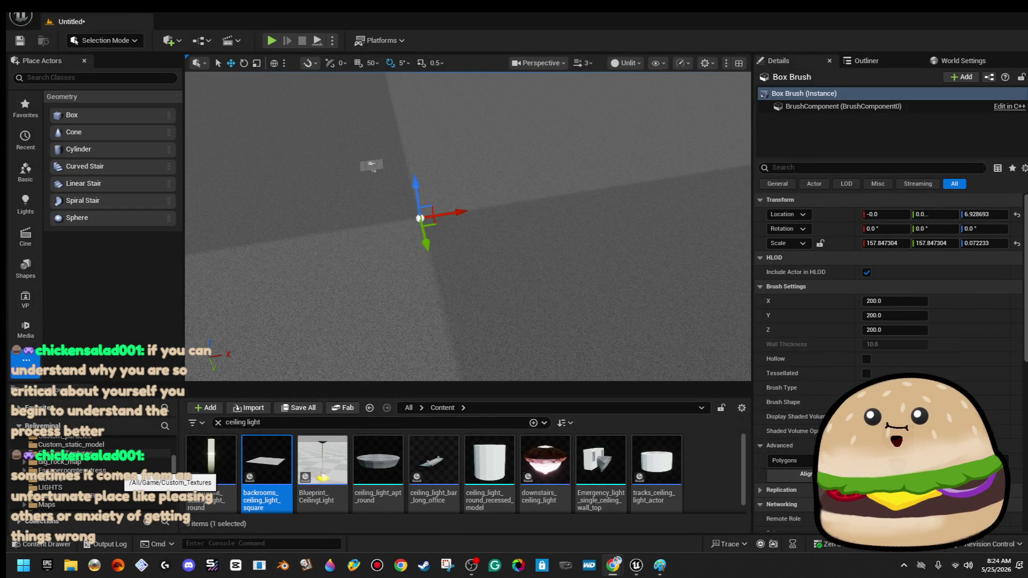
scroll(91, 471, up, 3)
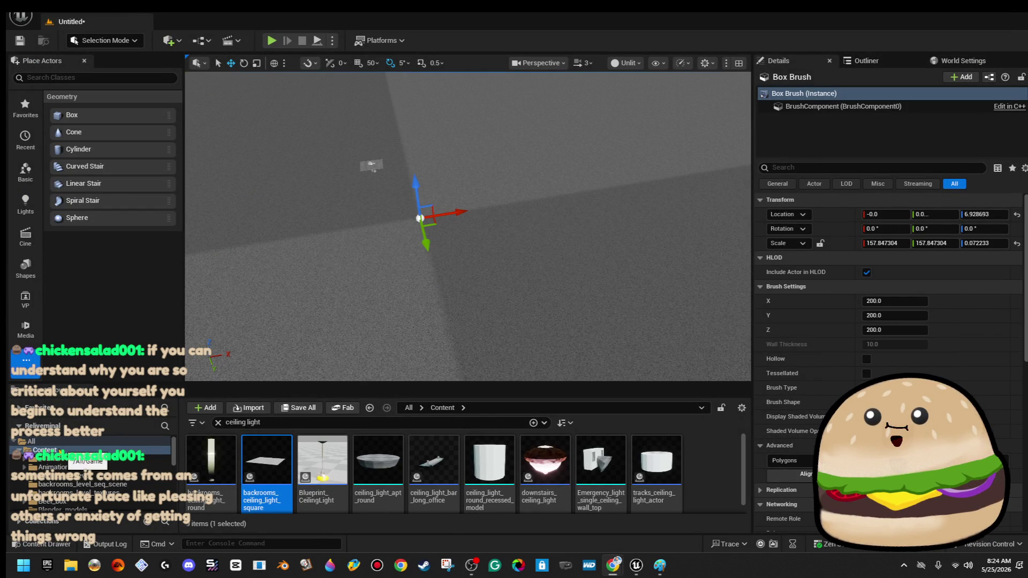
right_click(46, 450)
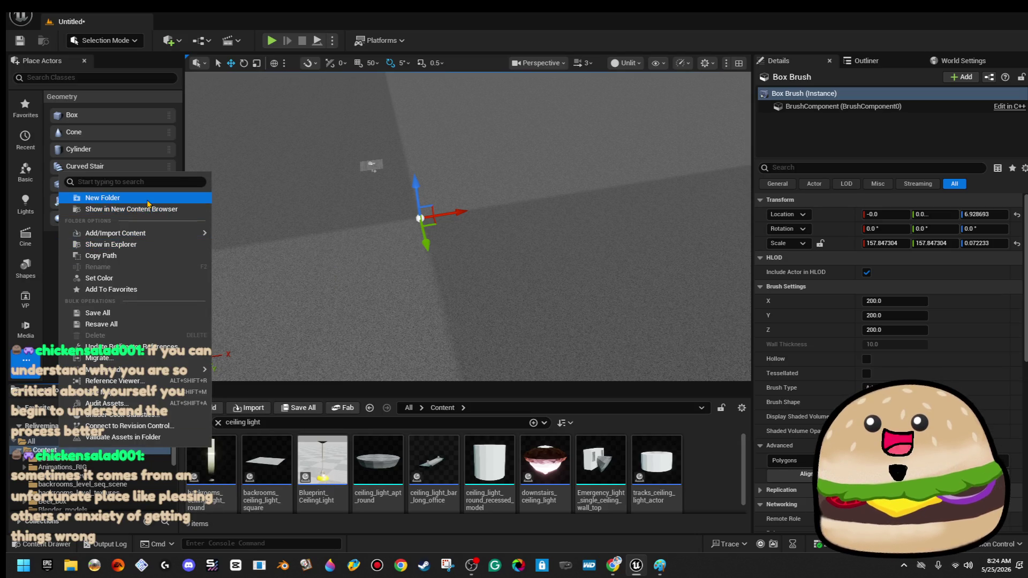
click(146, 197)
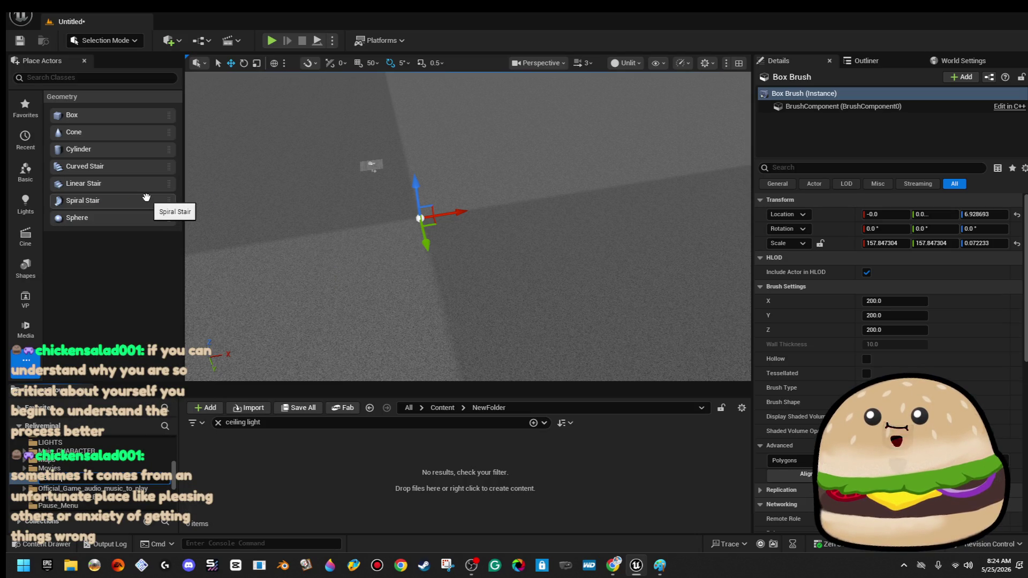
key(Return)
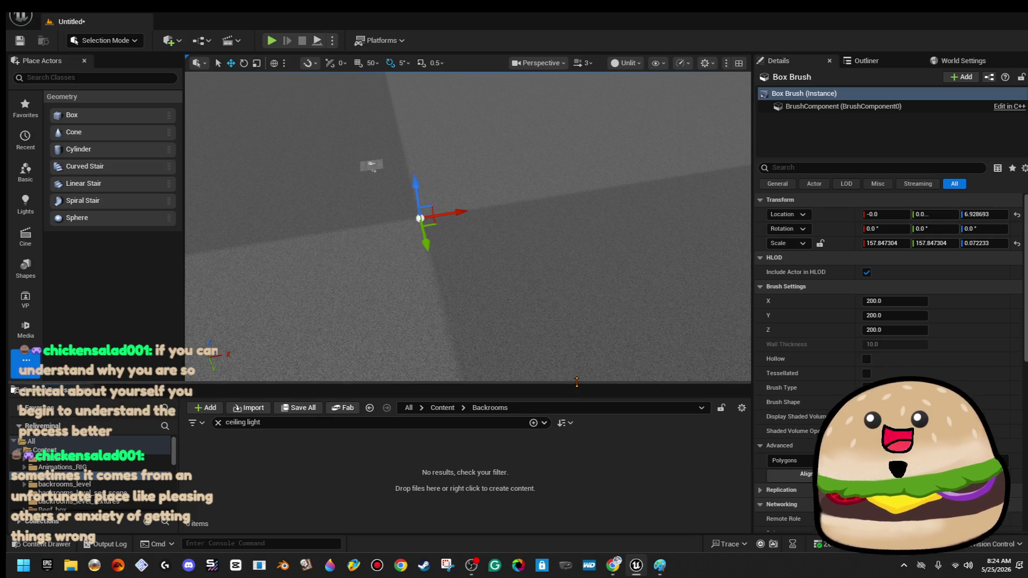
drag(530, 289, 532, 310)
- Import backrooms floor and backrooms wallpaper from GAME- MINI BACKROOM > Custom Textures into Backrooms
click(254, 418)
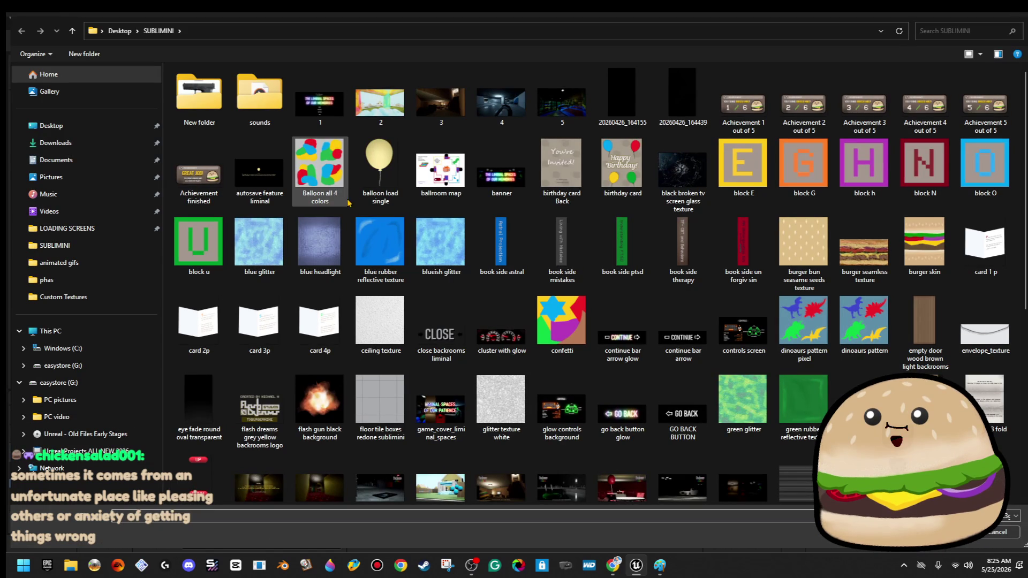
click(96, 160)
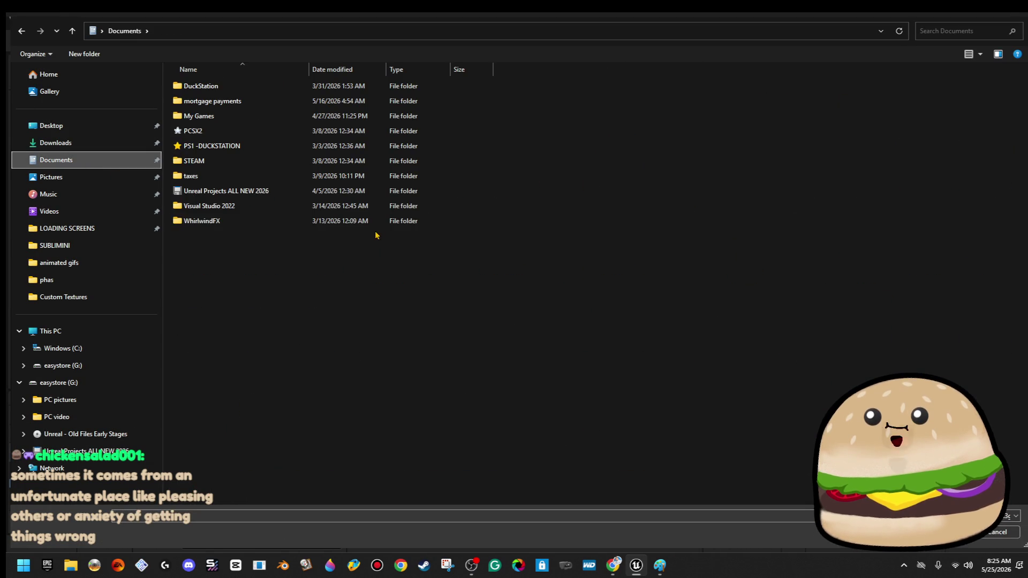
double_click(290, 195)
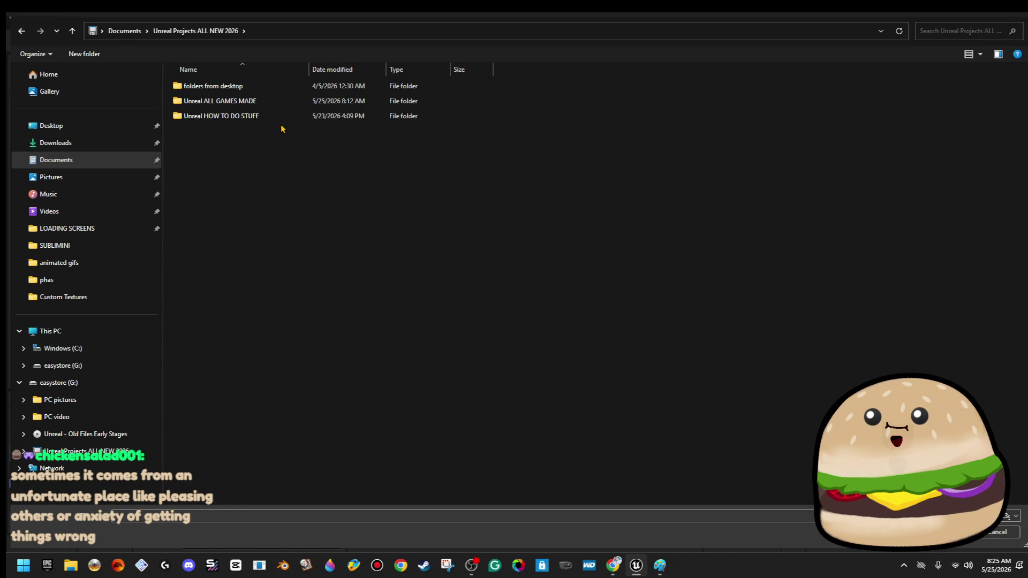
double_click(276, 103)
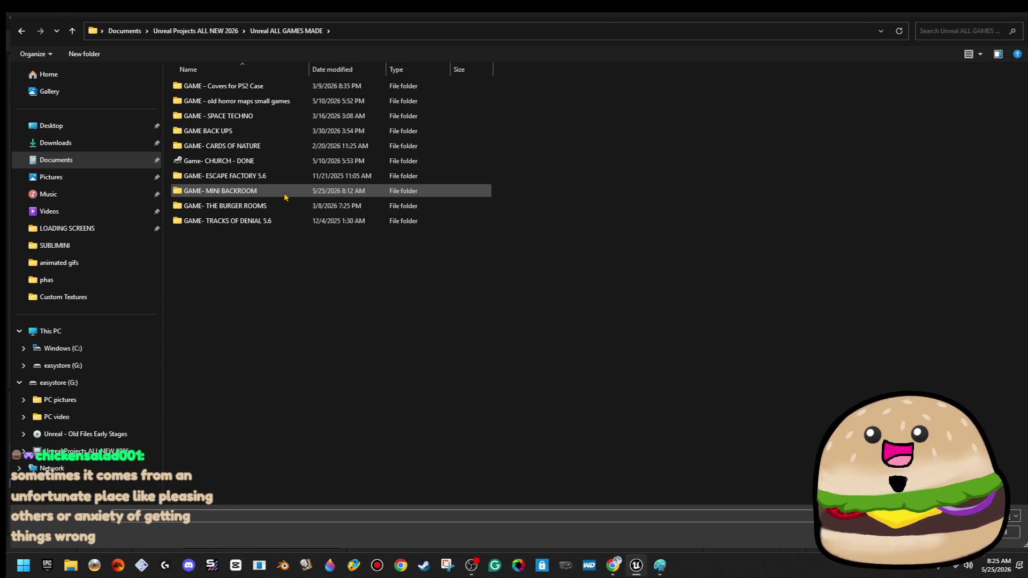
double_click(286, 197)
double_click(192, 96)
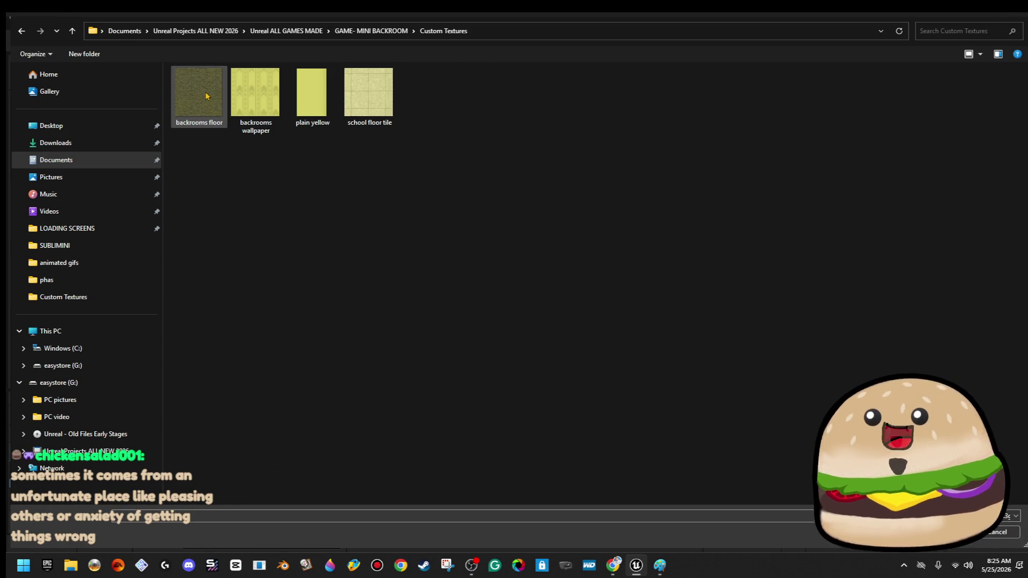
shift+click(373, 104)
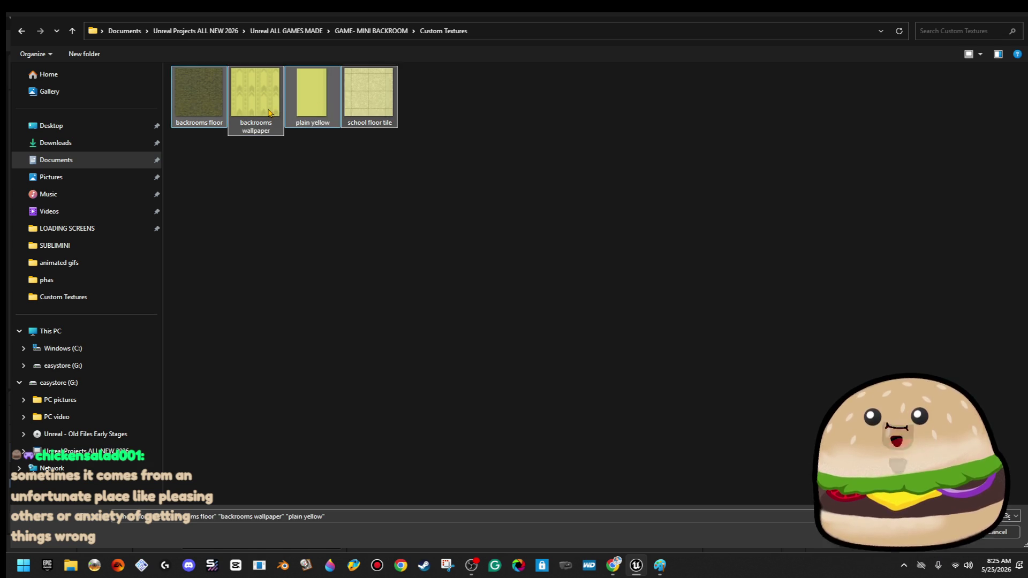
click(212, 109)
ctrl+click(255, 97)
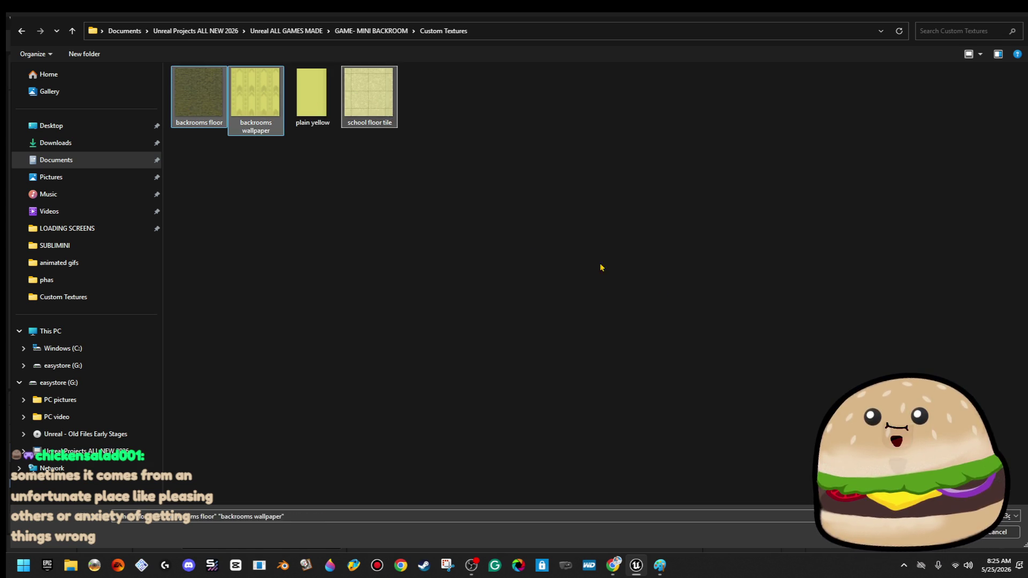
click(954, 532)
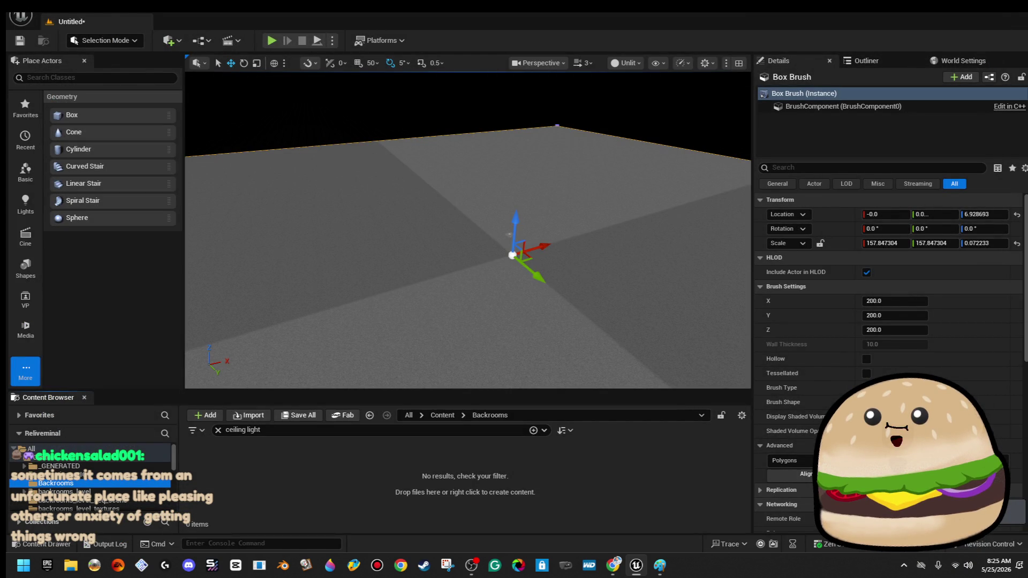
mouse_move(485, 284)
mouse_down()
mouse_move(466, 290)
mouse_move(502, 301)
mouse_up()
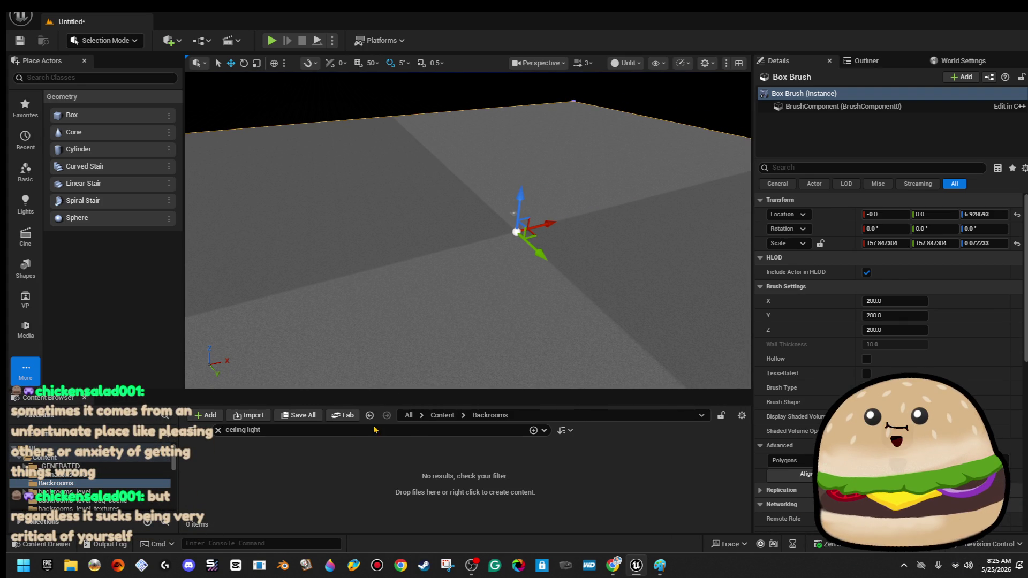
- Clear the search filter and create school_floor_tile_Mat and backrooms_wallpaper_Mat from their textures
click(218, 430)
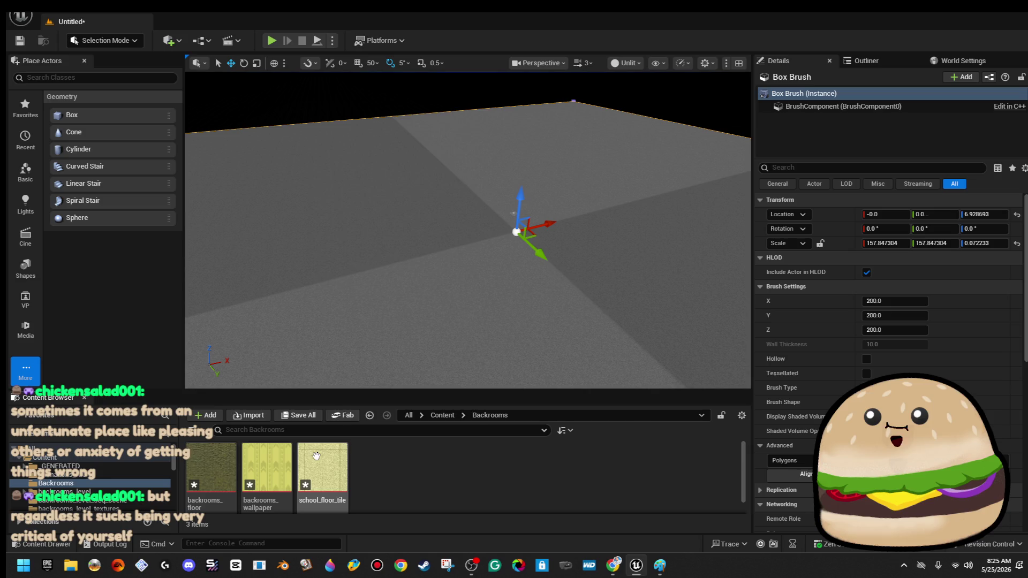
right_click(315, 455)
click(413, 48)
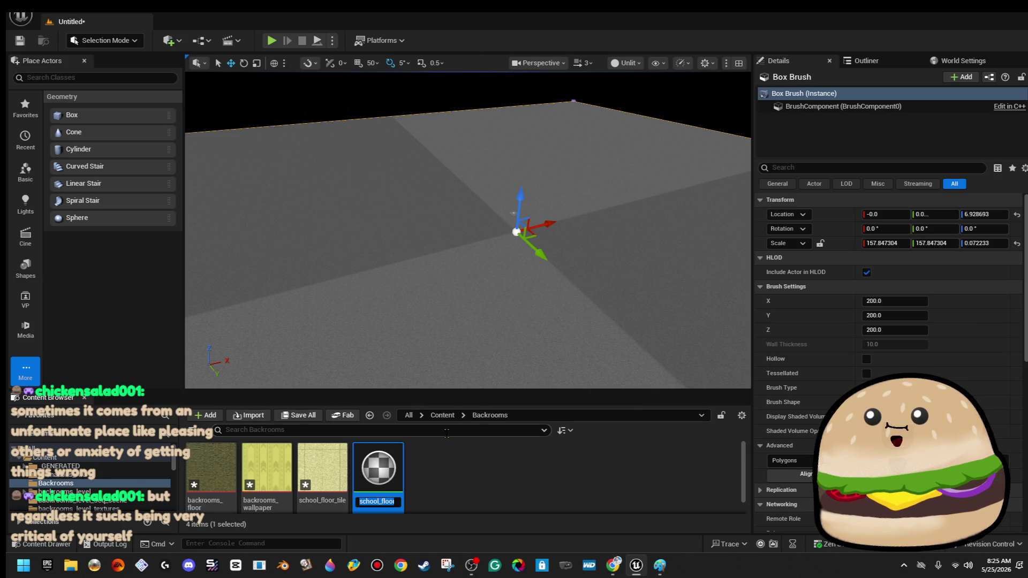
key(Return)
right_click(267, 471)
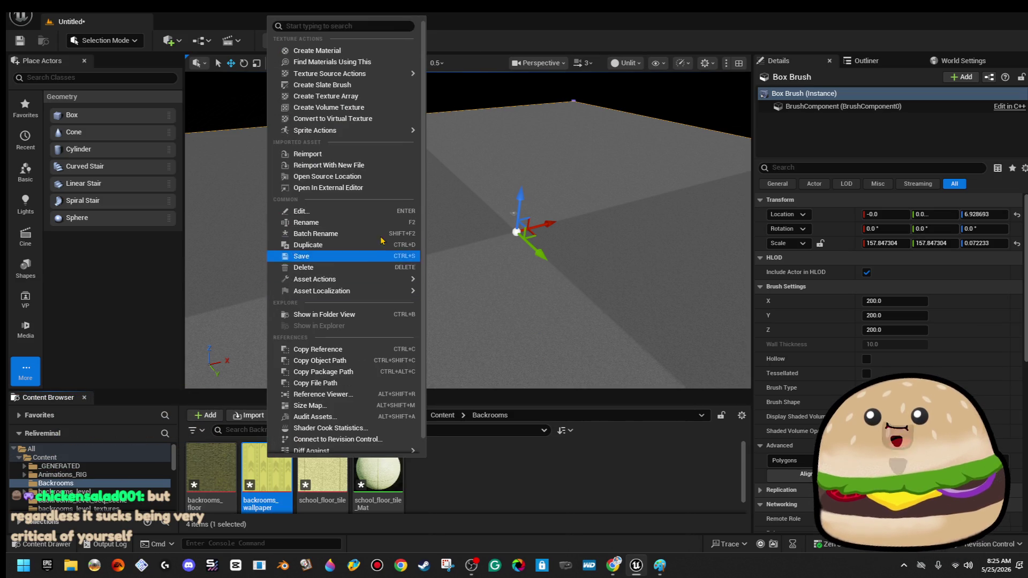
click(317, 50)
key(Return)
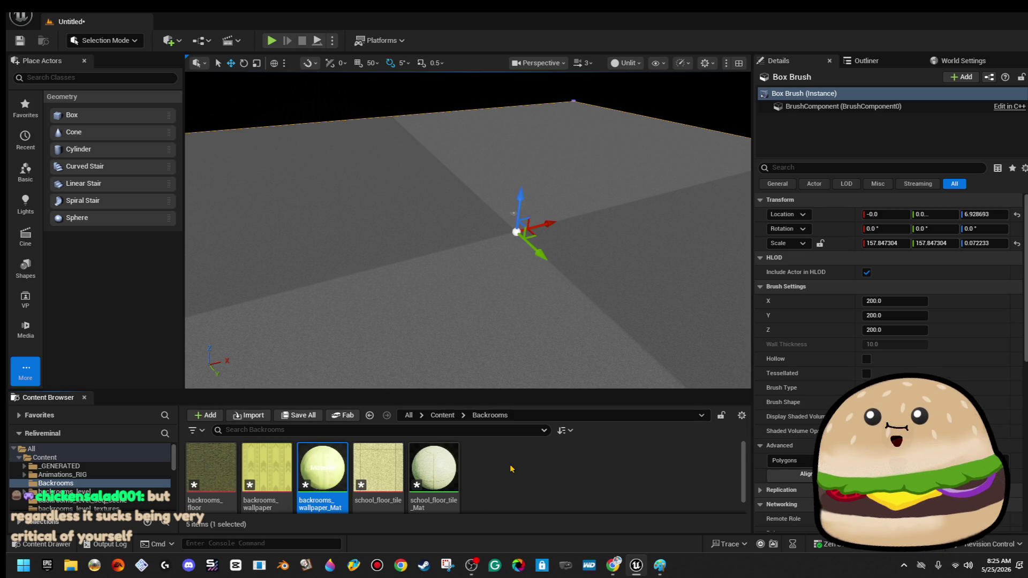
- Create backrooms_floor_Mat and feed a constant into its Roughness
right_click(214, 471)
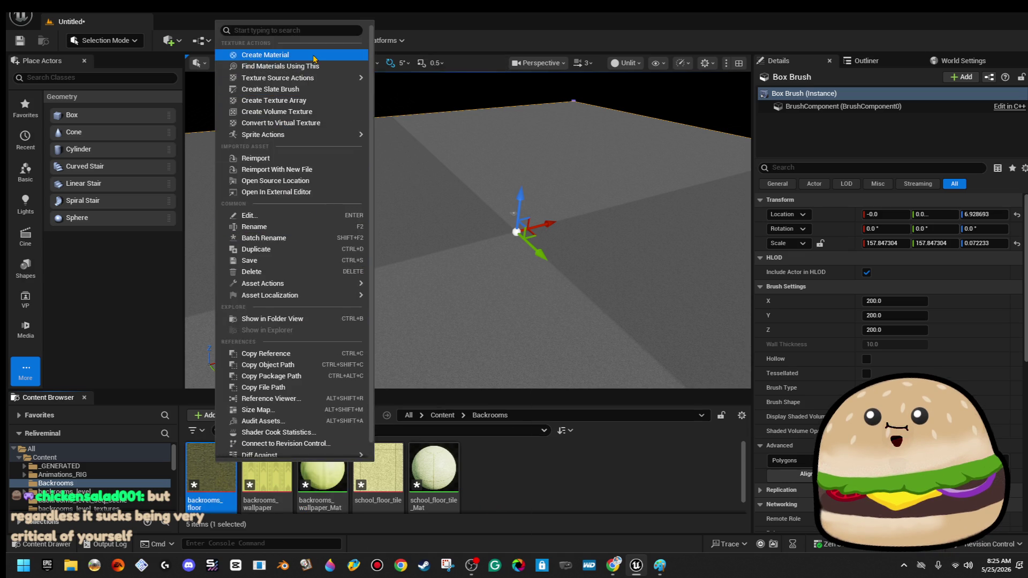
click(314, 56)
key(Return)
drag(229, 215, 232, 182)
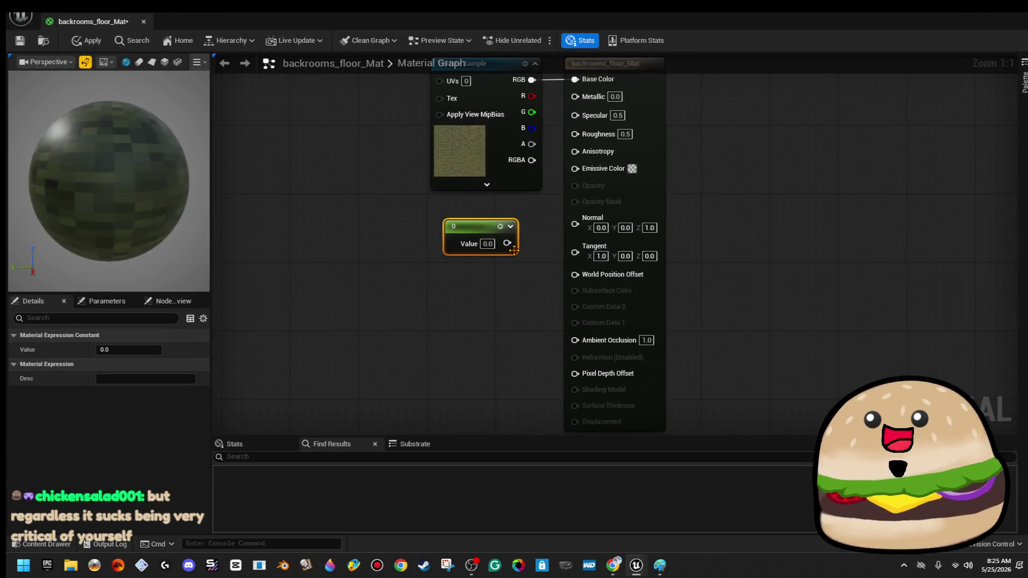
mouse_move(512, 248)
mouse_down()
mouse_move(535, 267)
mouse_move(575, 134)
mouse_up()
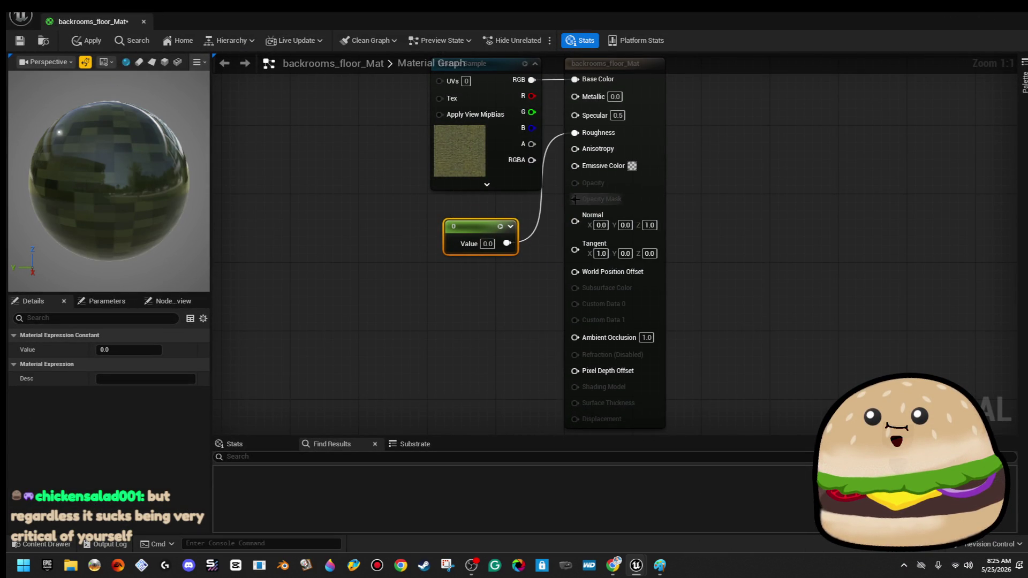
- Delete the constant node and try Roughness values 0 and 0.01 on backrooms_floor_Mat
click(487, 244)
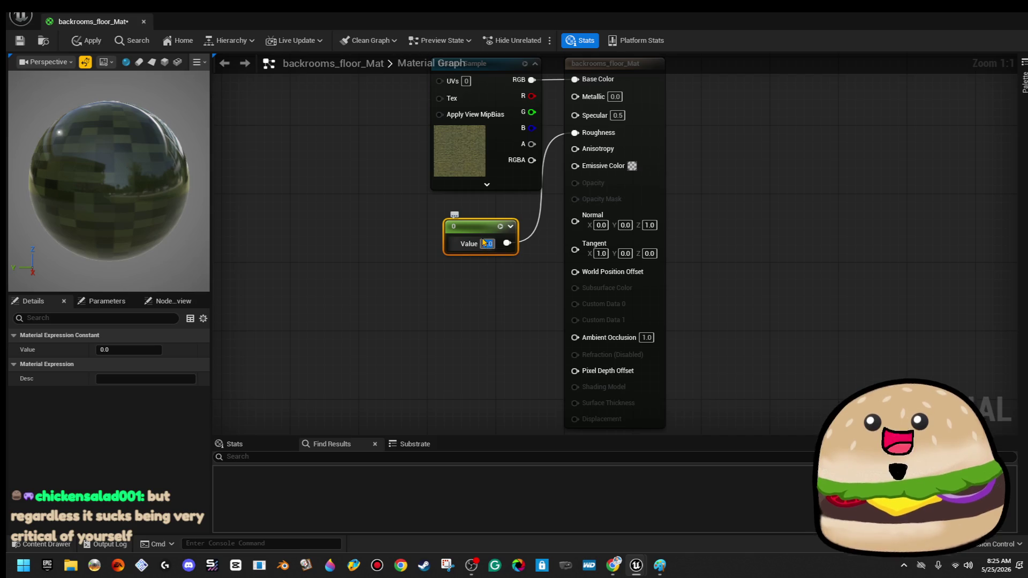
key(Delete)
click(625, 134)
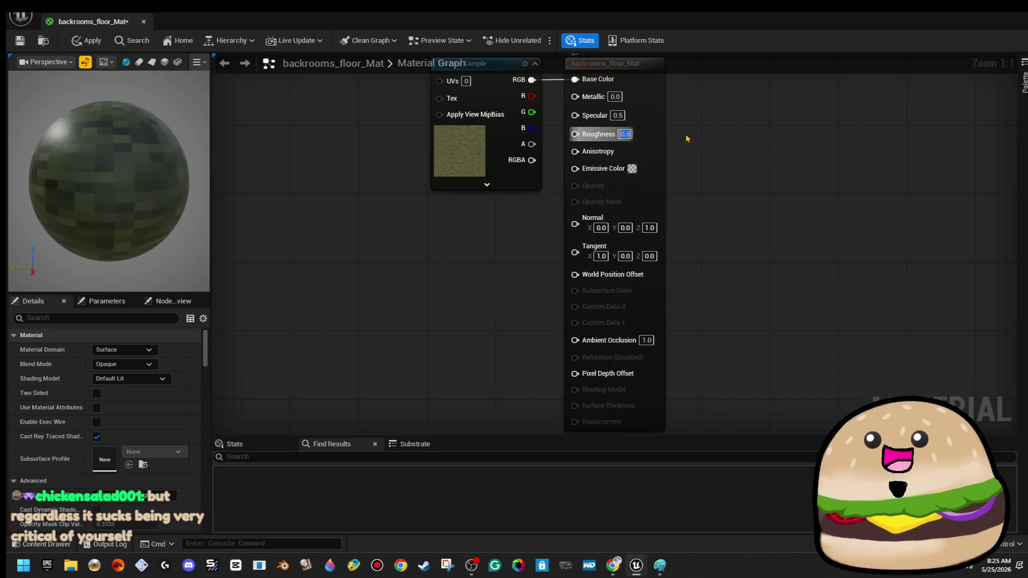
text(0)
key(Return)
click(624, 134)
text(0.01)
key(Return)
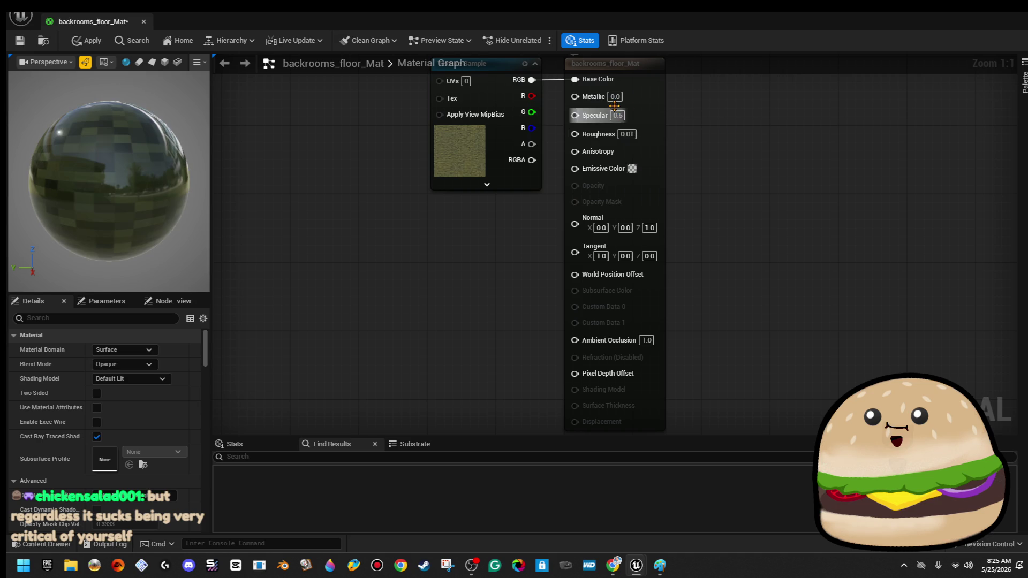
- Set backrooms_floor_Mat to Specular 0 and Roughness 1 and apply
click(617, 115)
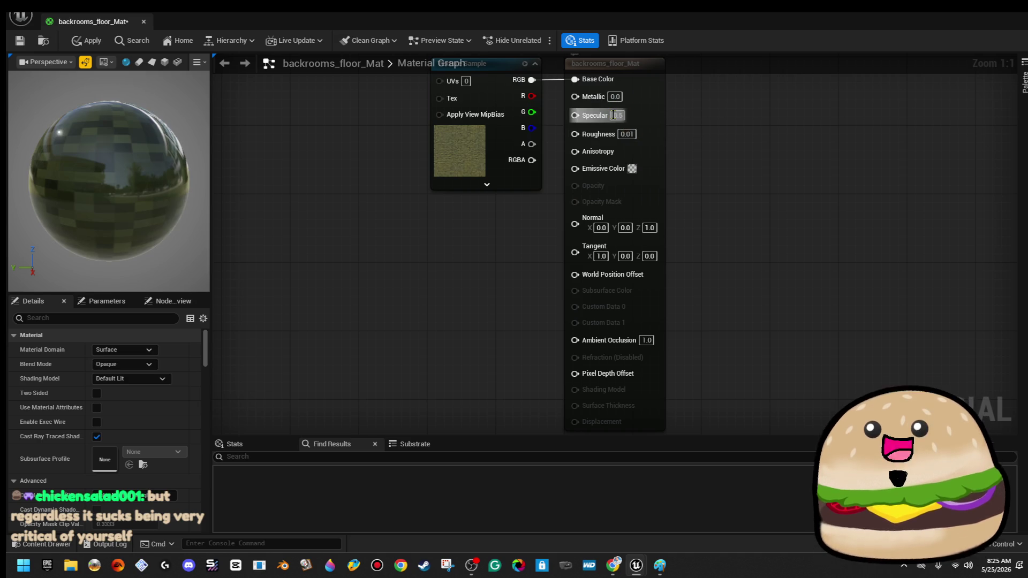
text(0)
key(Return)
click(625, 134)
text(1)
key(Return)
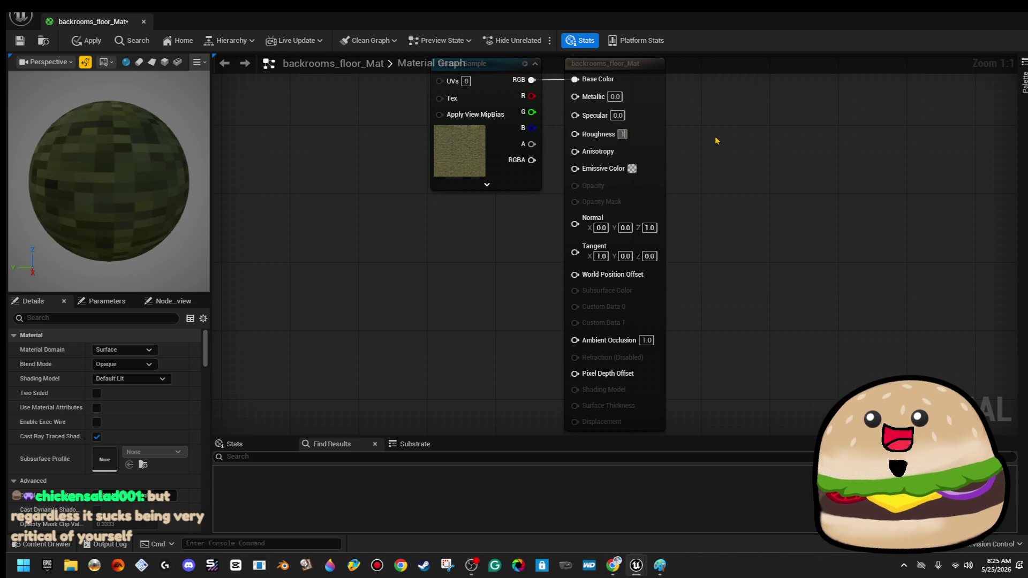
click(88, 40)
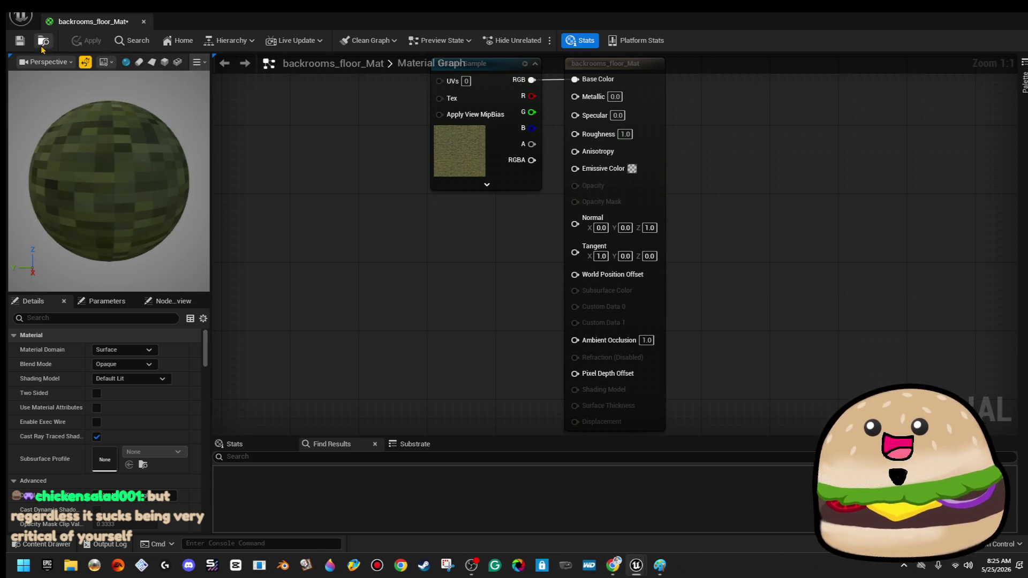
- Give backrooms_wallpaper_Mat Specular 0 and Roughness 1, apply, and close its editor
key(alt+Tab)
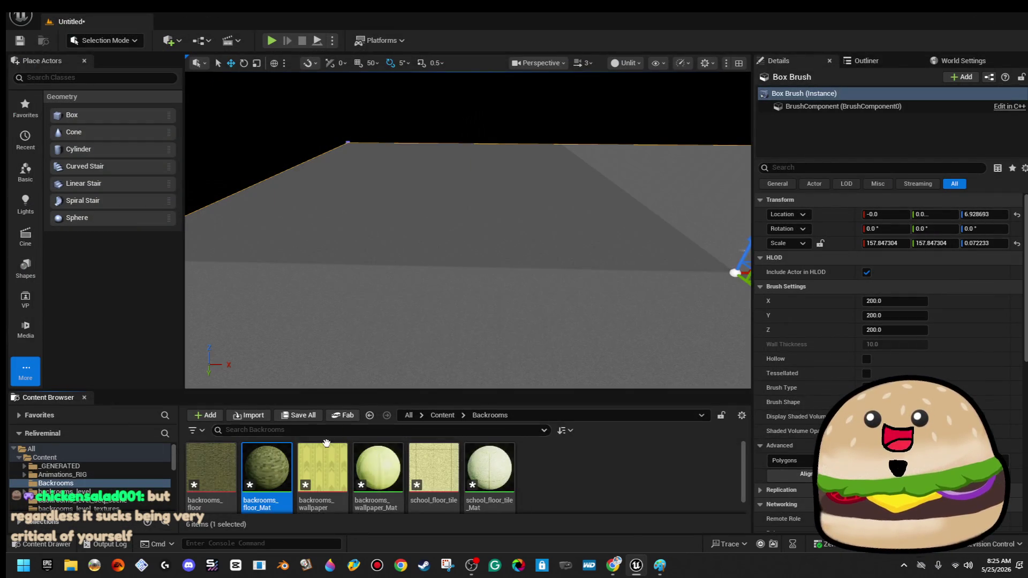
double_click(377, 469)
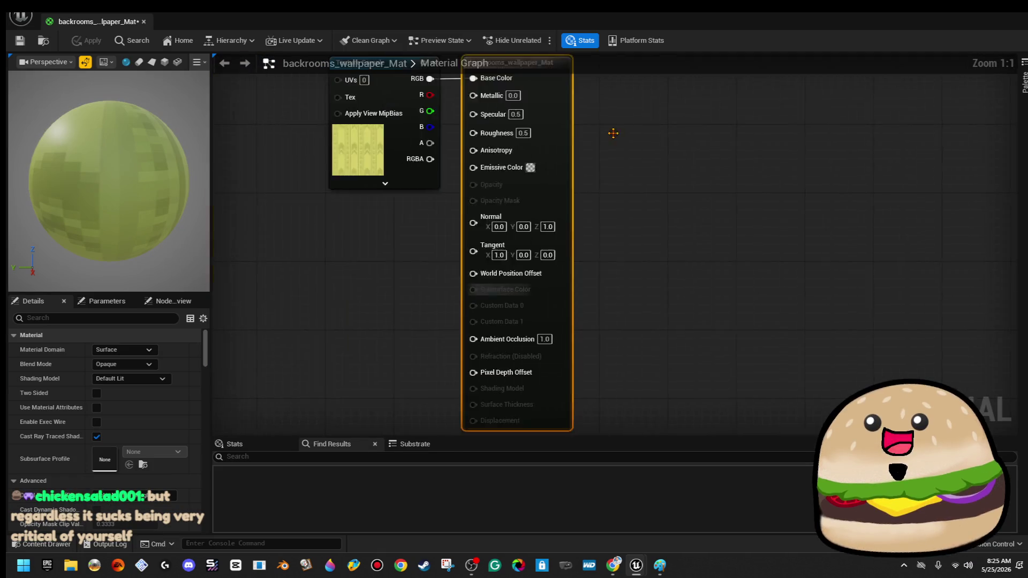
mouse_move(571, 115)
mouse_down()
mouse_move(435, 299)
mouse_move(423, 291)
mouse_up()
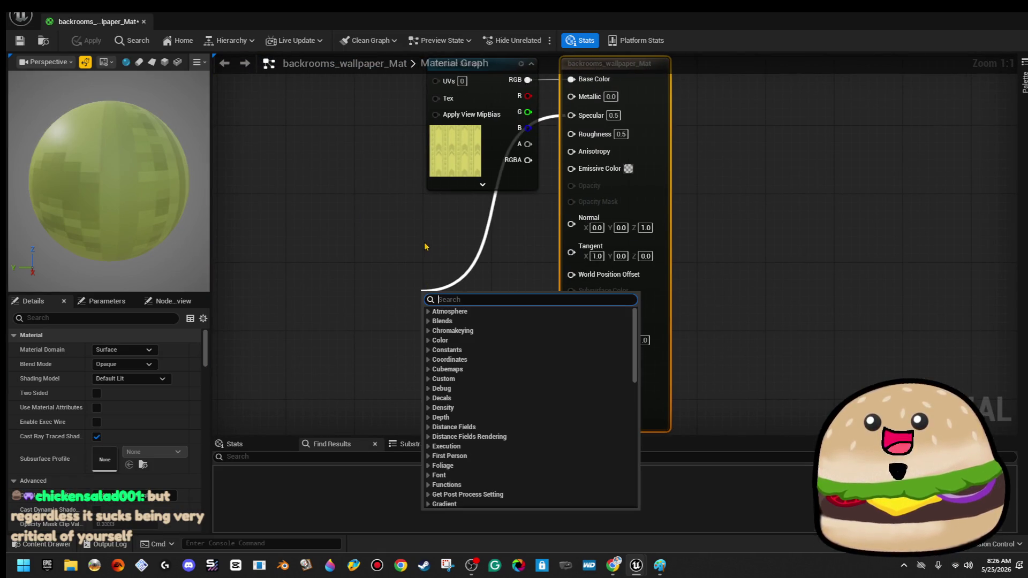
click(613, 115)
text(0)
key(Tab)
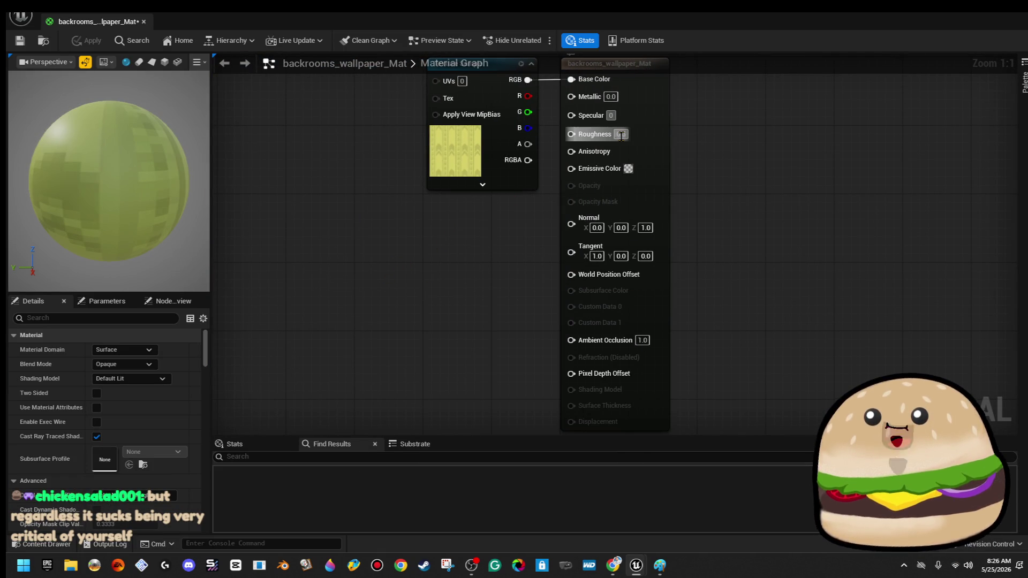
text(1)
key(Return)
click(87, 41)
click(143, 21)
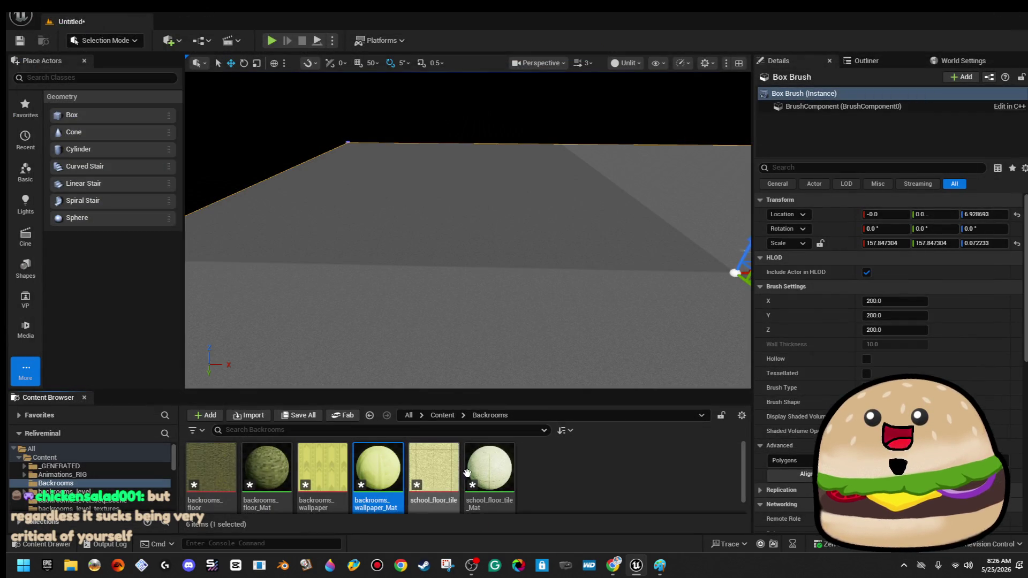
- Give school_floor_tile_Mat Specular 0 and Roughness 1, apply, and close its editor
double_click(489, 471)
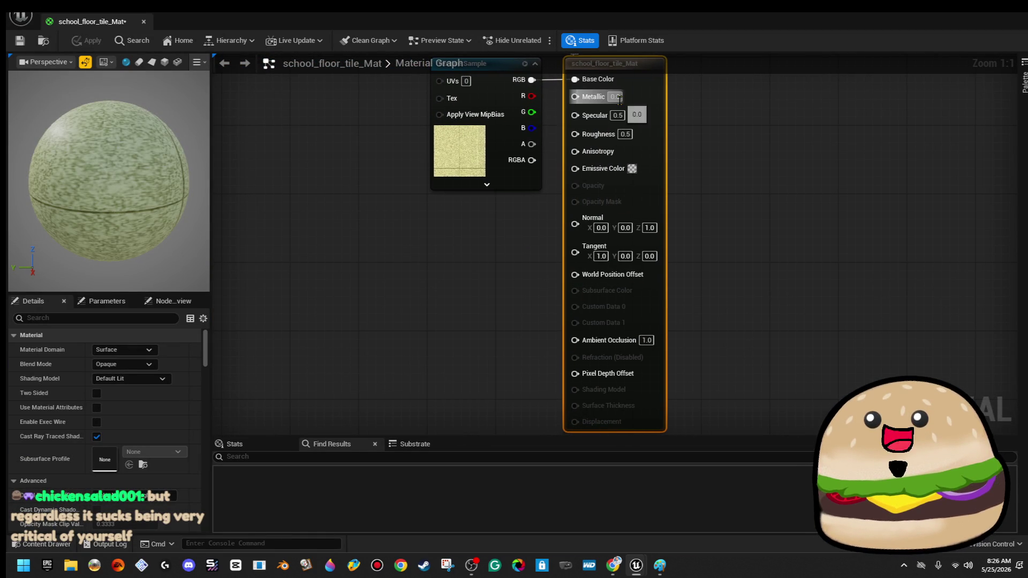
key(Tab)
text(0)
key(Tab)
text(1)
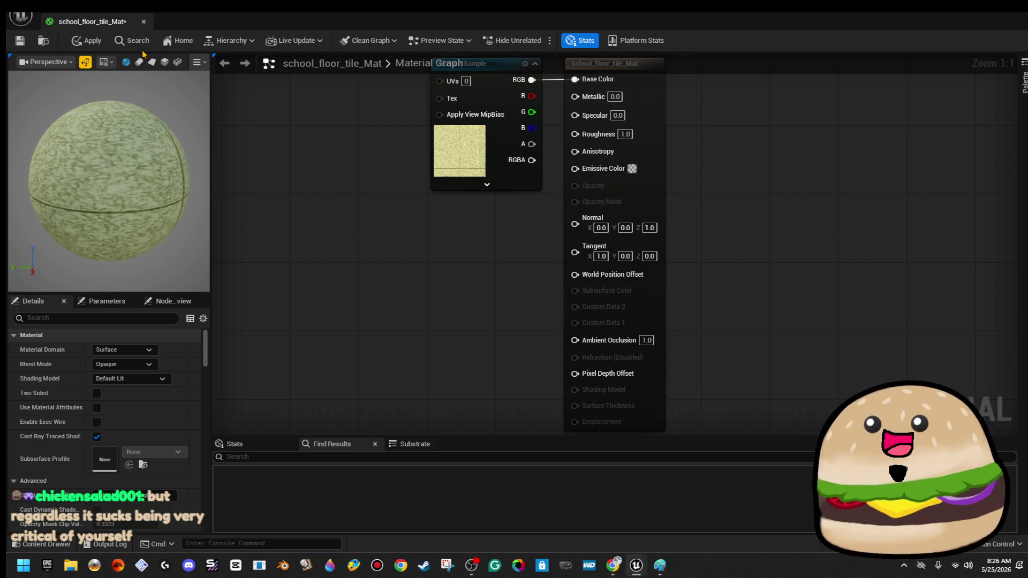
click(85, 41)
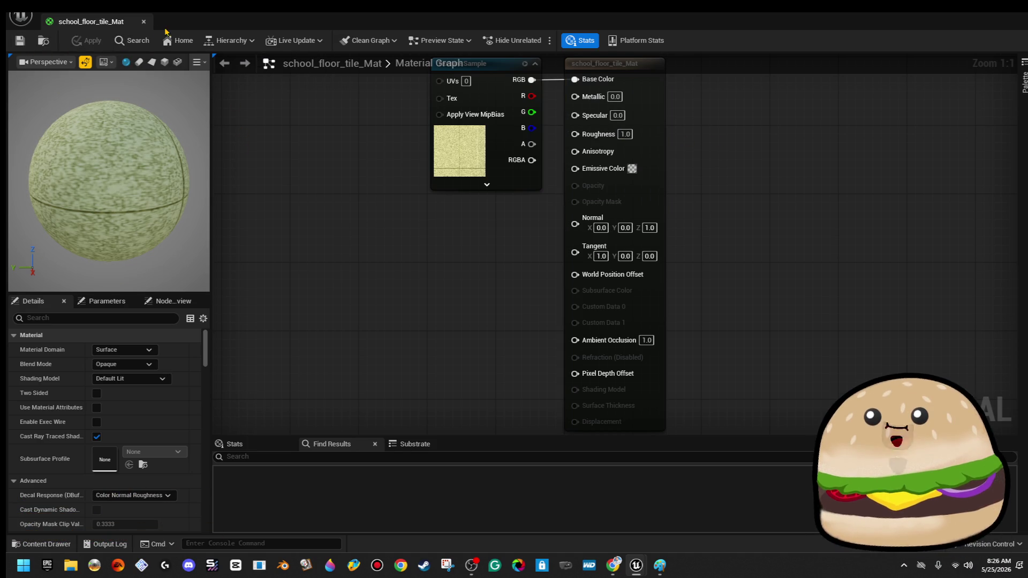
click(144, 22)
- Drop test Box and Cylinder brushes into the level, then delete them
mouse_move(499, 228)
mouse_down()
mouse_move(499, 268)
mouse_move(437, 276)
mouse_up()
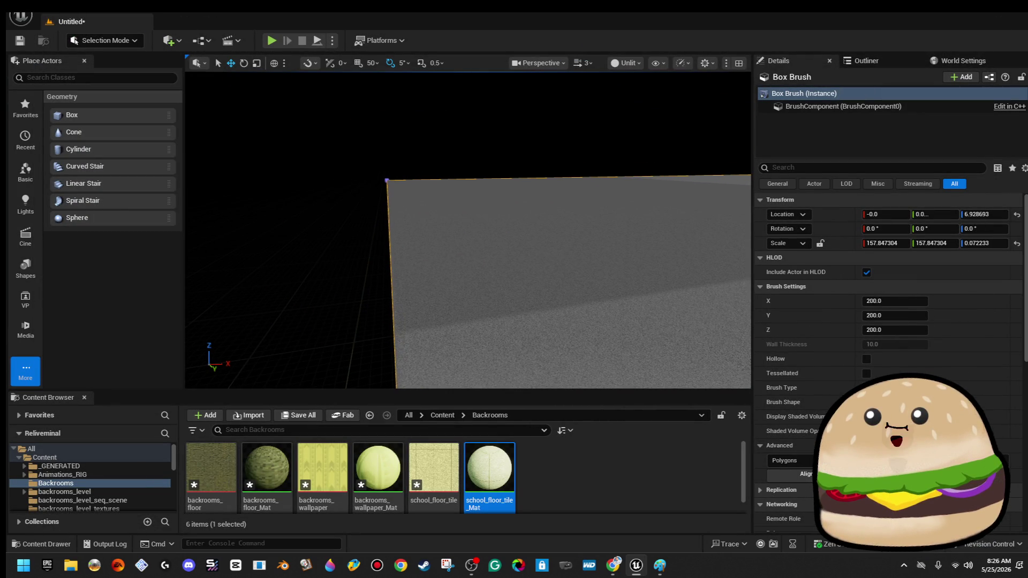
mouse_move(95, 116)
mouse_down()
mouse_move(419, 281)
mouse_move(410, 285)
mouse_up()
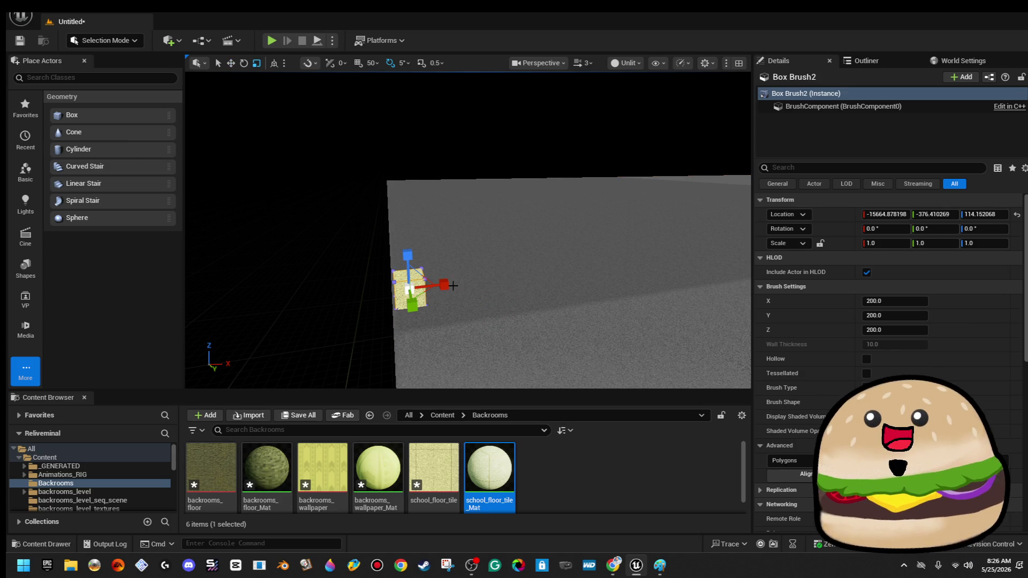
key(Delete)
mouse_move(321, 463)
mouse_down()
mouse_move(393, 374)
mouse_move(311, 458)
mouse_move(328, 466)
mouse_up()
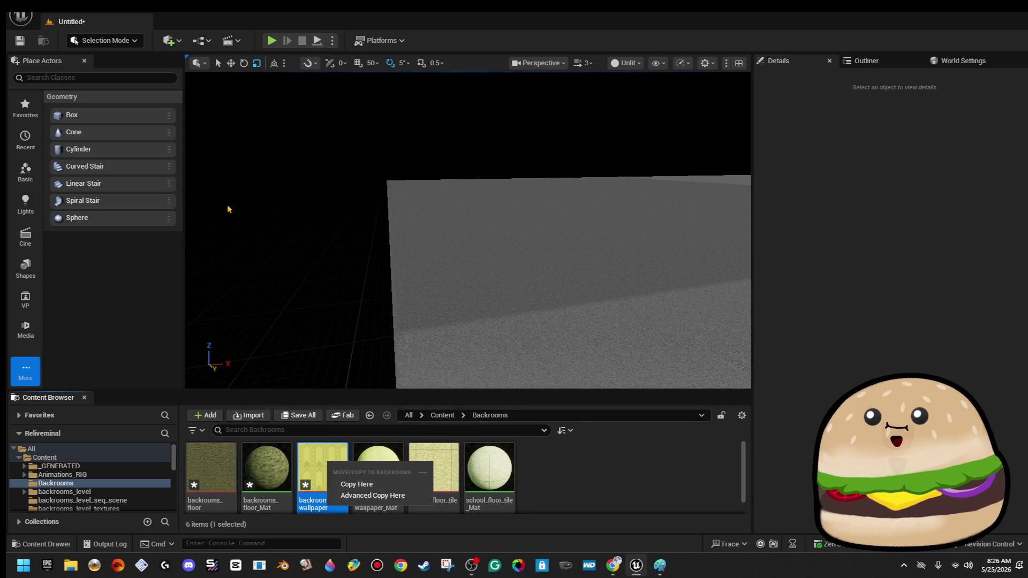
click(107, 162)
mouse_move(105, 159)
mouse_down()
mouse_move(355, 220)
mouse_move(450, 282)
mouse_move(532, 276)
mouse_move(542, 284)
mouse_move(530, 263)
mouse_move(539, 246)
mouse_move(390, 257)
mouse_up()
key(Delete)
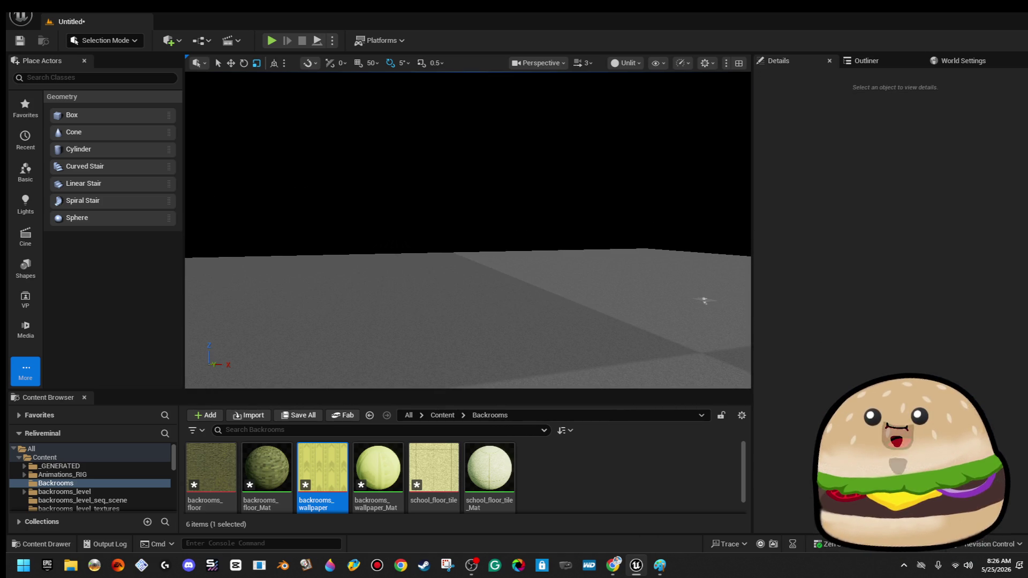
- Place a Box Brush on the floor wearing the backrooms_wallpaper material
scroll(467, 294, down, 2)
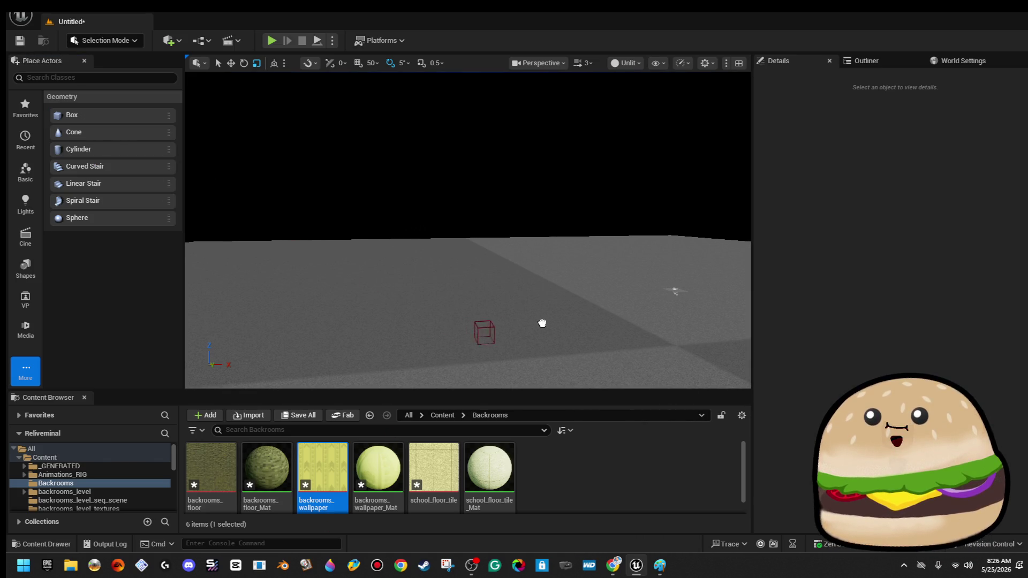
click(605, 343)
key(f)
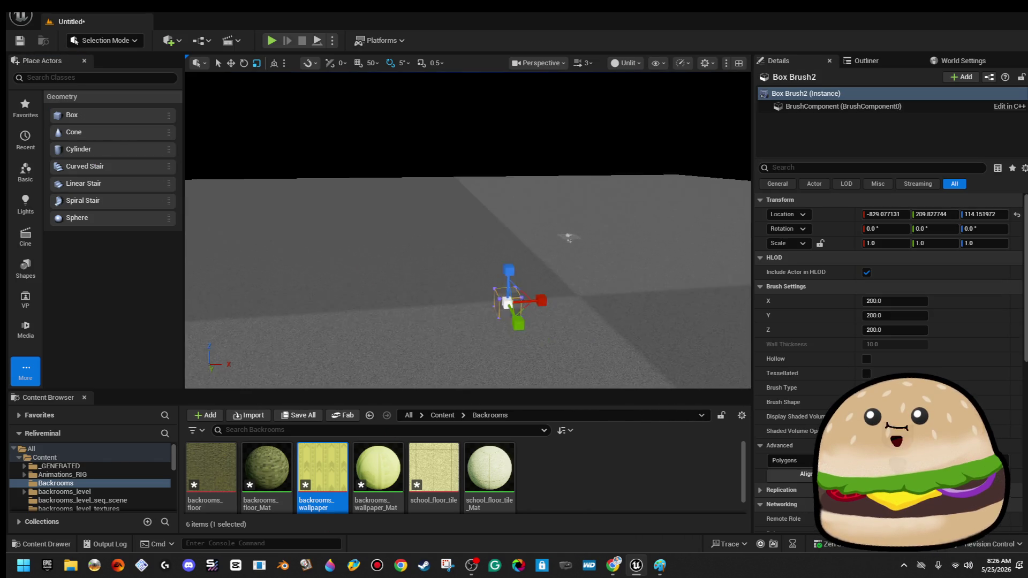
click(581, 352)
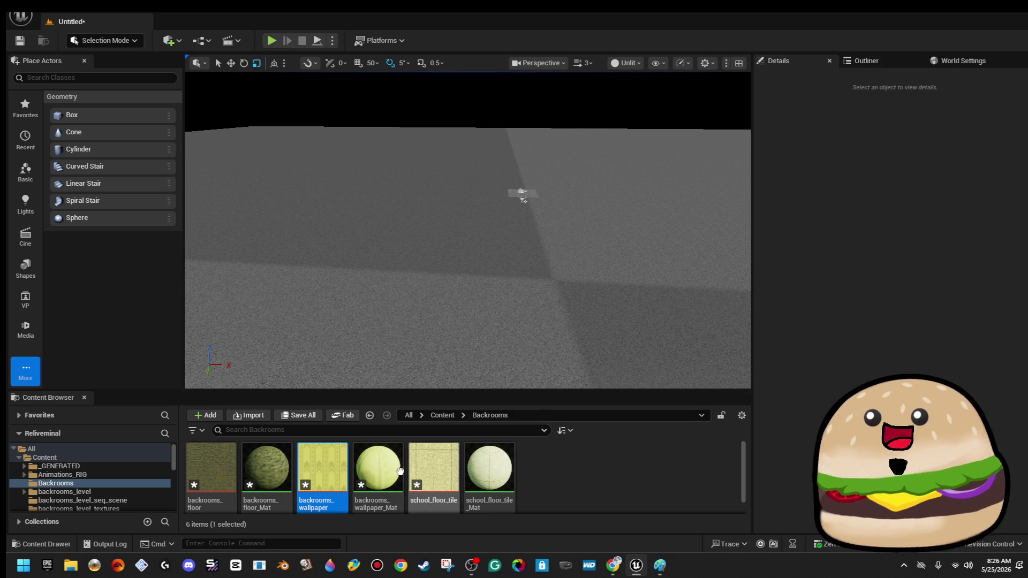
click(378, 471)
mouse_move(101, 121)
mouse_down()
mouse_move(473, 258)
mouse_move(453, 282)
mouse_up()
- Scale the wallpaper box into a long thin strip, about 0.49 × 20.83 × 1.0
scroll(480, 303, up, 5)
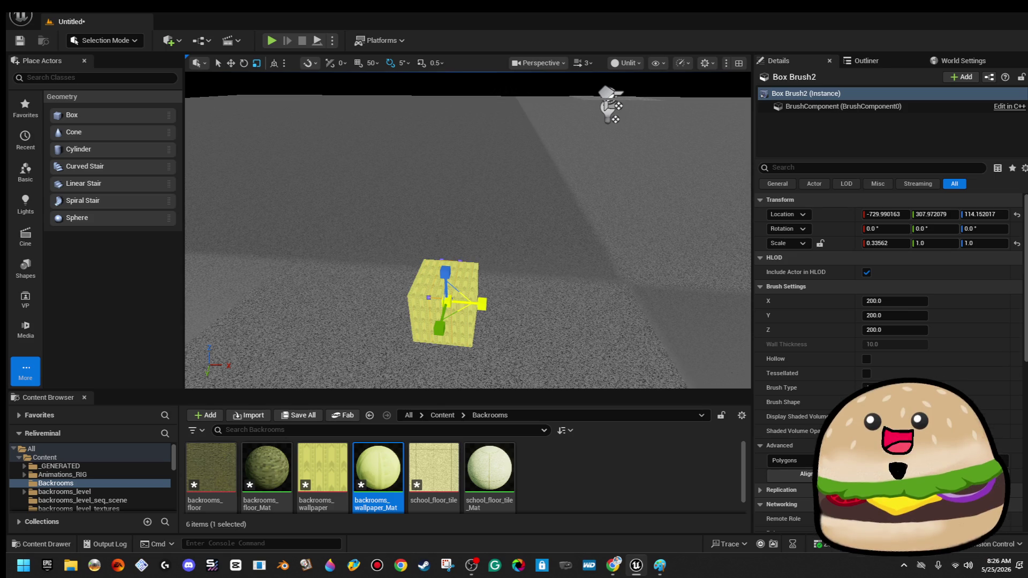
mouse_move(481, 304)
mouse_down()
mouse_move(590, 278)
mouse_move(525, 257)
mouse_up()
mouse_move(647, 332)
mouse_down()
mouse_move(637, 289)
mouse_move(647, 332)
mouse_up()
click(556, 300)
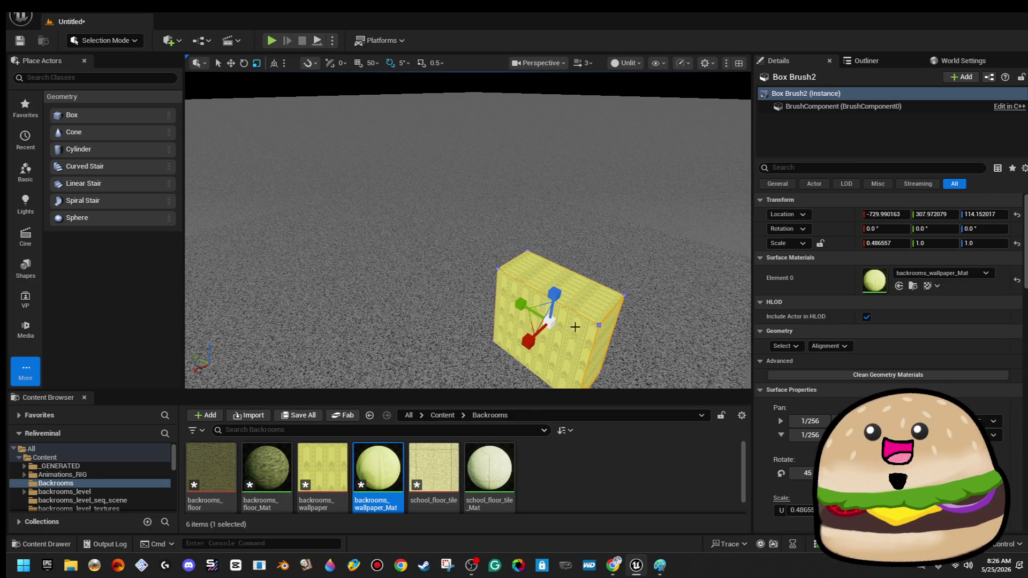
scroll(586, 263, down, 5)
mouse_move(566, 241)
mouse_down()
mouse_move(514, 246)
mouse_move(560, 260)
mouse_up()
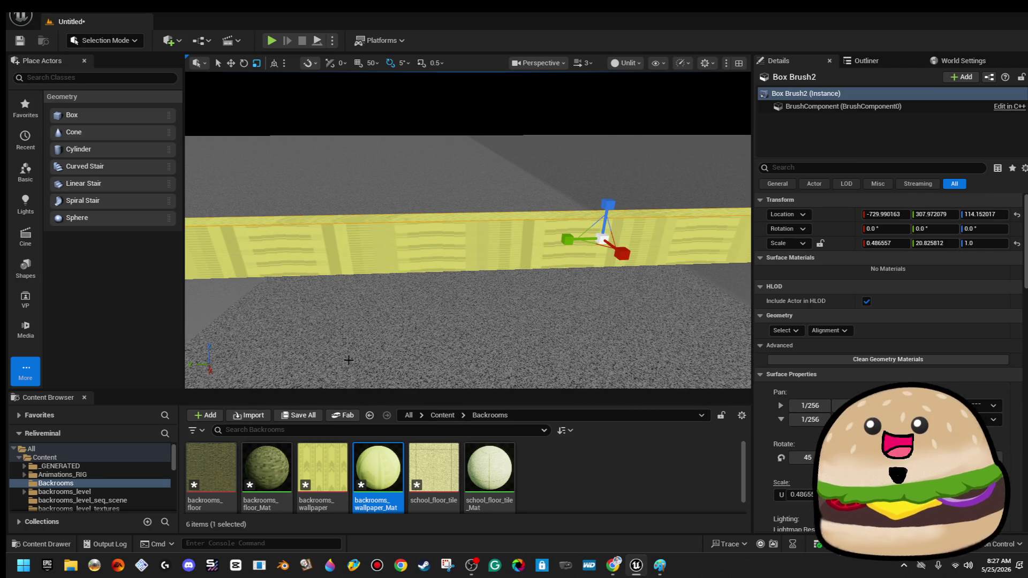
mouse_move(377, 252)
mouse_down()
mouse_move(439, 250)
mouse_move(377, 252)
mouse_up()
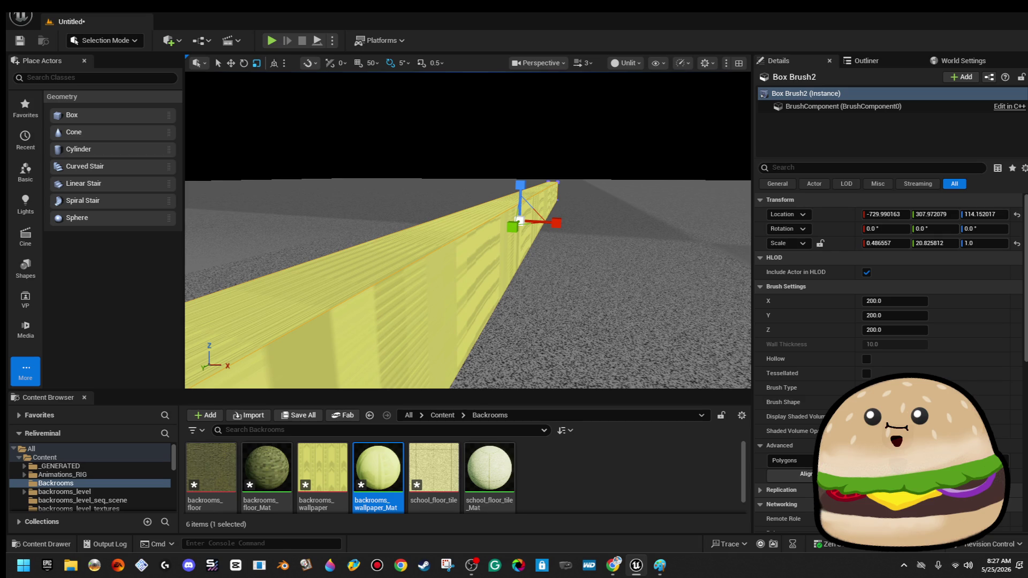
drag(412, 263, 413, 269)
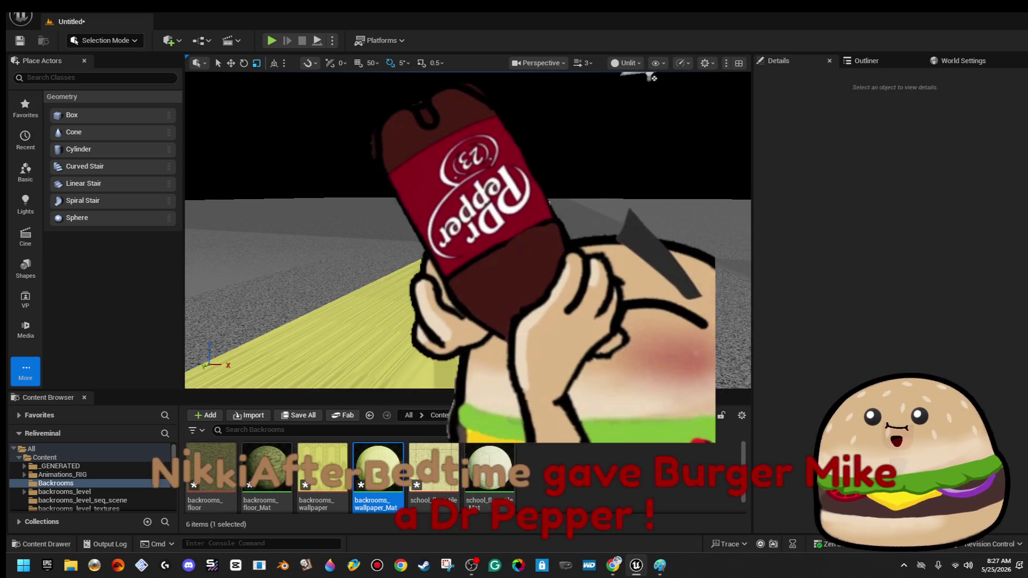
click(134, 40)
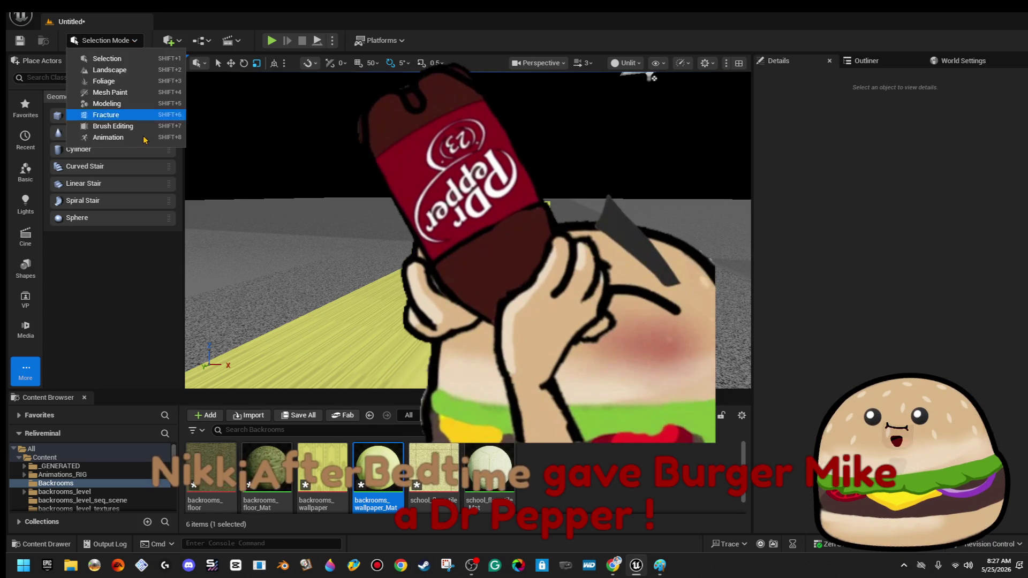
- In Brush Editing mode, drag the box's top vertices up along Z into a tall wall
click(140, 127)
click(474, 249)
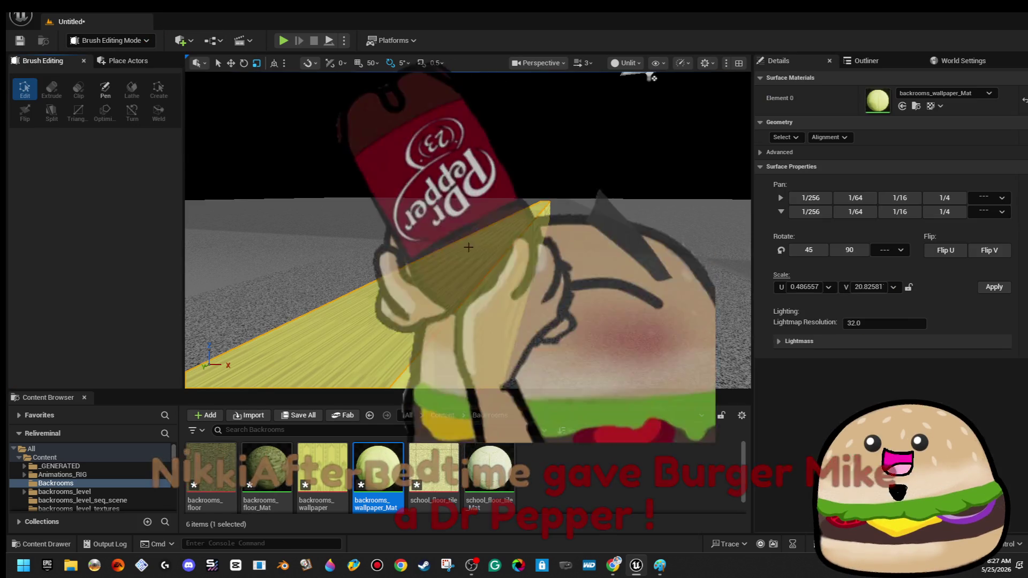
click(497, 261)
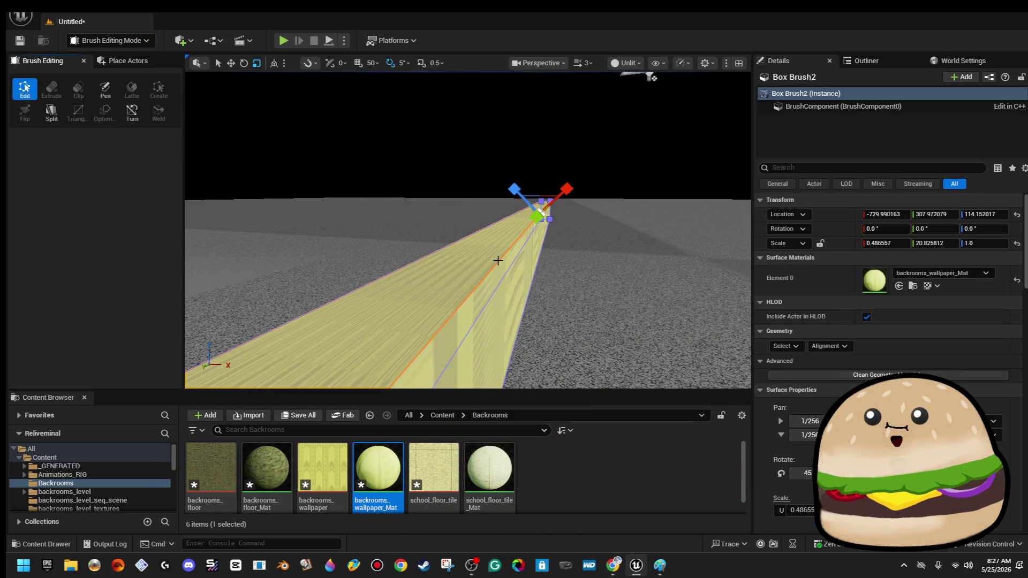
key(w)
scroll(418, 258, down, 5)
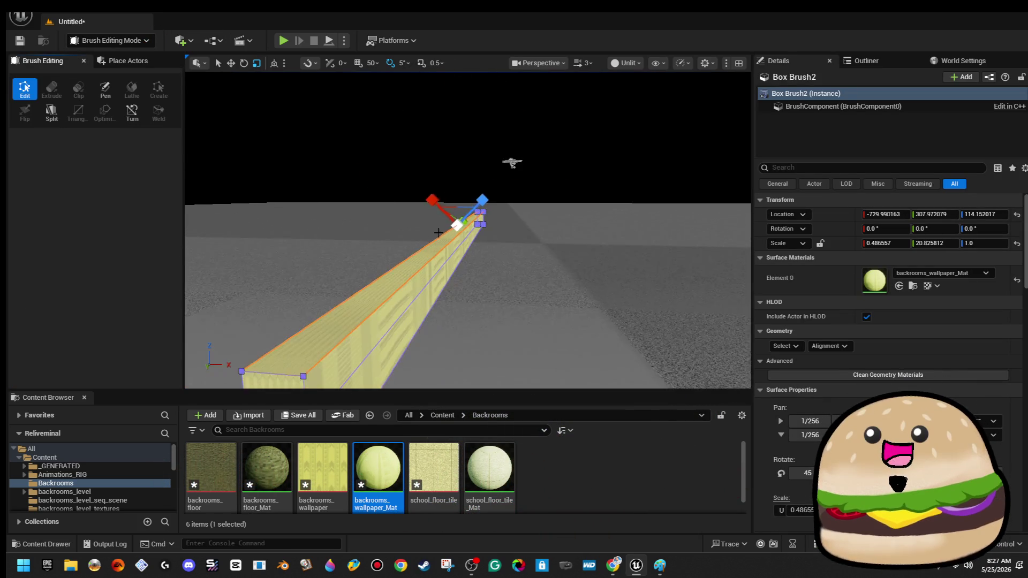
drag(456, 185, 457, 138)
scroll(312, 362, down, 3)
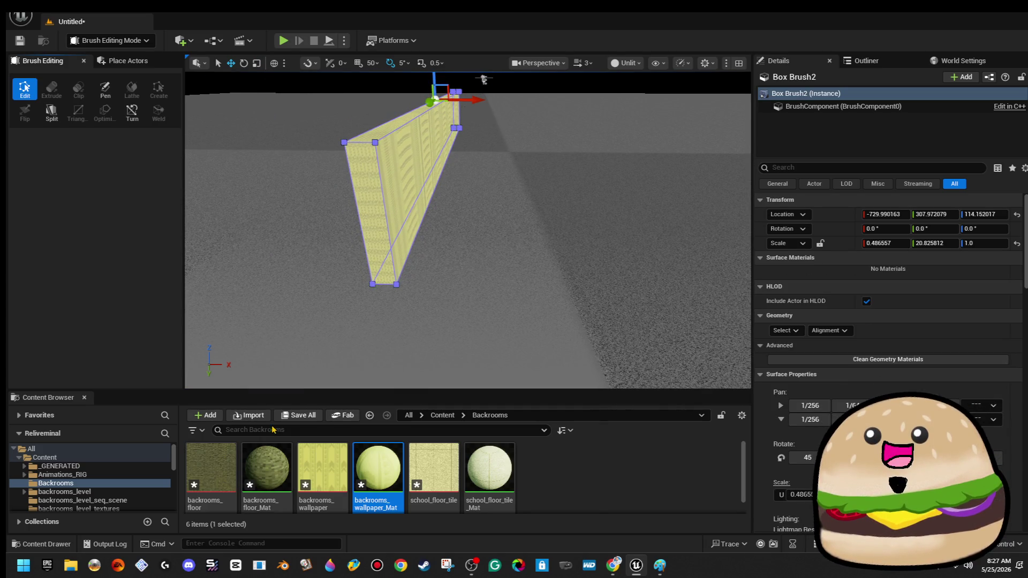
click(292, 430)
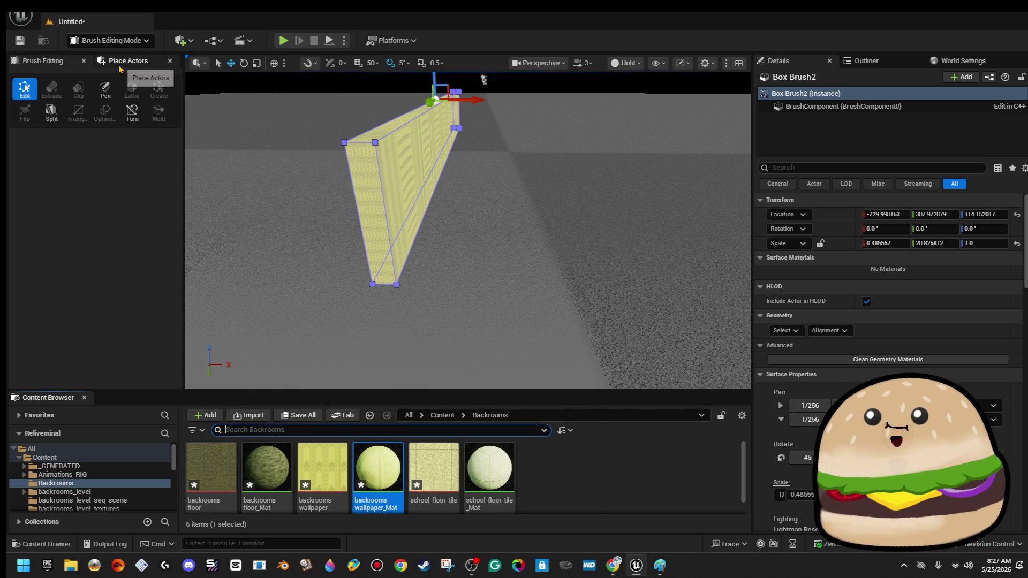
click(131, 61)
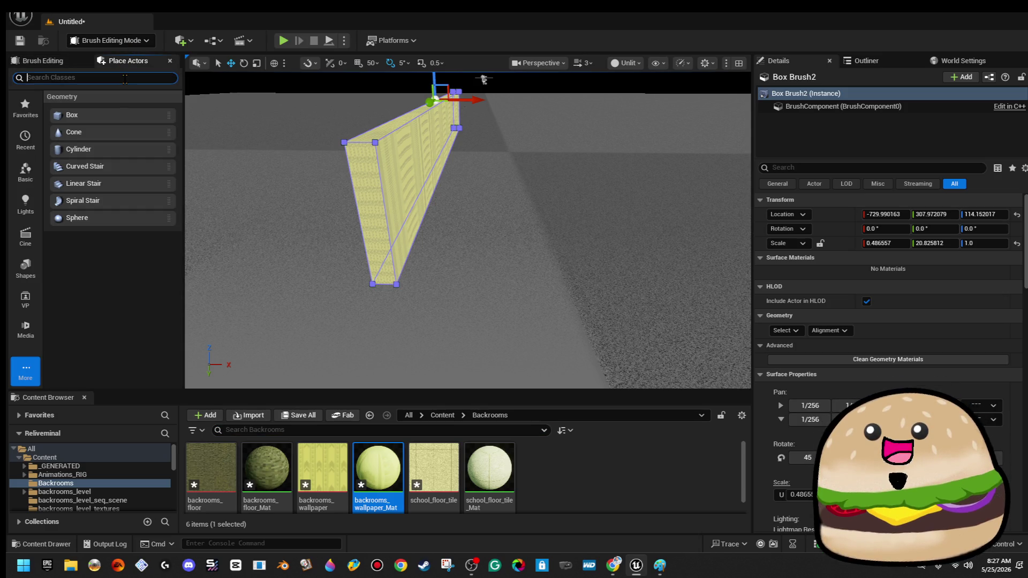
- Place a Player Start beside the yellow wall and play-test the level with Alt+P
text(play)
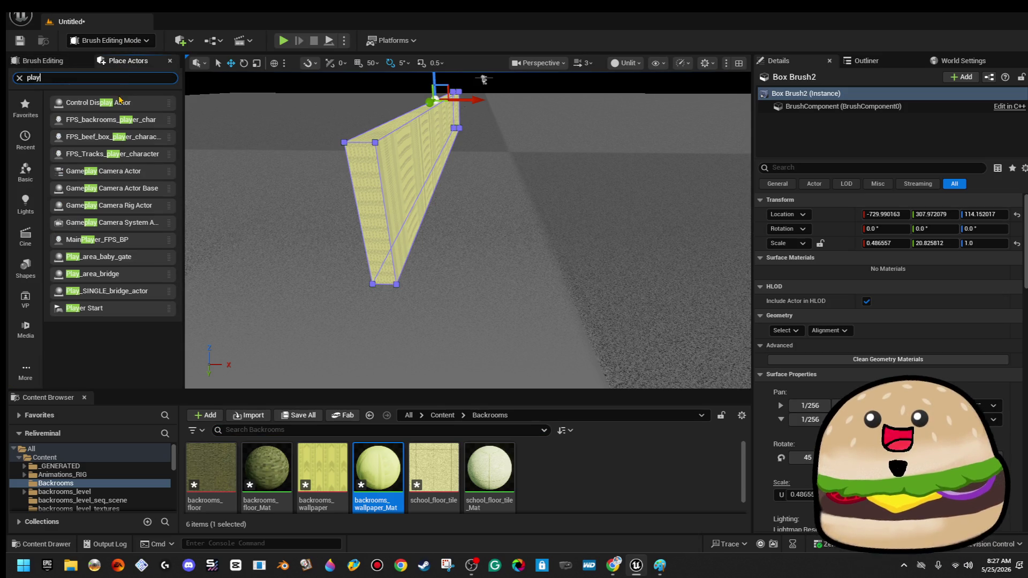
drag(112, 308, 574, 249)
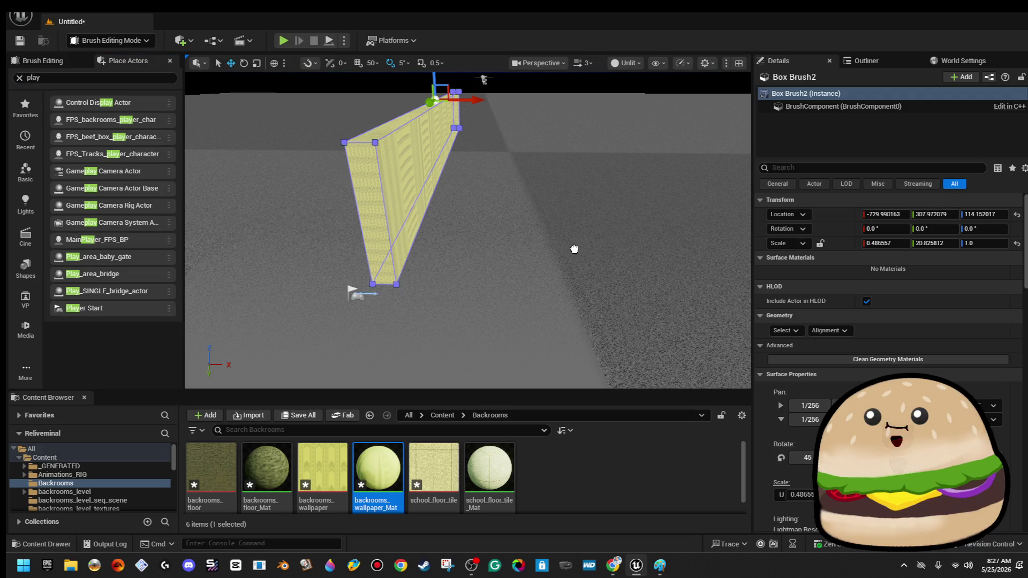
drag(526, 202, 509, 204)
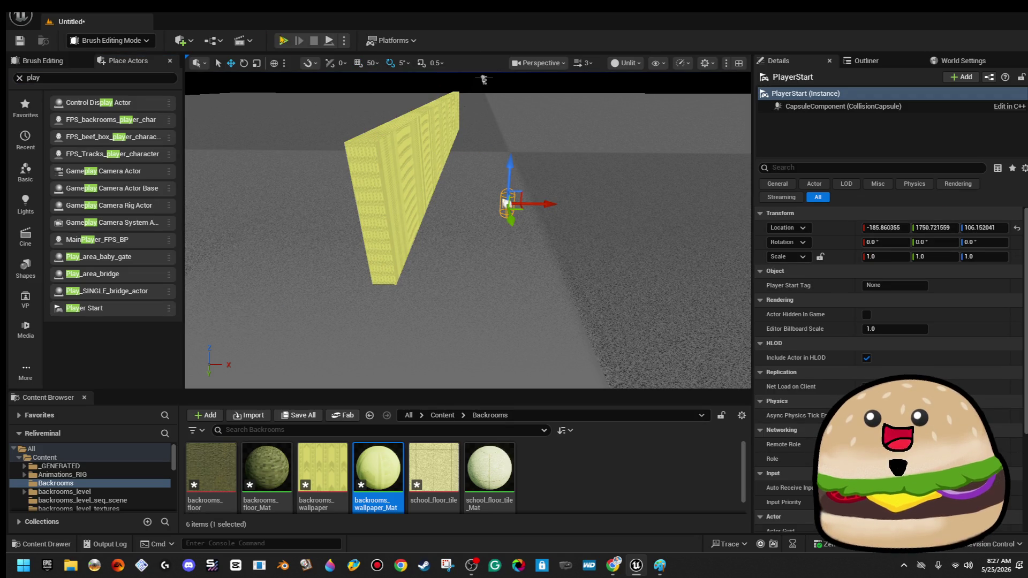
key(alt+p)
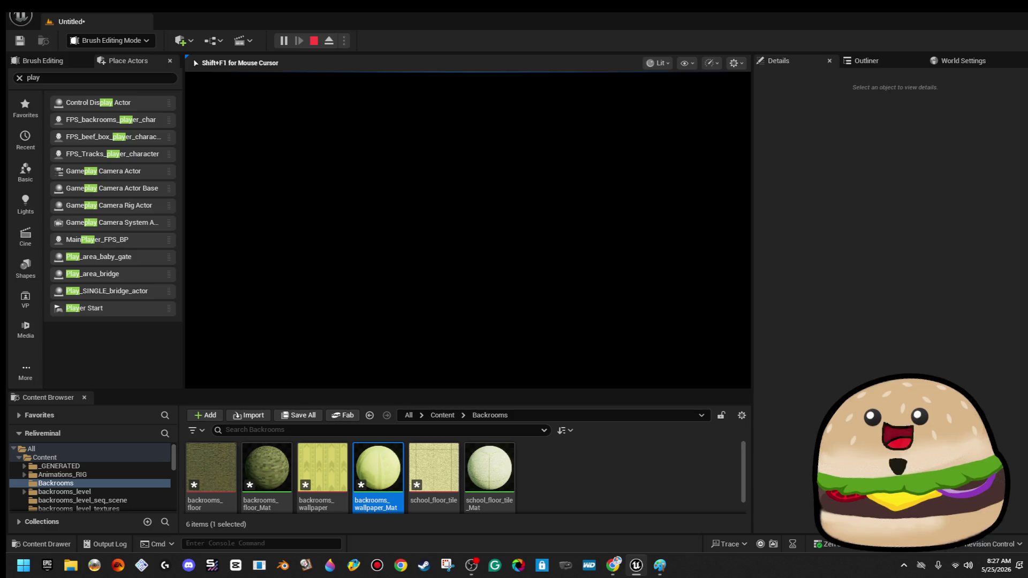
key(Escape)
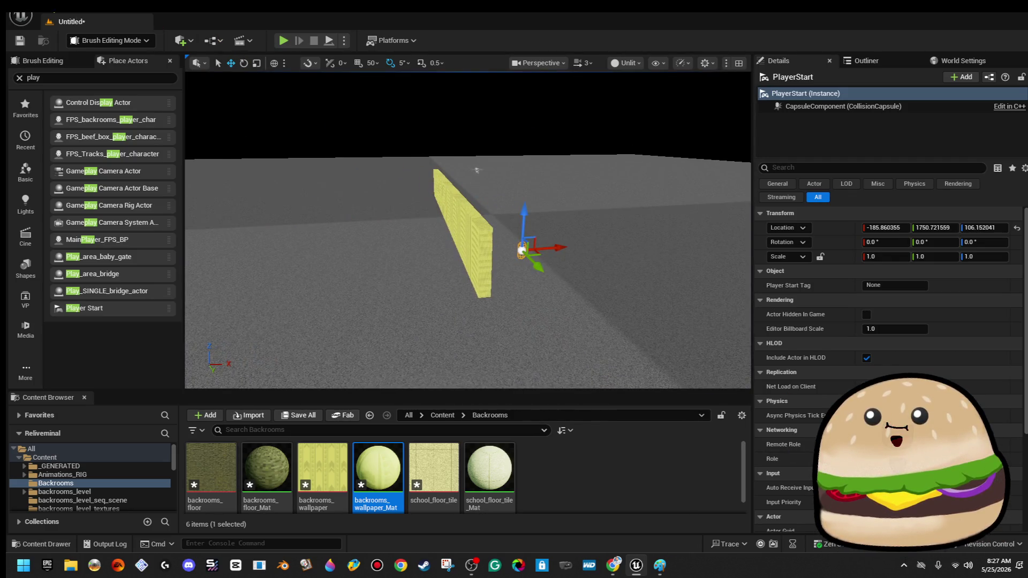
click(20, 16)
click(75, 62)
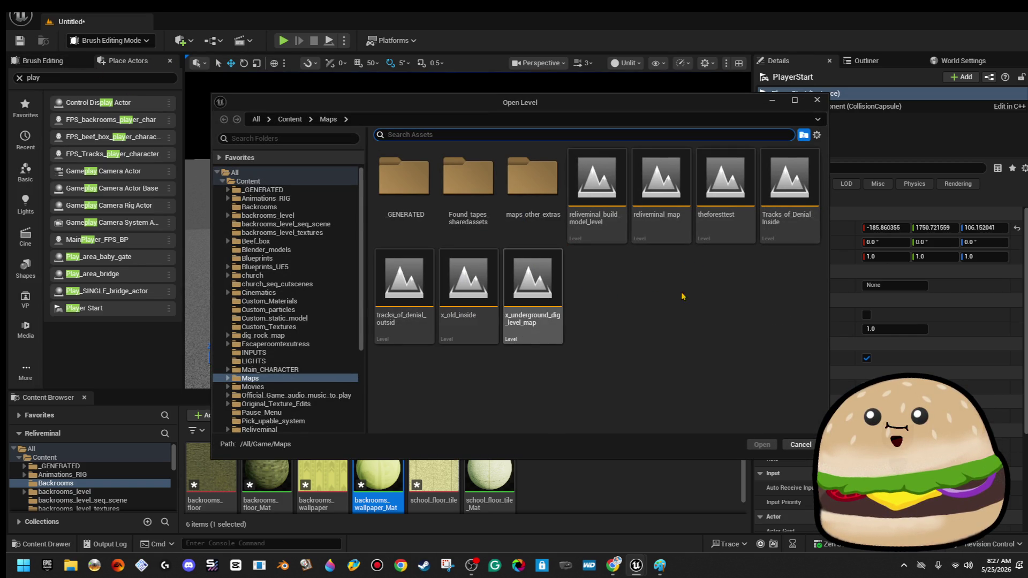
- Save the new level and its assets, then open Tracks_of_Denial_Inside
double_click(794, 236)
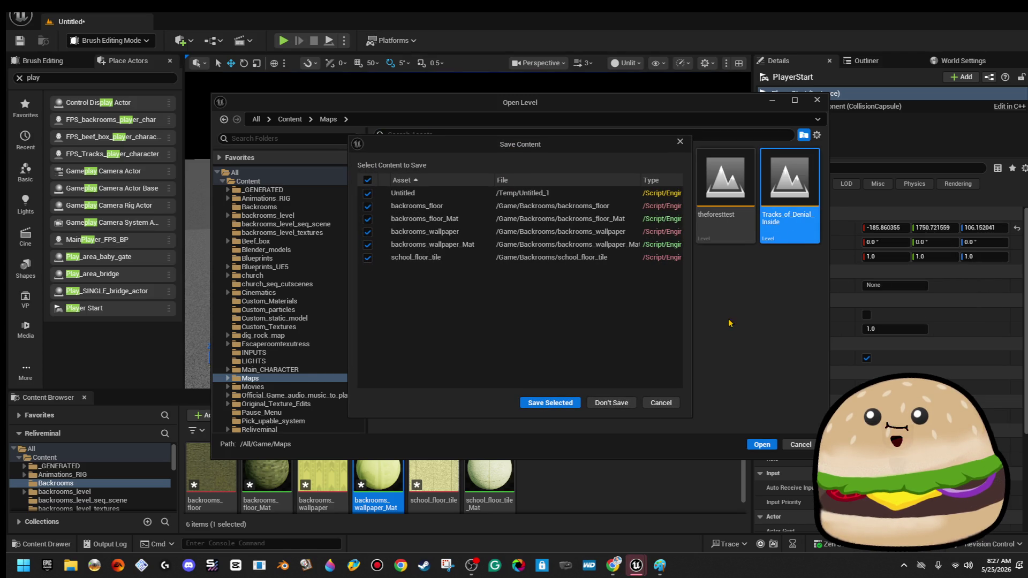
click(550, 403)
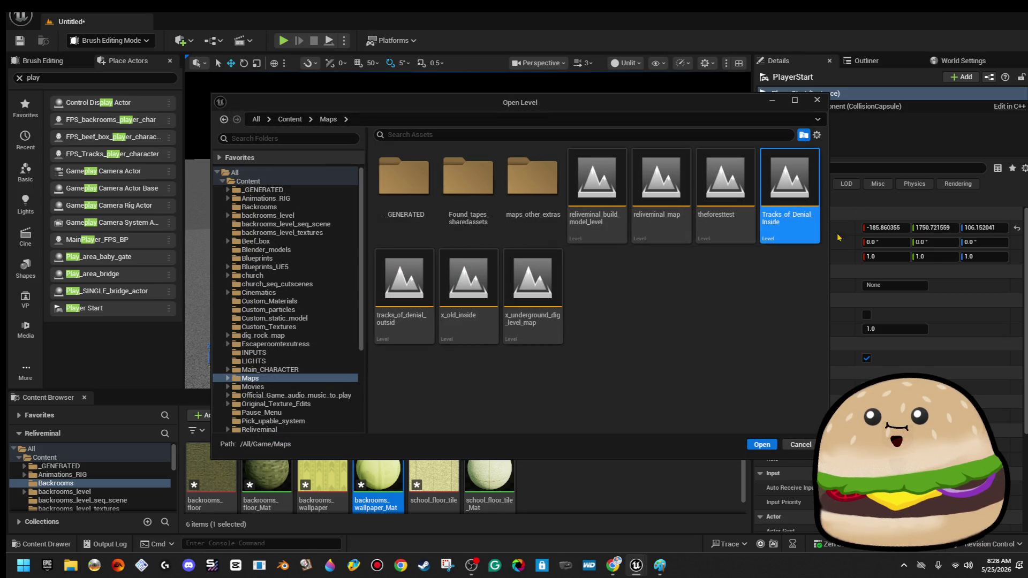
key(Return)
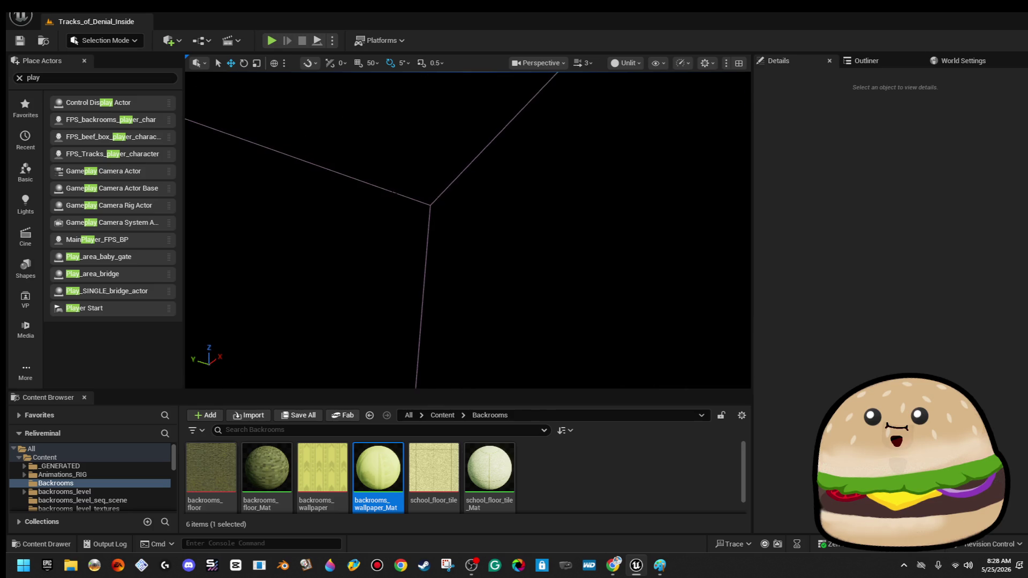
- Select the PostProcessVolume in Tracks_of_Denial_Inside and copy it from the Edit menu
click(322, 167)
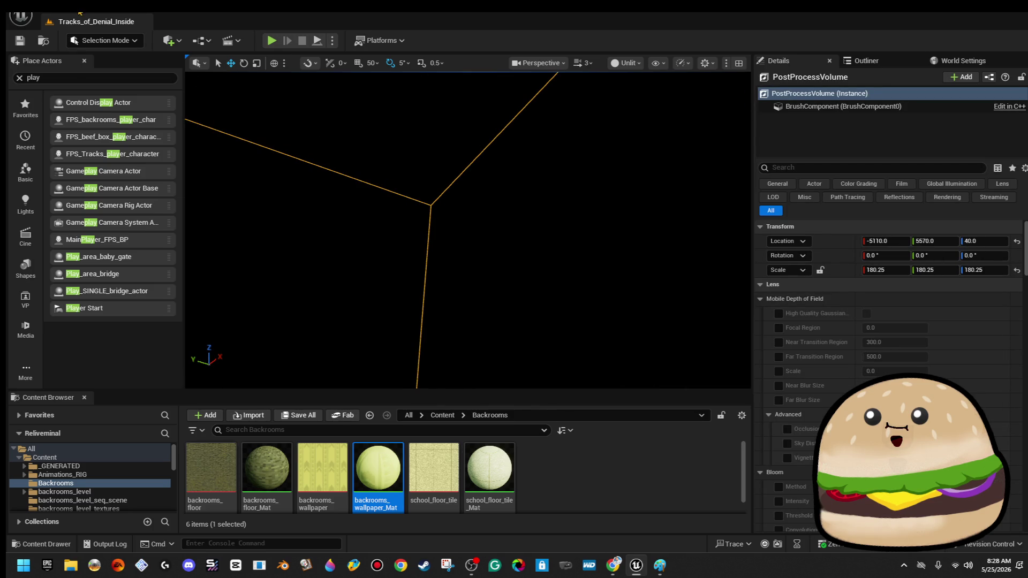
click(80, 12)
click(107, 105)
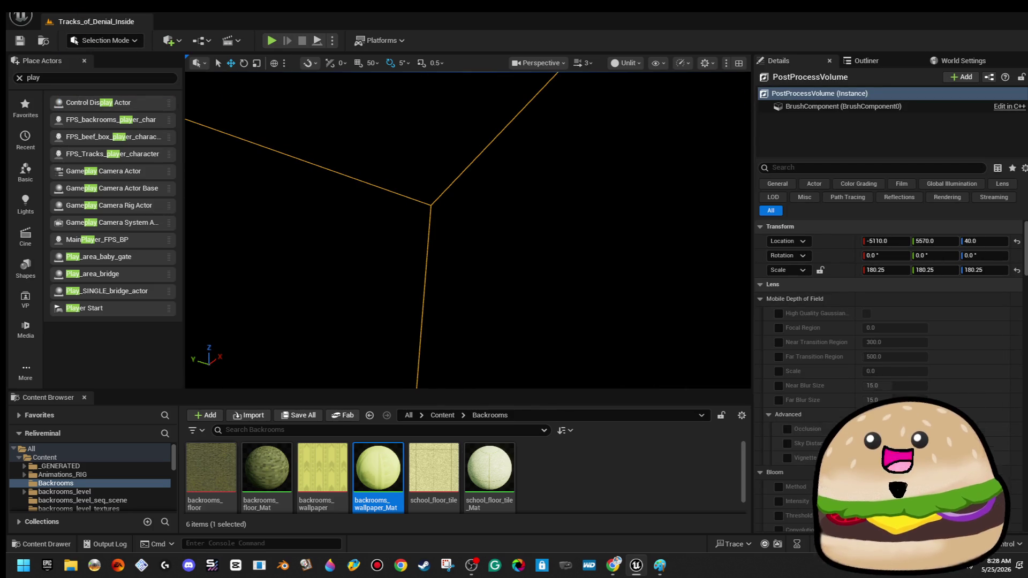
- Reopen the Maps level list and open MiniBackrooms
click(46, 7)
click(80, 59)
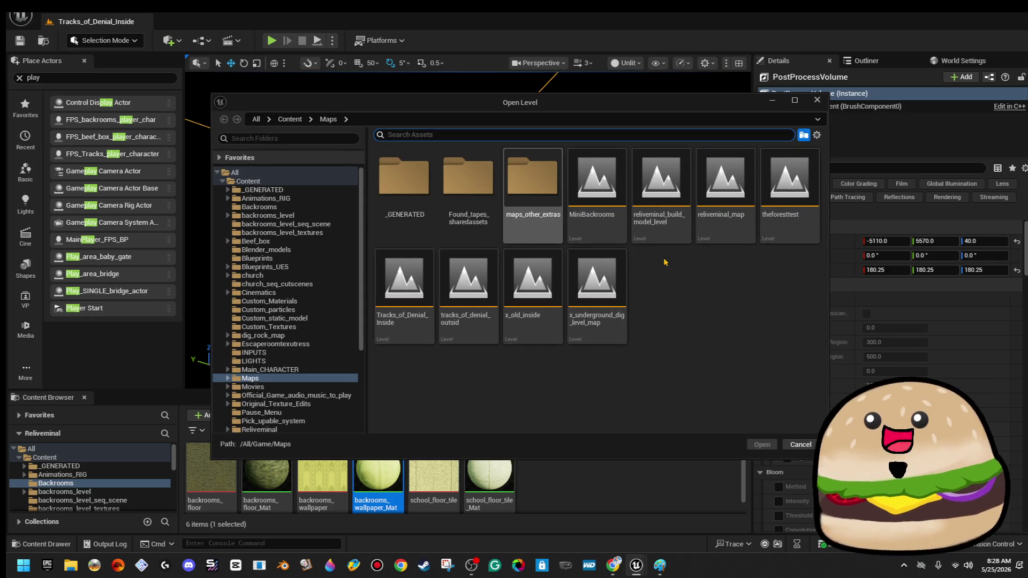
double_click(597, 182)
- Lower the ceiling light on Z and slide it along the wall on Y
mouse_move(598, 237)
mouse_down()
mouse_move(549, 240)
mouse_move(526, 255)
mouse_move(488, 348)
mouse_move(459, 177)
mouse_up()
click(602, 233)
click(473, 180)
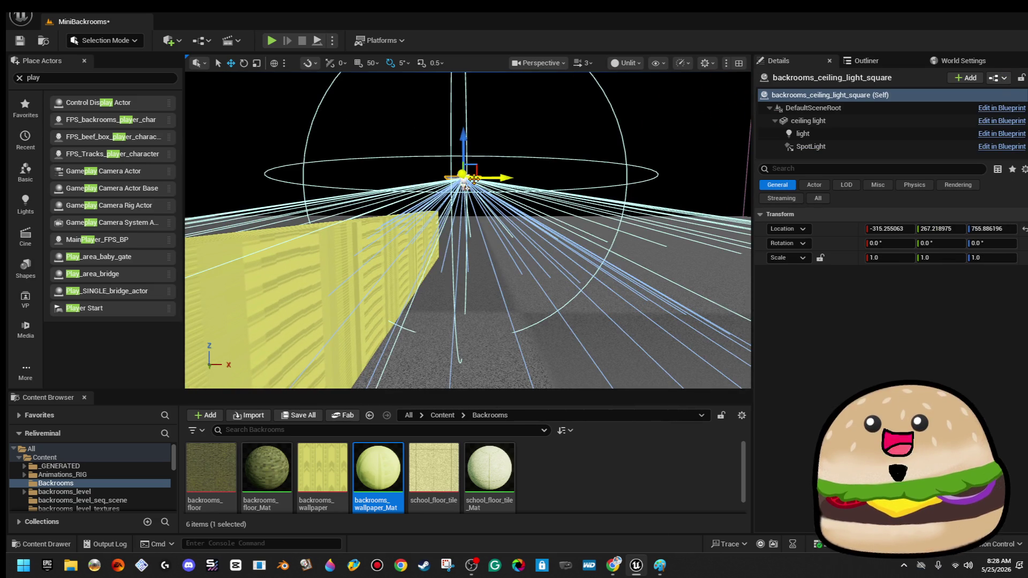
click(571, 141)
click(477, 174)
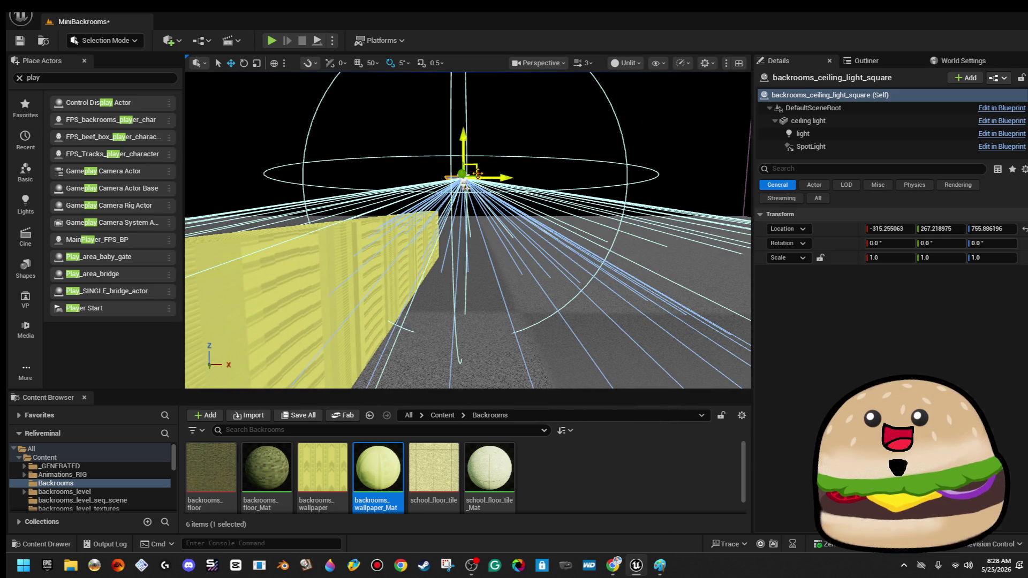
drag(462, 145, 462, 197)
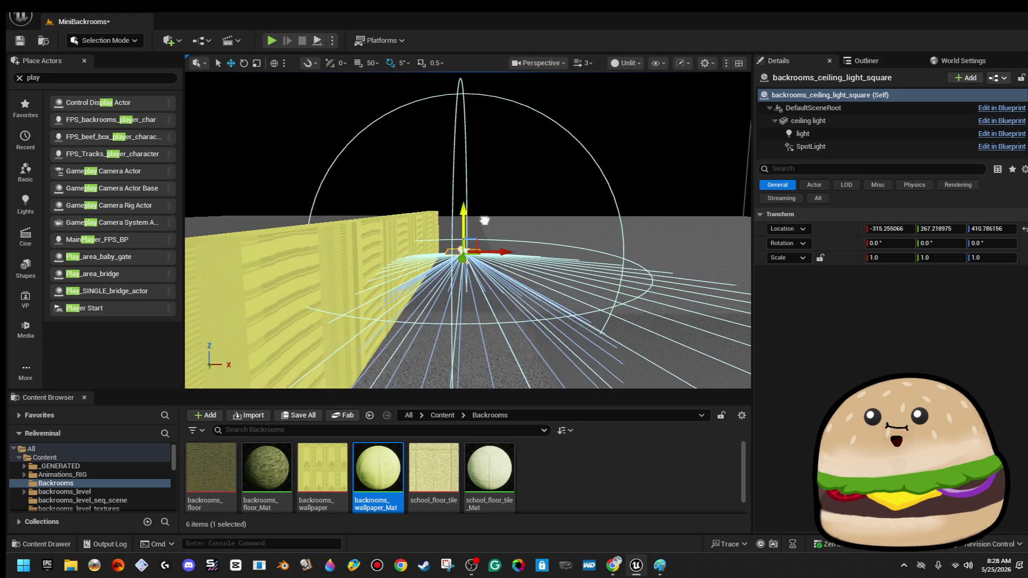
drag(343, 231, 268, 241)
drag(567, 188, 464, 191)
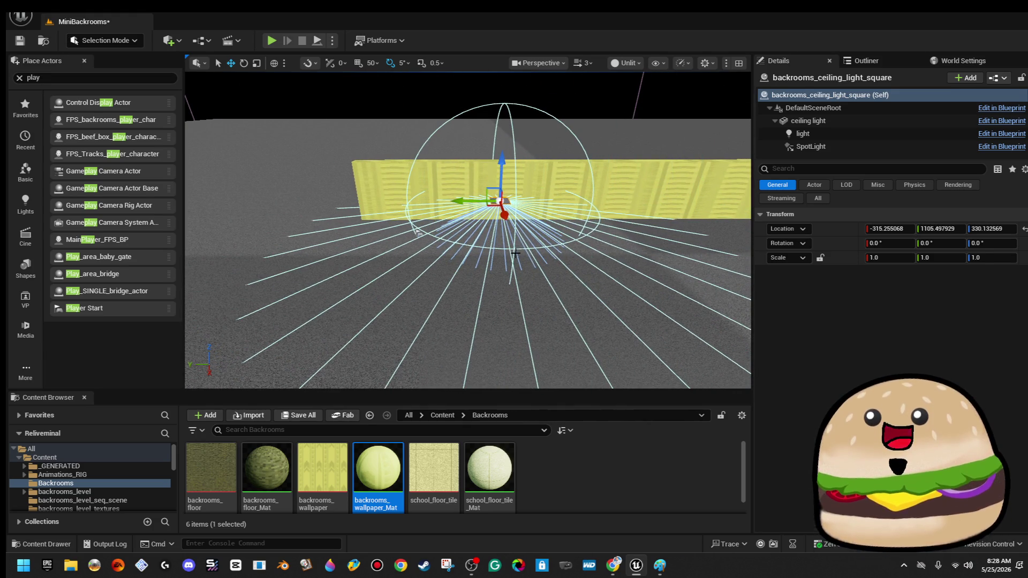
- Play-test the corridor from a spot on the floor
right_click(515, 218)
click(615, 542)
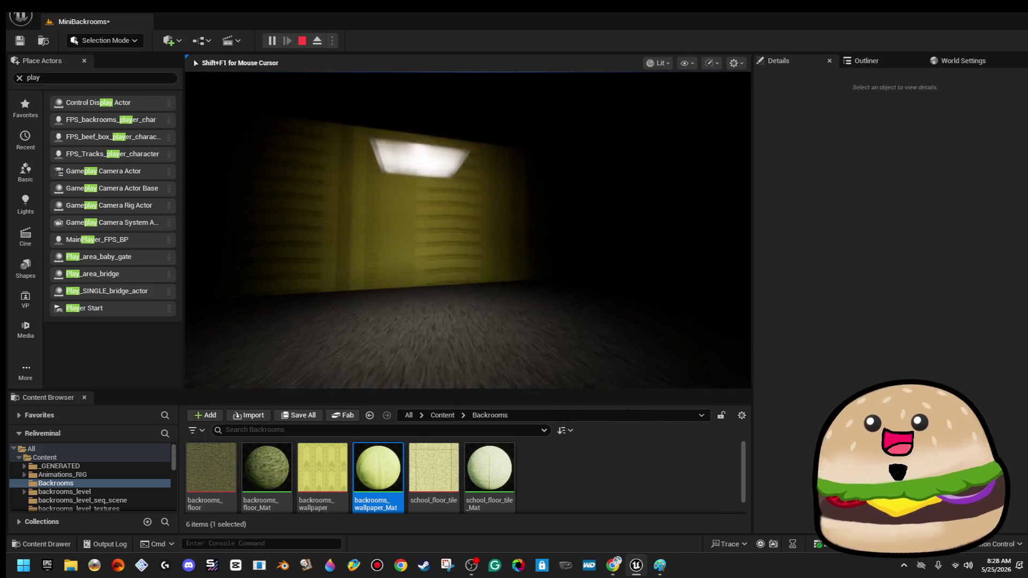
key(Escape)
- Raise the light slightly, retest in full screen, then drag backrooms_floor_Mat onto the floor
click(463, 179)
drag(428, 153, 428, 95)
scroll(500, 237, up, 3)
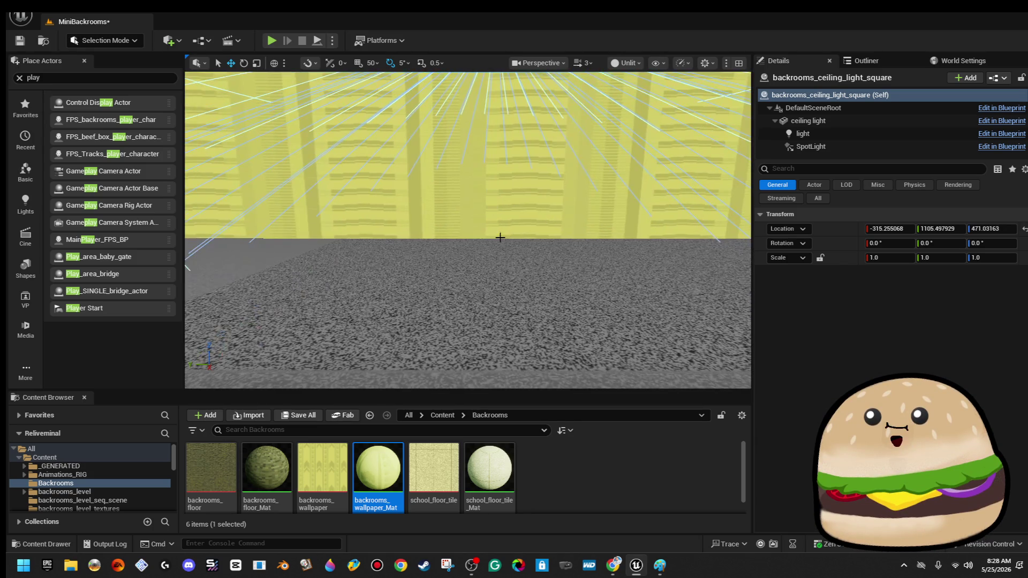
right_click(493, 284)
click(586, 540)
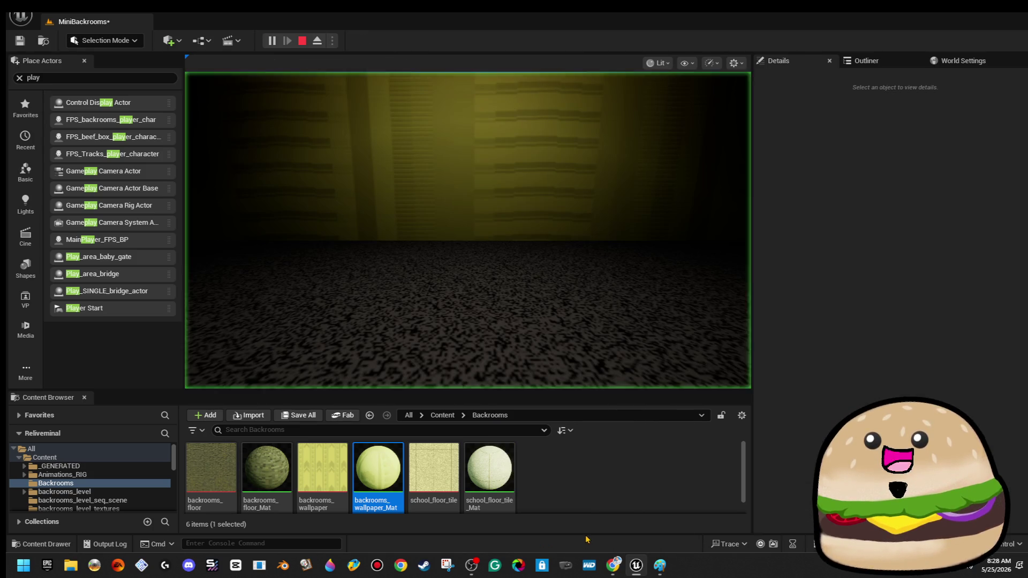
key(F11)
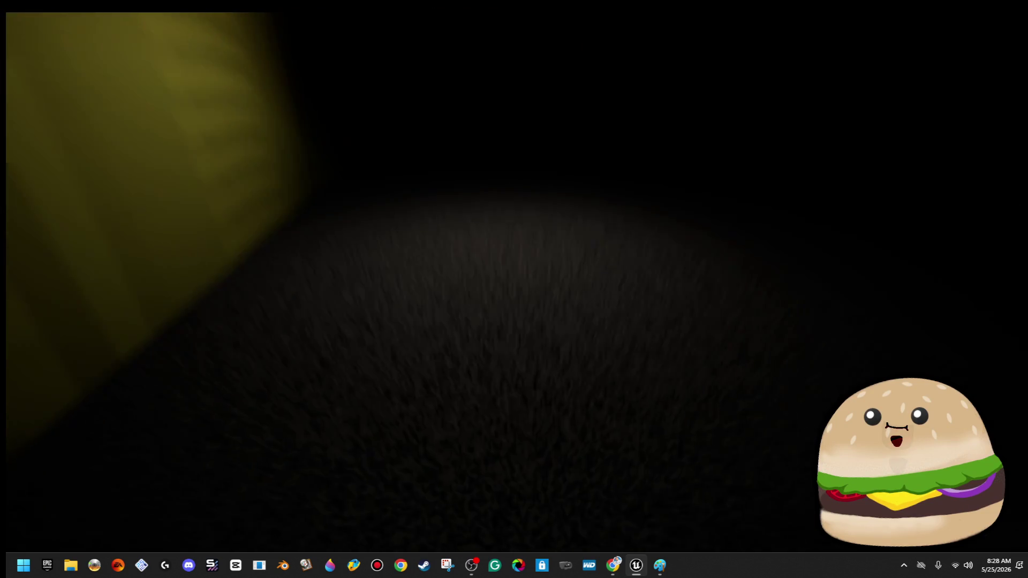
key(F2)
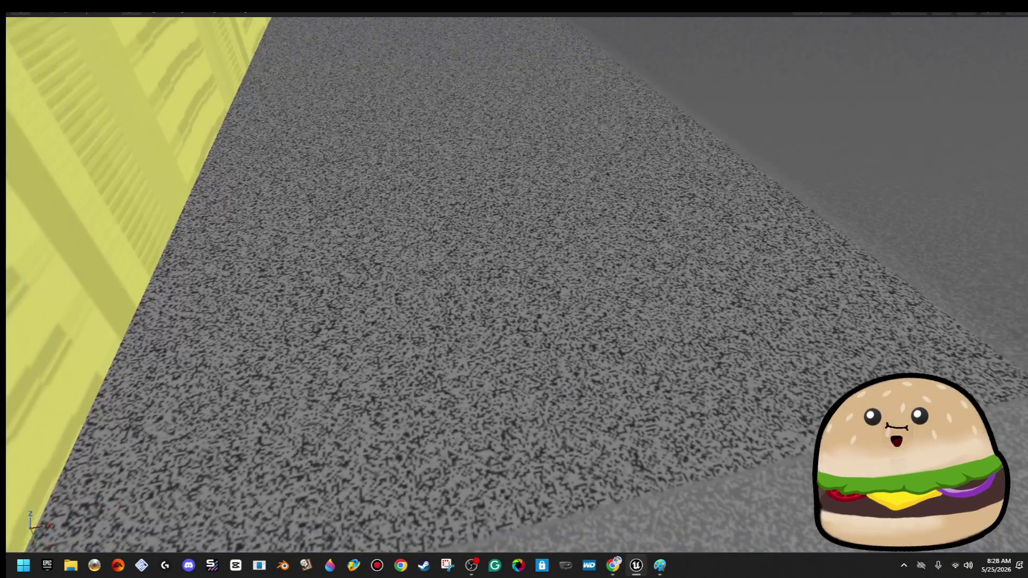
key(F11)
drag(266, 469, 377, 291)
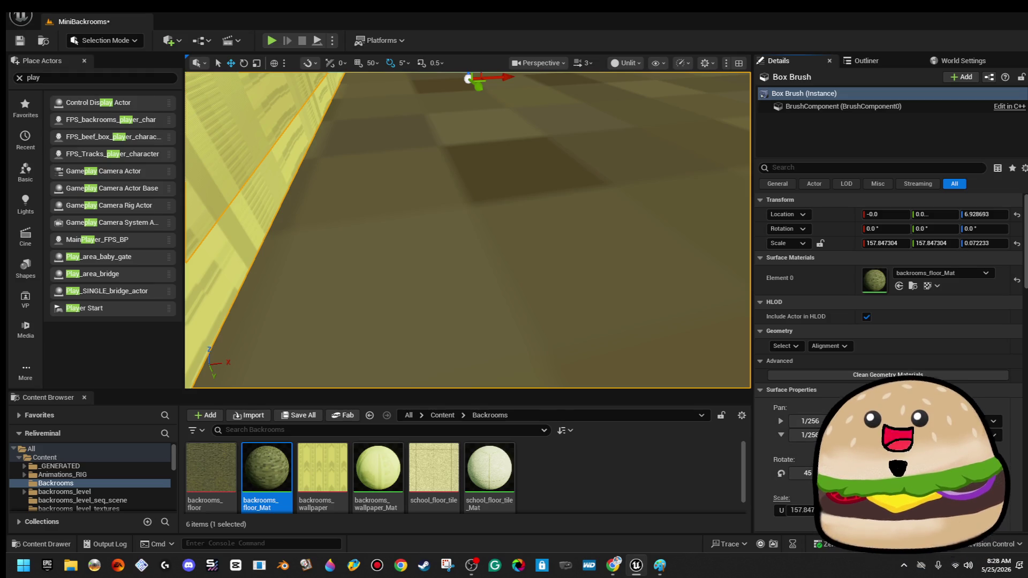
- Set the floor's surface scale, trying 0.25 and 0.0625 before entering 2.0
text(0.25)
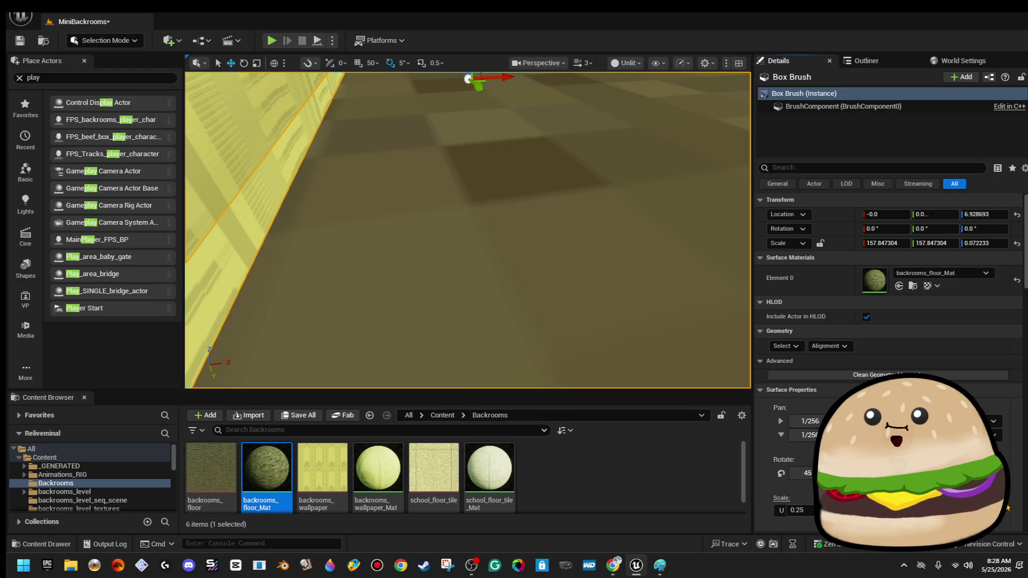
key(Return)
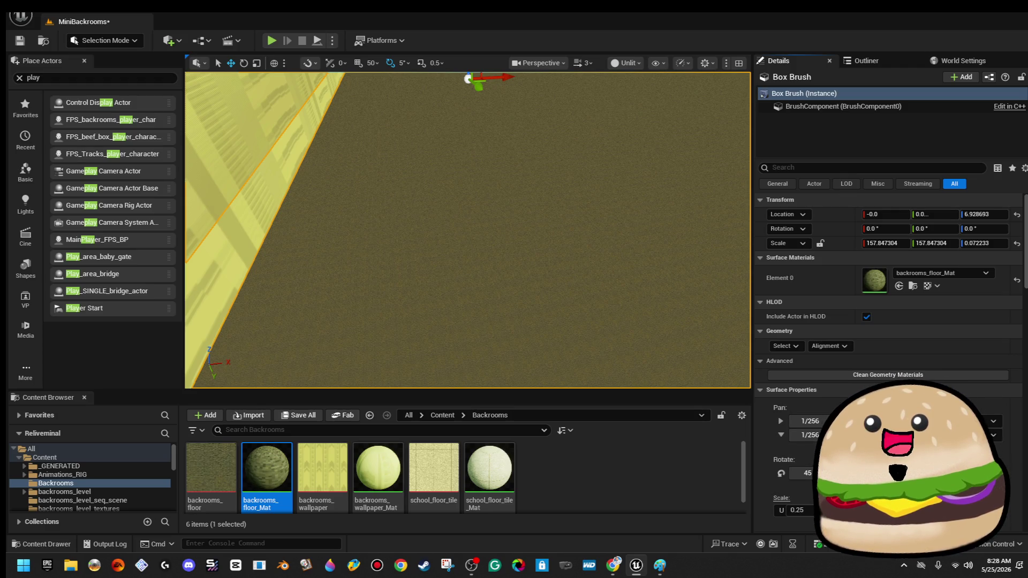
text(0.0625)
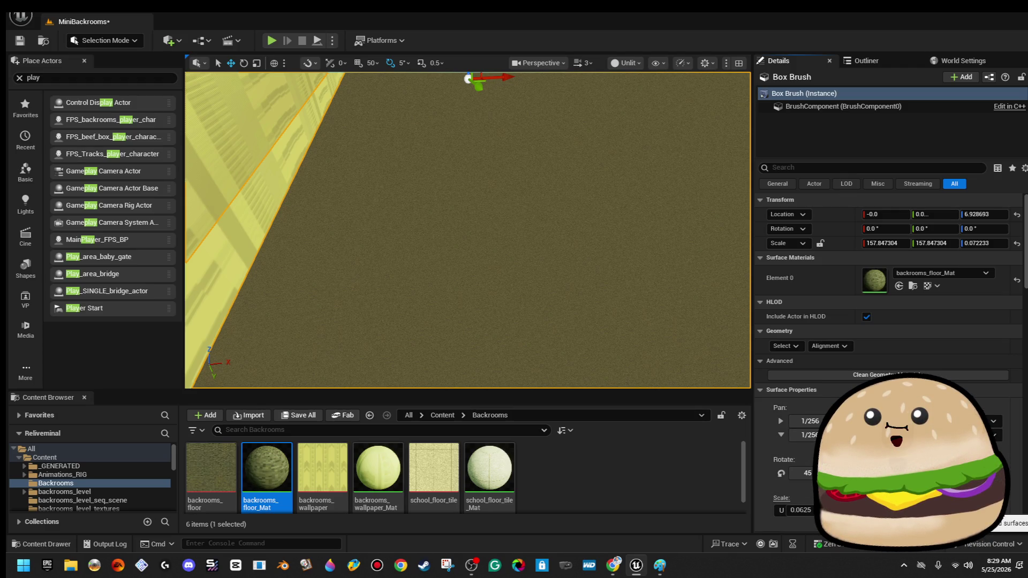
text(2.0)
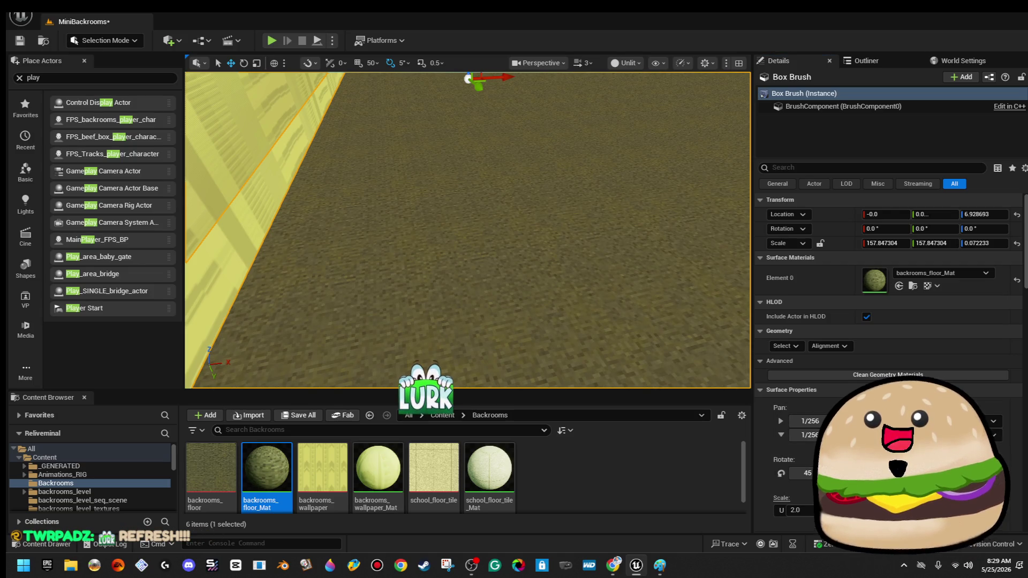
- Select the whole wallpaper wall brush and frame it from the side
right_click(581, 195)
click(303, 159)
drag(303, 159, 326, 124)
click(399, 193)
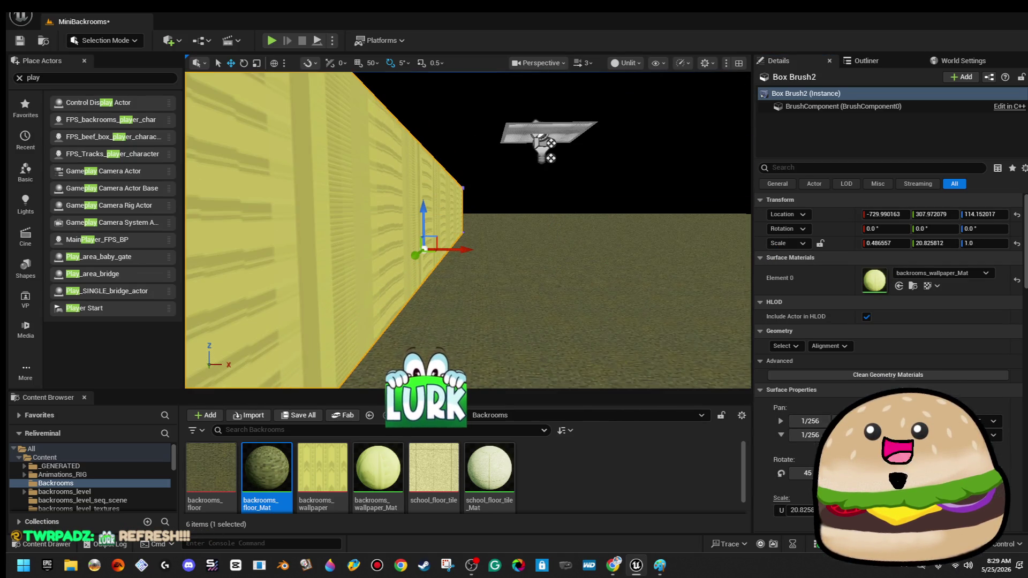
key(f)
drag(482, 243, 369, 243)
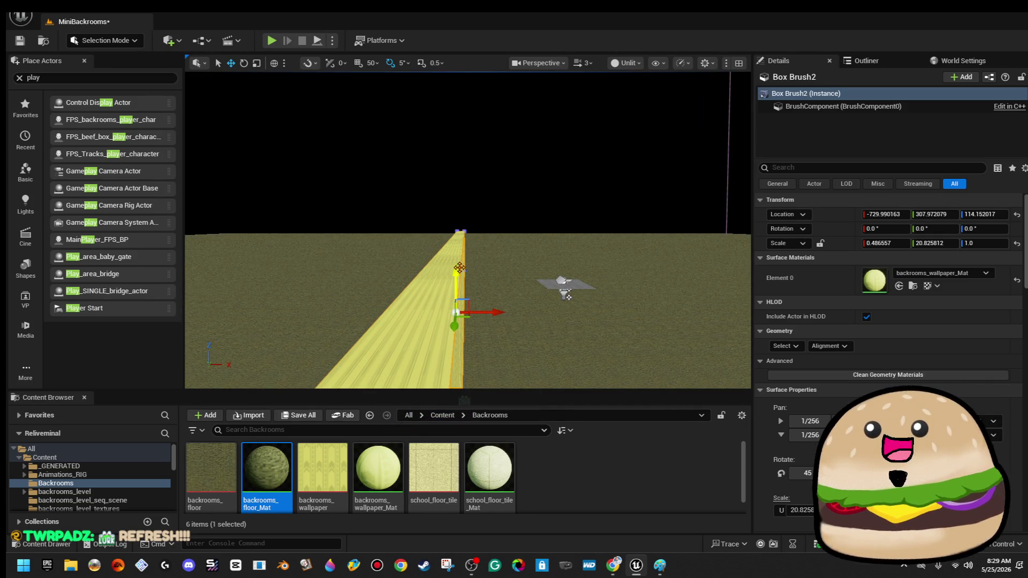
click(458, 254)
click(458, 312)
drag(458, 312, 225, 120)
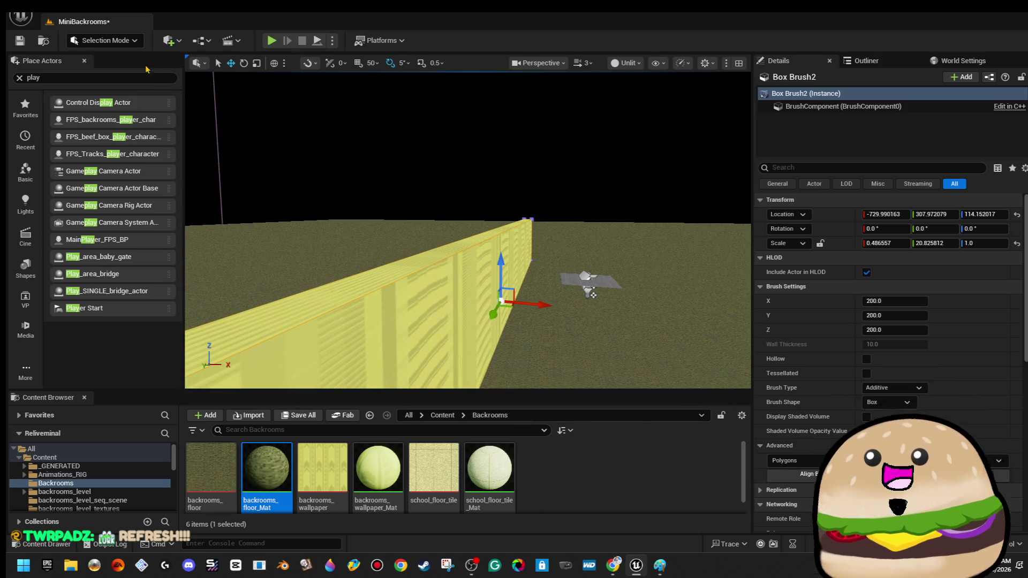
- In Brush Editing mode, select the wall's top edge and drag it down on Z
click(115, 46)
click(107, 127)
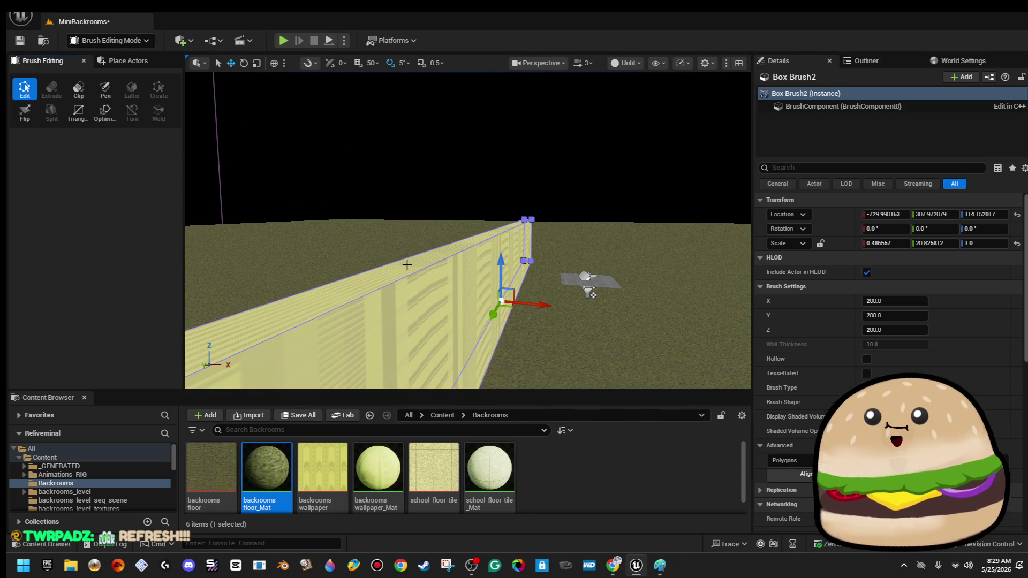
click(390, 263)
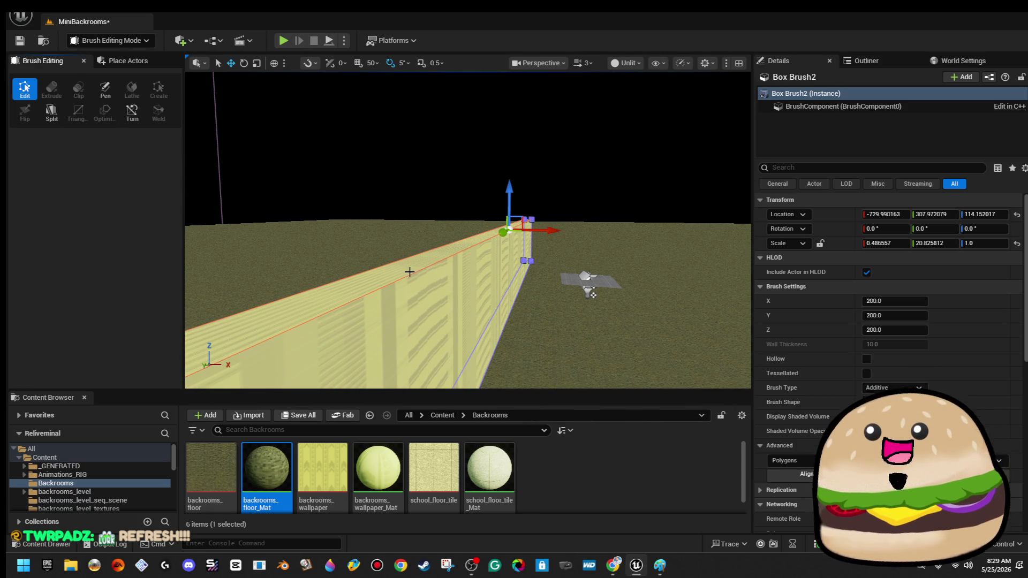
drag(408, 271, 409, 300)
drag(528, 330, 538, 162)
drag(459, 194, 459, 210)
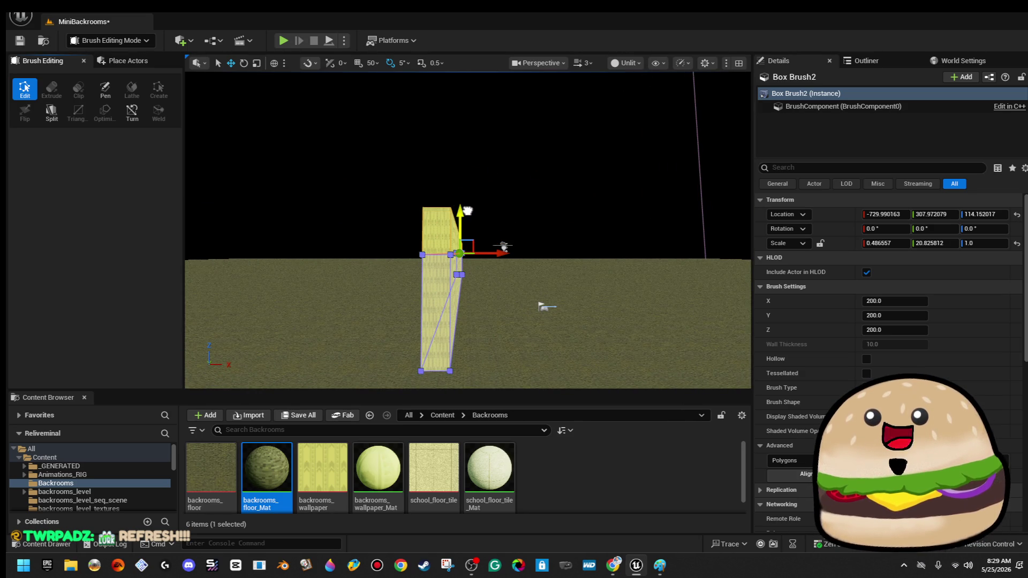
mouse_move(523, 223)
mouse_down()
mouse_move(551, 232)
mouse_move(557, 252)
mouse_up()
right_click(511, 383)
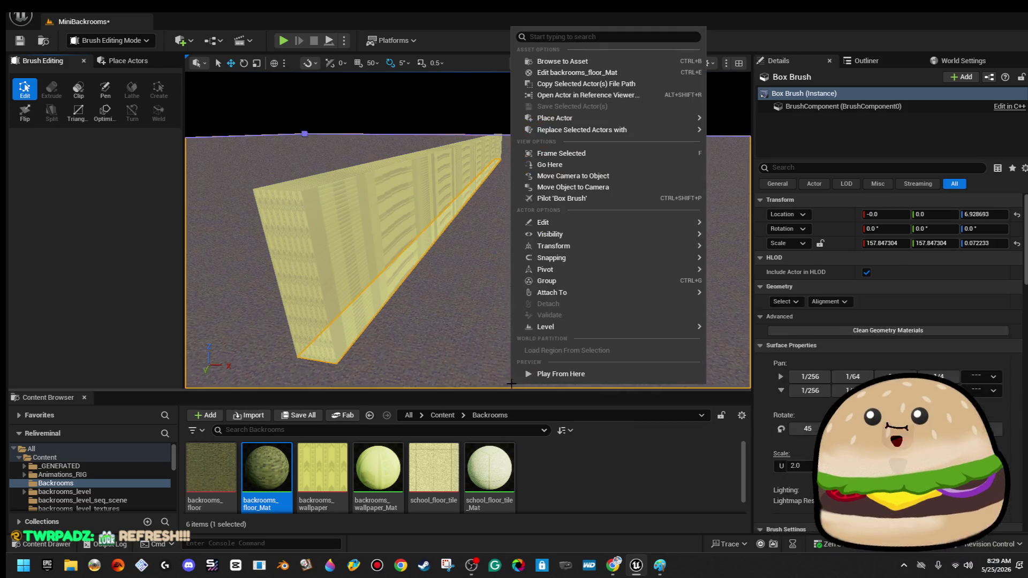
- Run quick play tests, from a floor spot and with Play
click(619, 377)
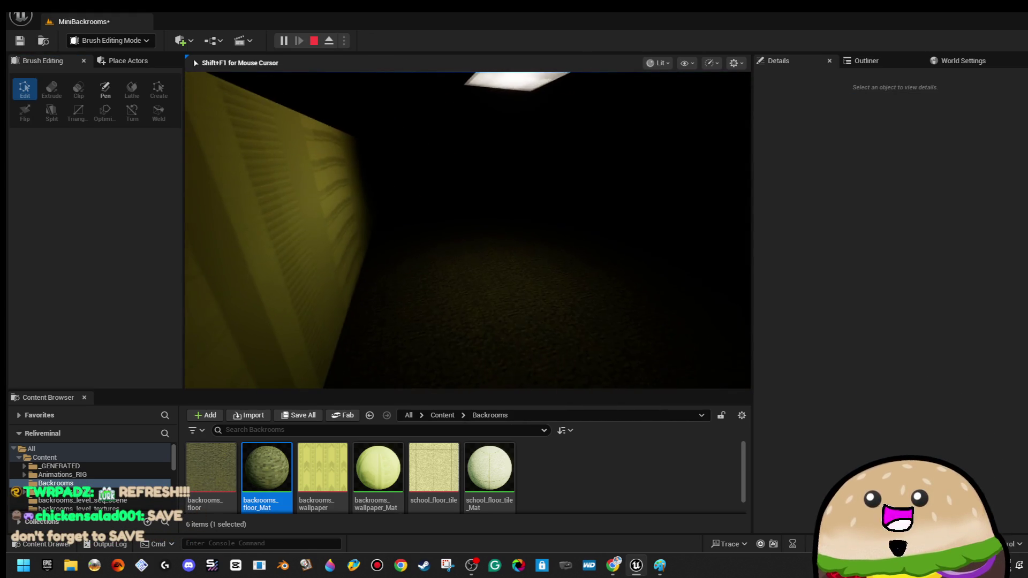
key(Escape)
drag(531, 219, 498, 177)
click(491, 130)
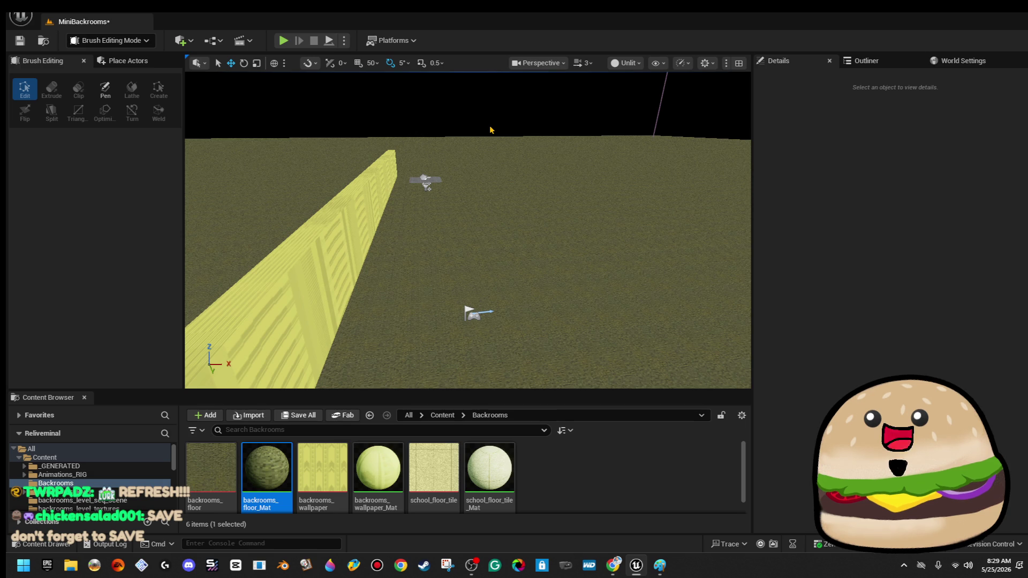
click(284, 43)
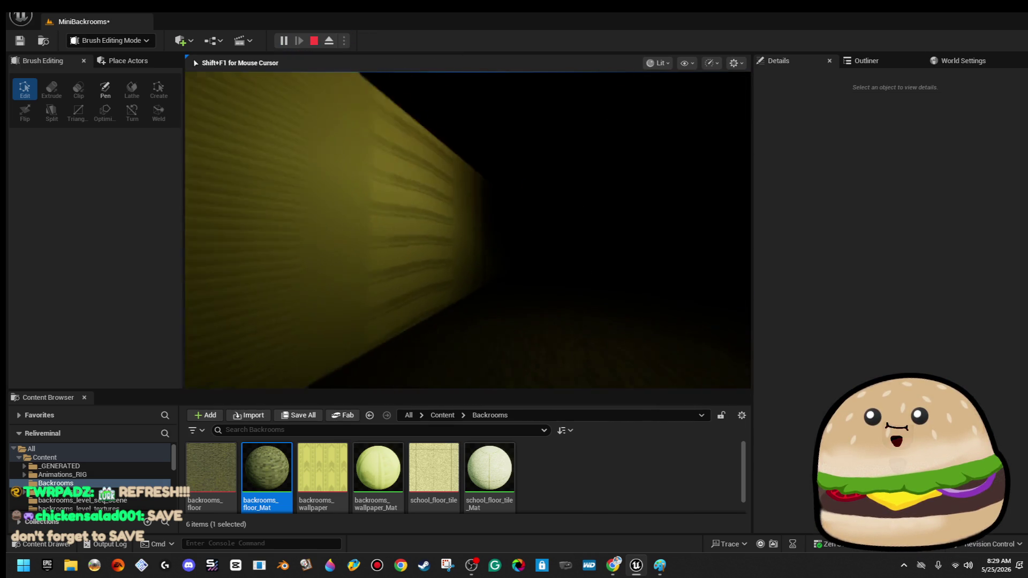
key(Escape)
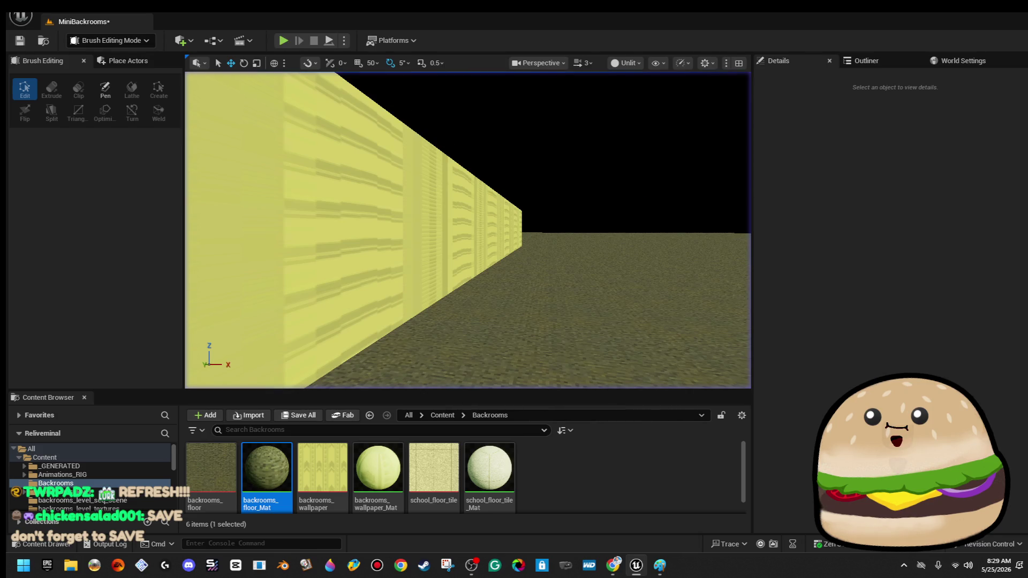
- Set GameMode Override to Main_Gamemode_BP, save the level, and play-test it
click(966, 63)
click(945, 109)
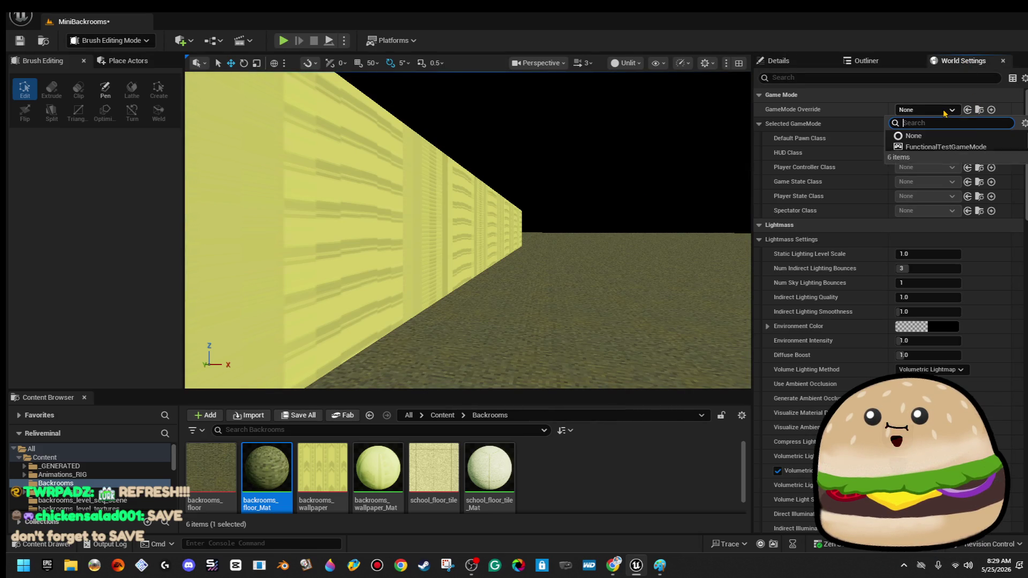
click(938, 181)
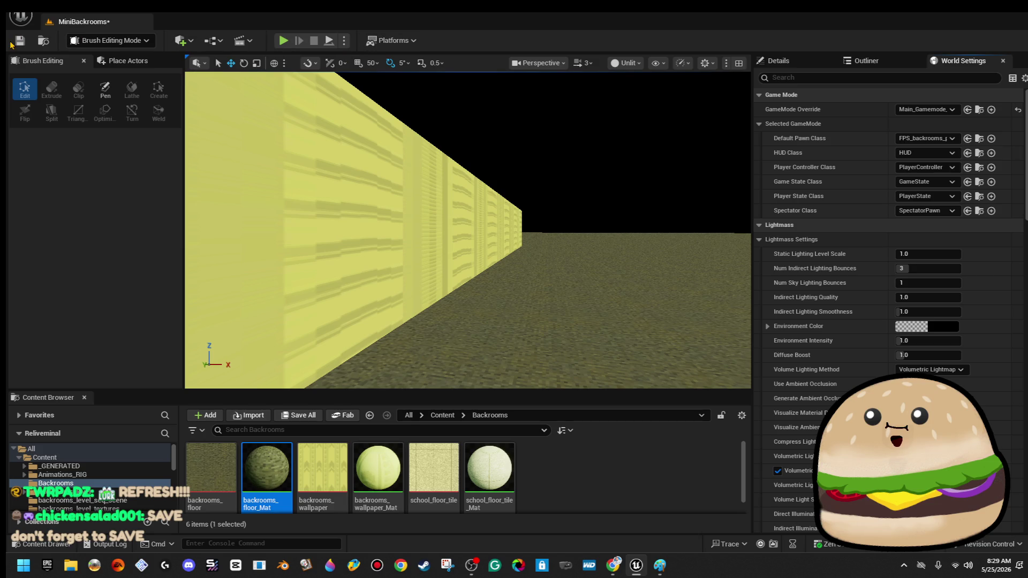
click(20, 41)
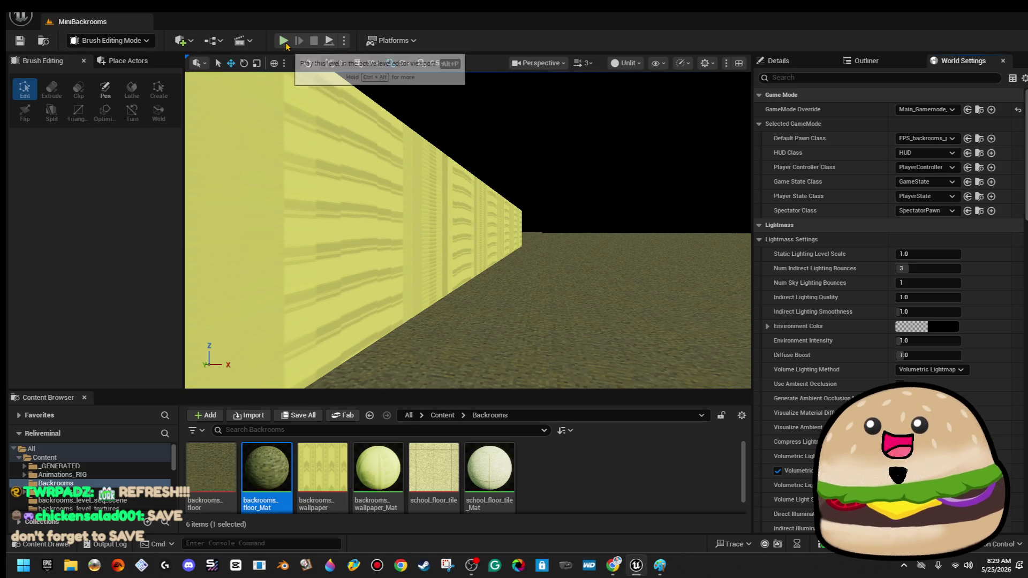
click(283, 41)
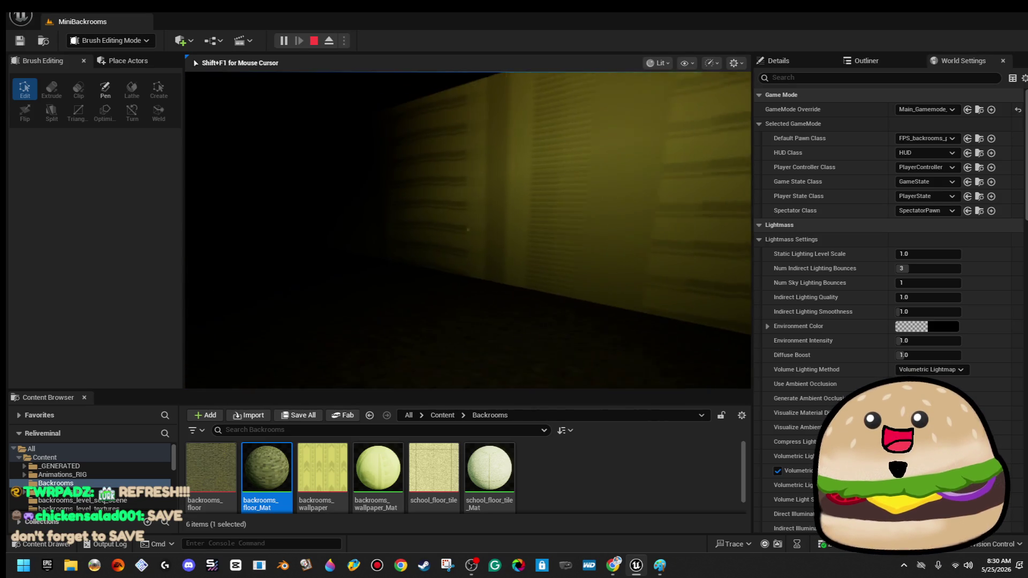
key(Escape)
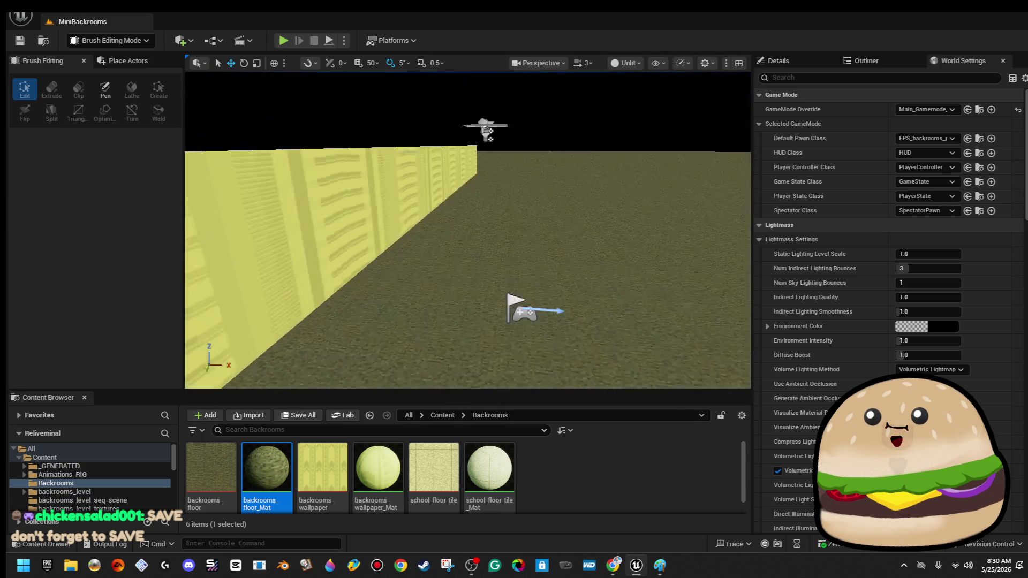
click(419, 205)
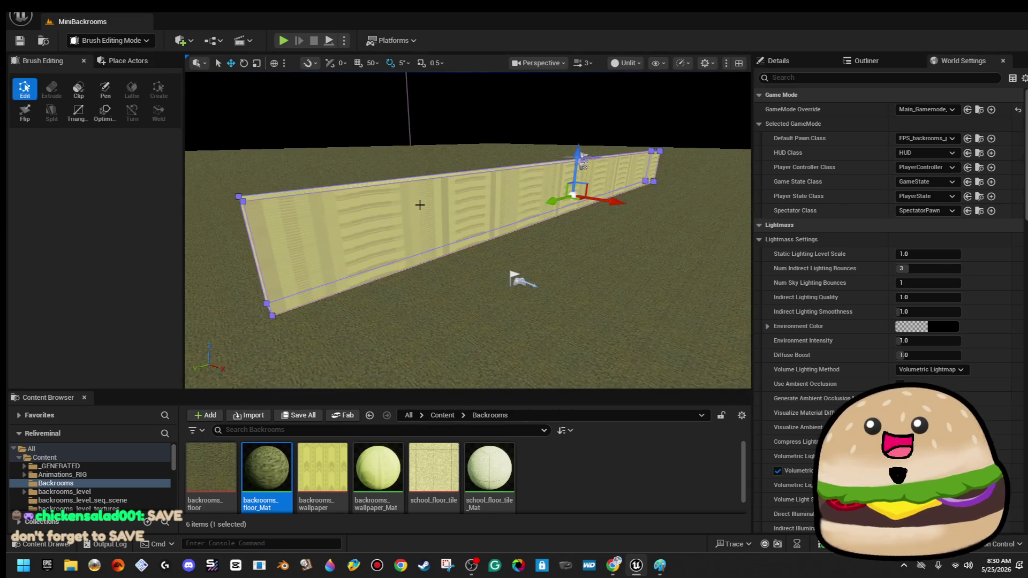
- Realign the long wall's wallpaper with a Geometry Alignment option and inspect it up close
click(793, 60)
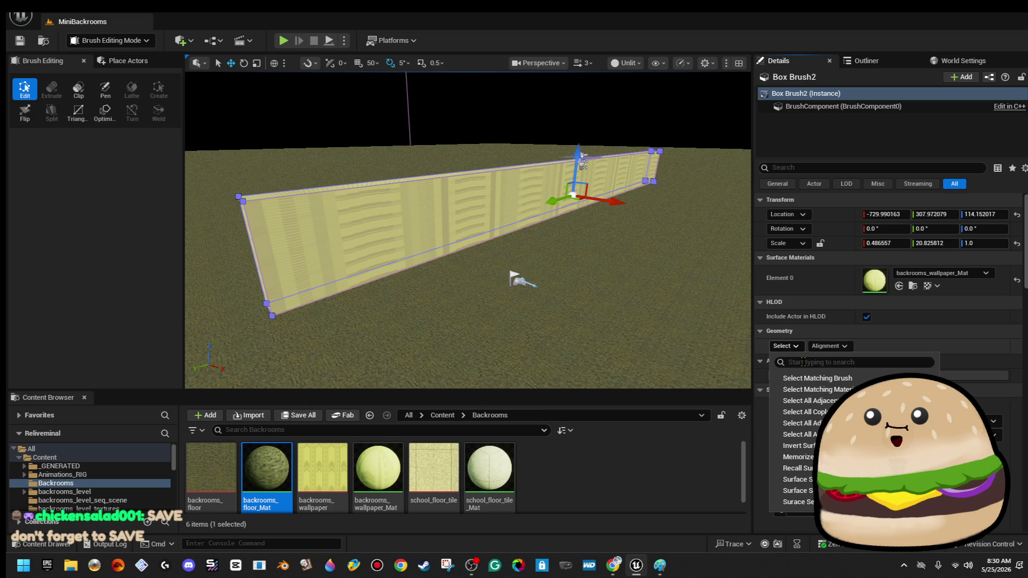
click(838, 349)
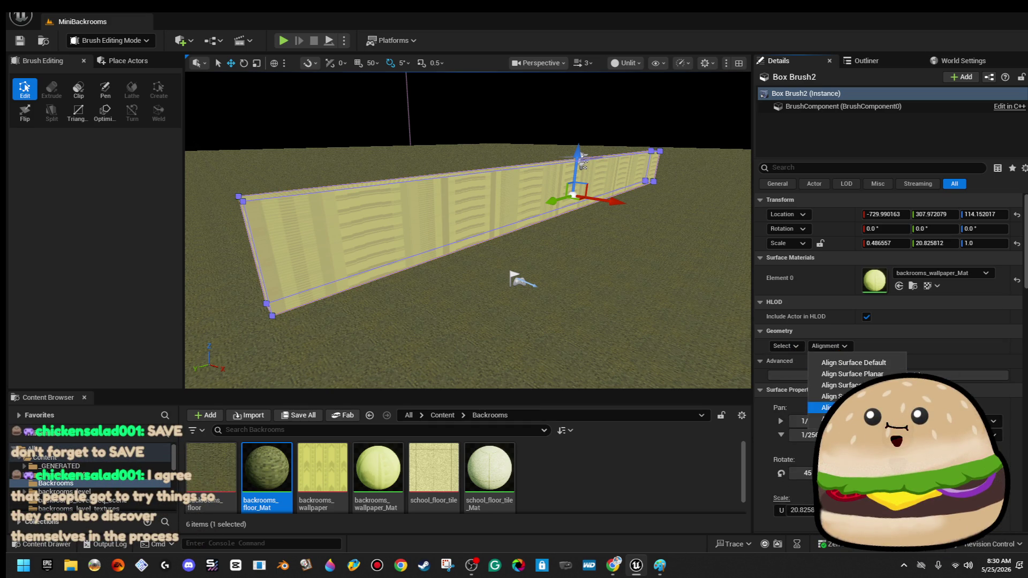
click(835, 408)
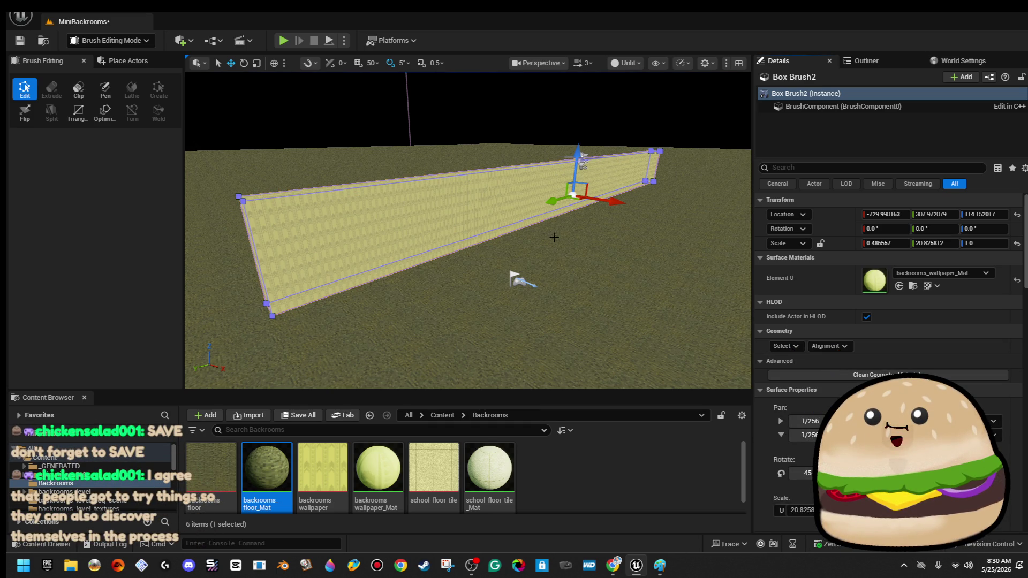
key(w)
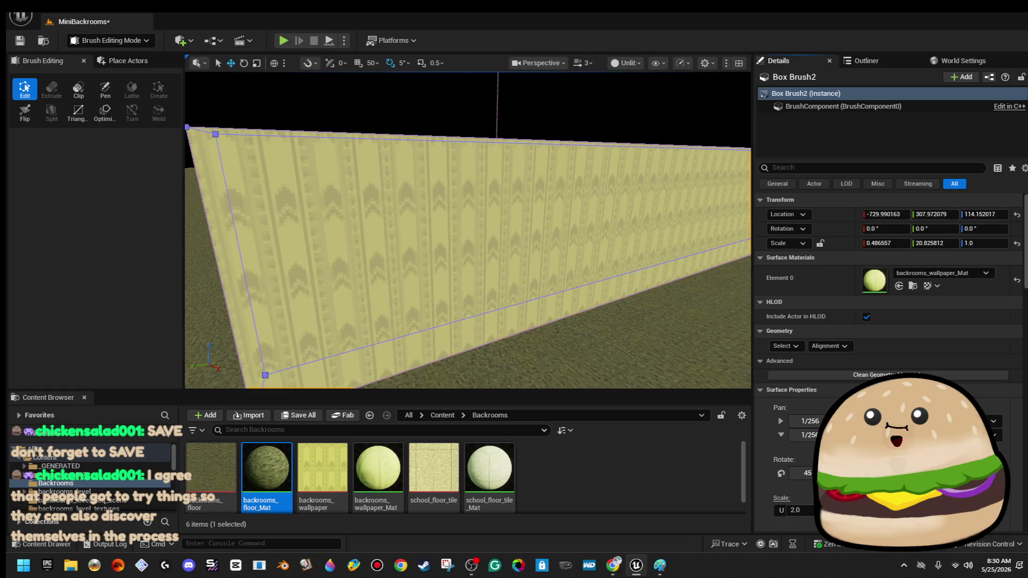
scroll(575, 176, down, 3)
drag(580, 144, 572, 152)
right_click(566, 197)
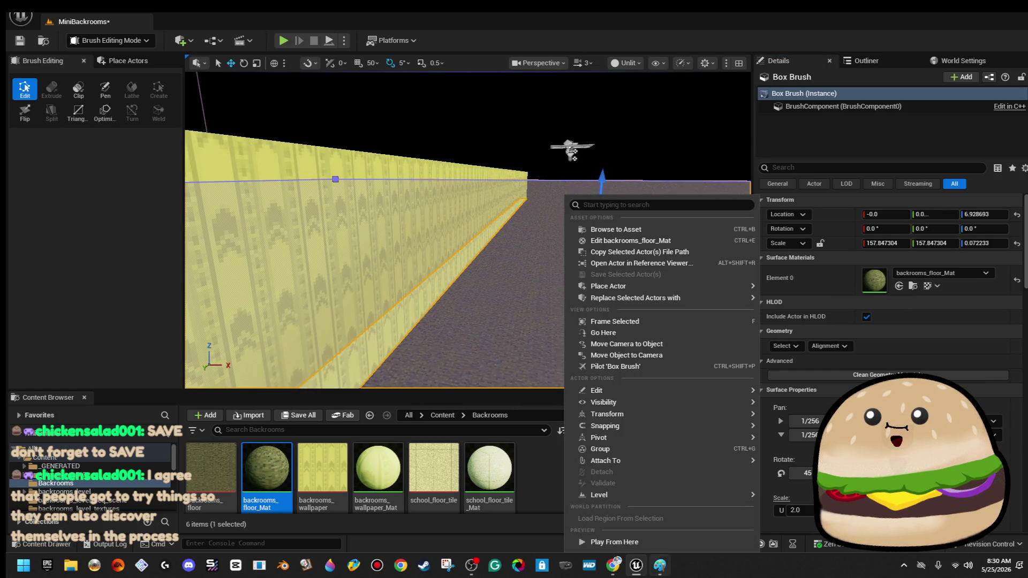
- Play from a floor spot and look at the wall and dark corridor
click(614, 542)
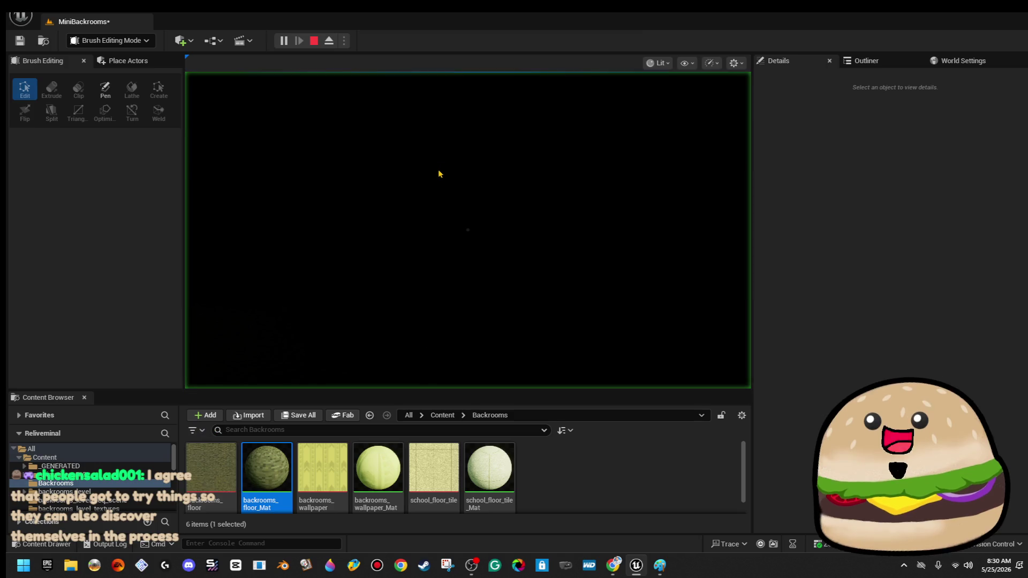
key(w)
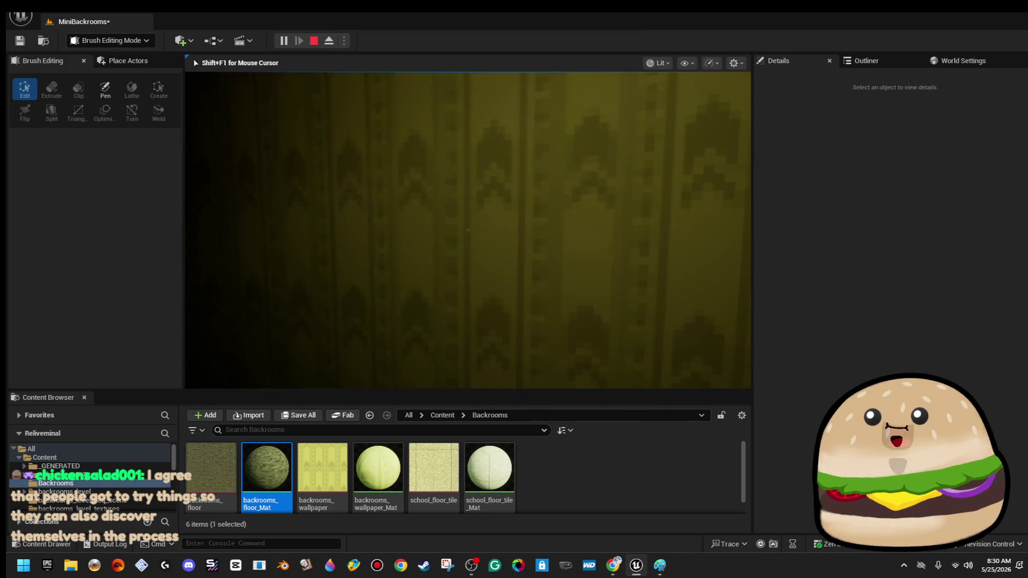
key(Right)
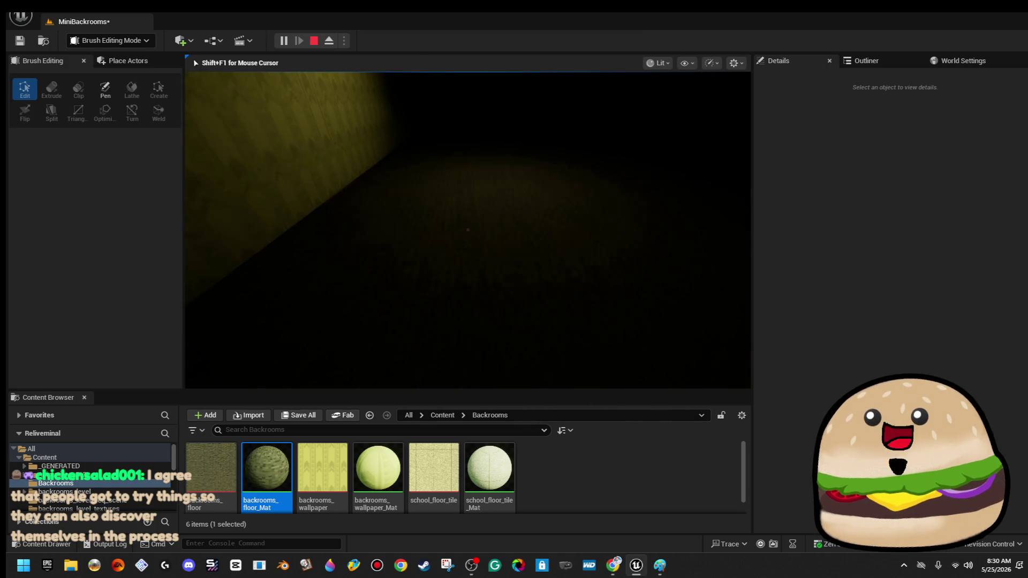
key(Escape)
scroll(553, 217, down, 3)
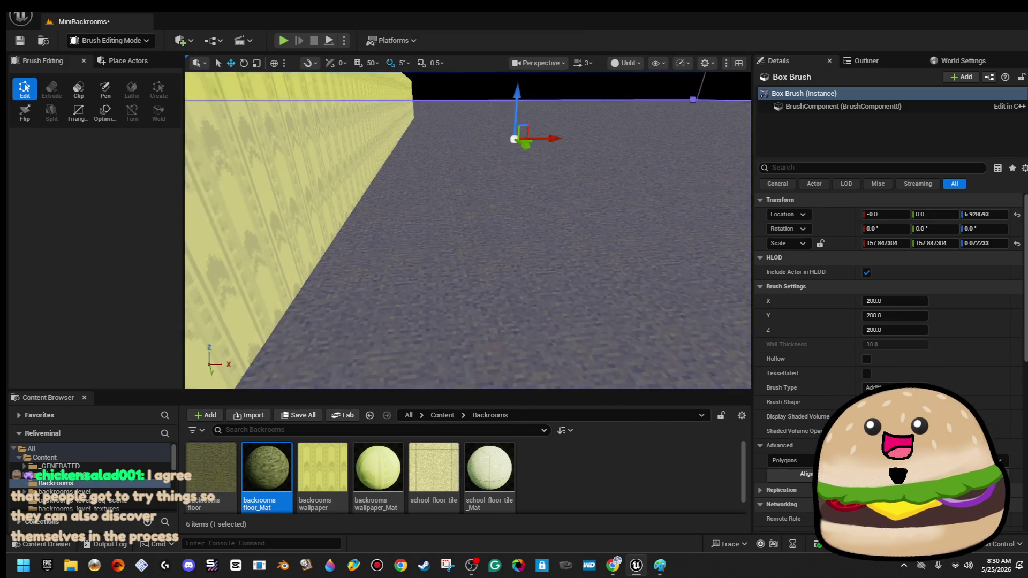
- Switch the viewport to Lit and set the point light's attenuation radius to 16384
click(631, 63)
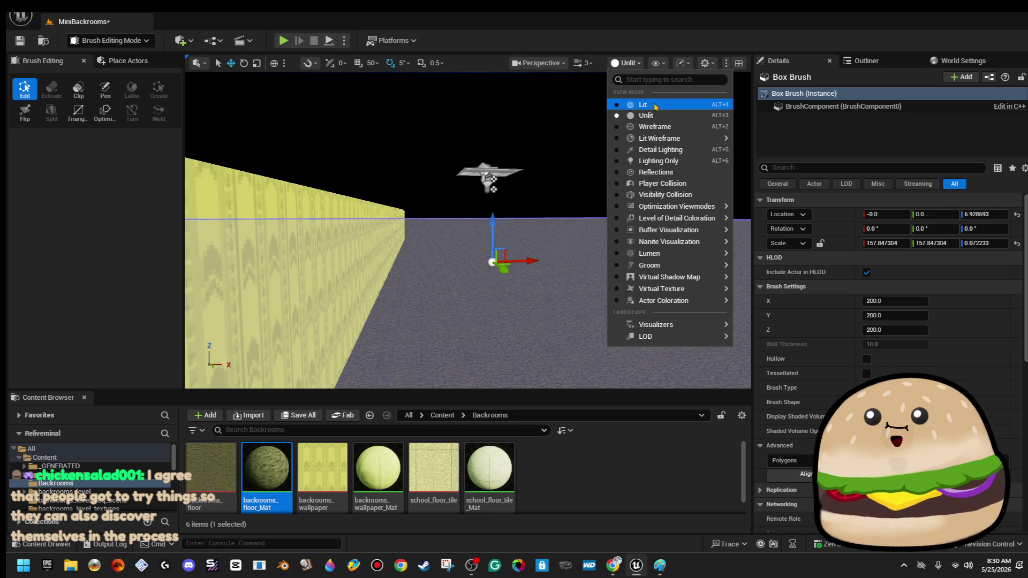
click(656, 105)
scroll(586, 99, up, 3)
click(586, 101)
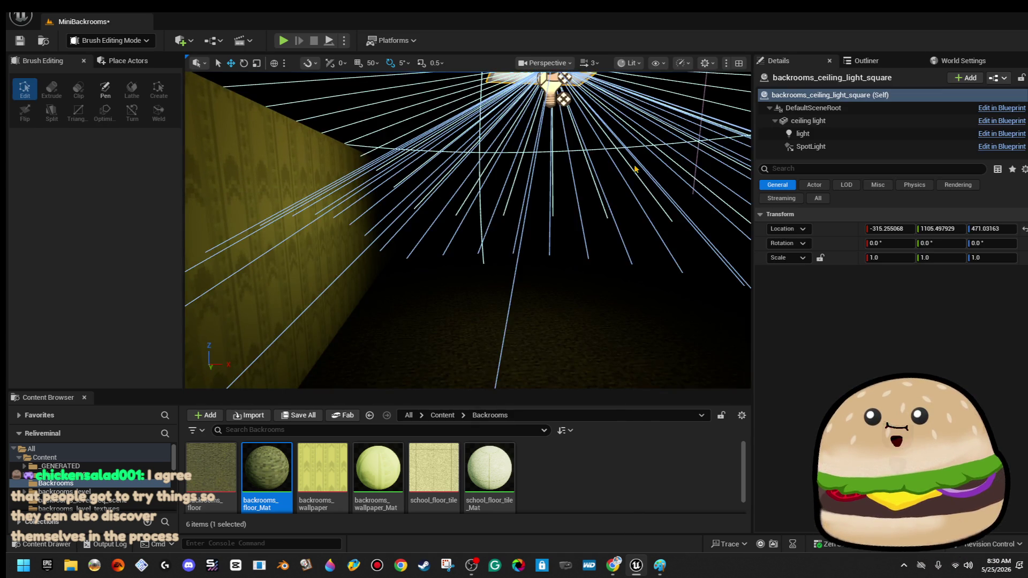
scroll(637, 174, down, 2)
click(844, 134)
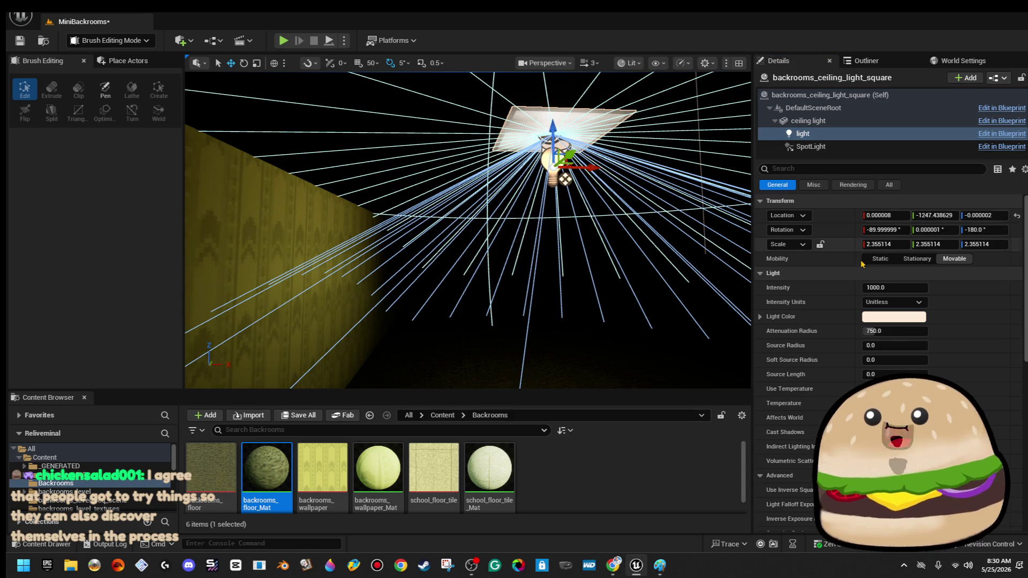
drag(906, 331, 942, 331)
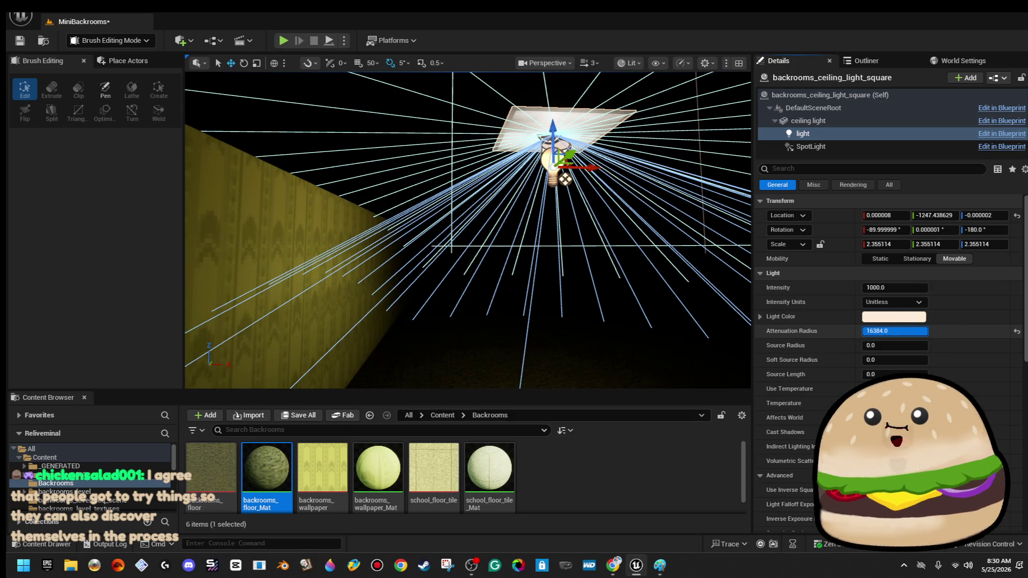
- Set the spotlight intensity to 2000 and widen its inner cone angle to about 64.2°
click(856, 149)
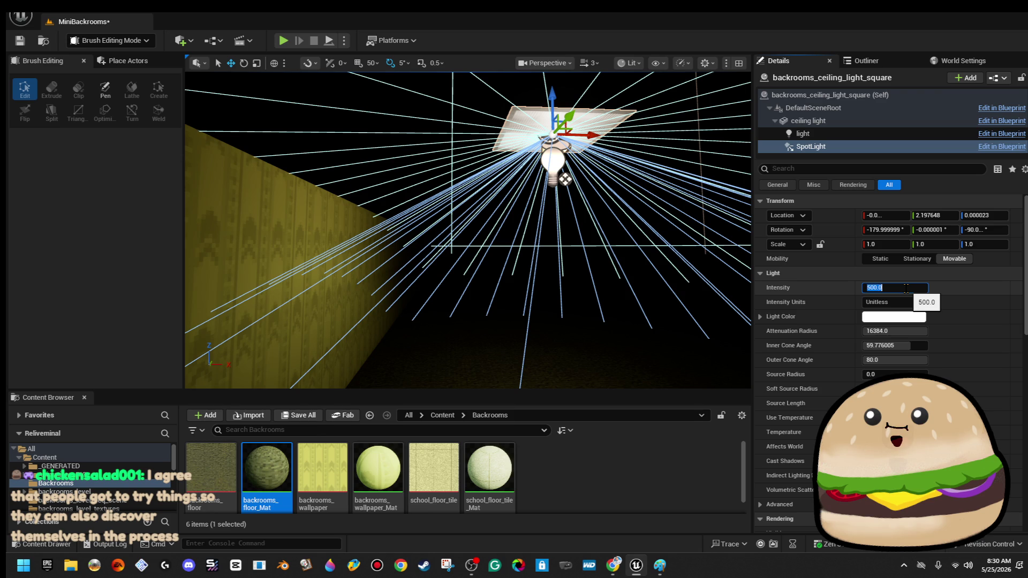
key(Return)
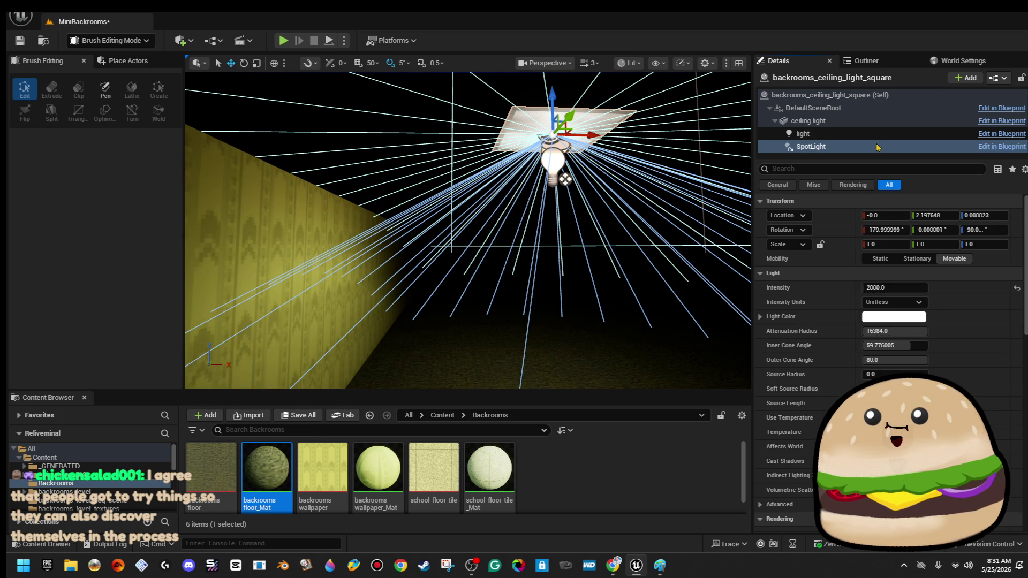
mouse_move(910, 345)
mouse_down()
mouse_move(928, 345)
mouse_move(913, 345)
mouse_up()
- Move the point light along the corridor and set its intensity to 3000
click(838, 137)
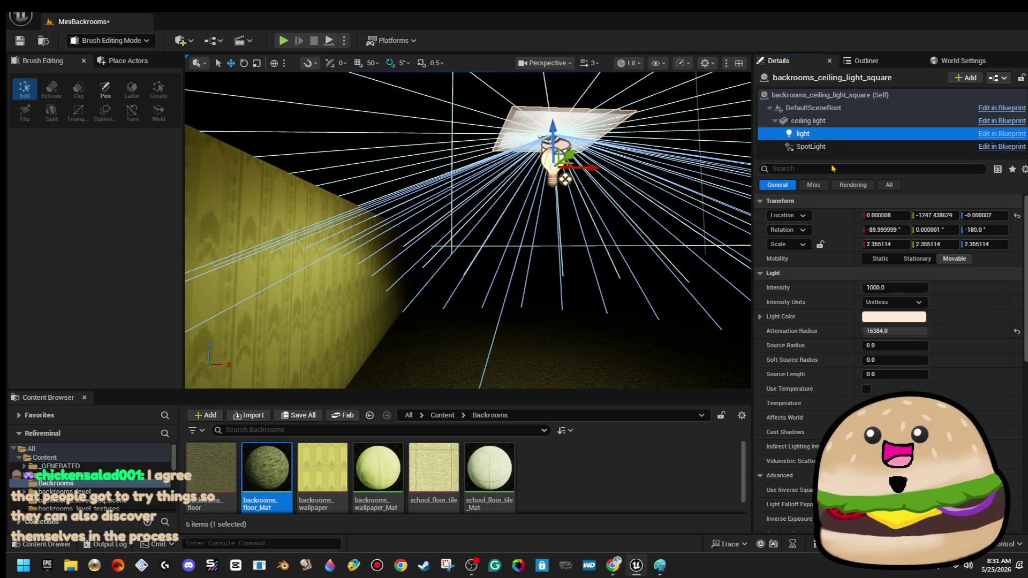
drag(553, 123, 554, 145)
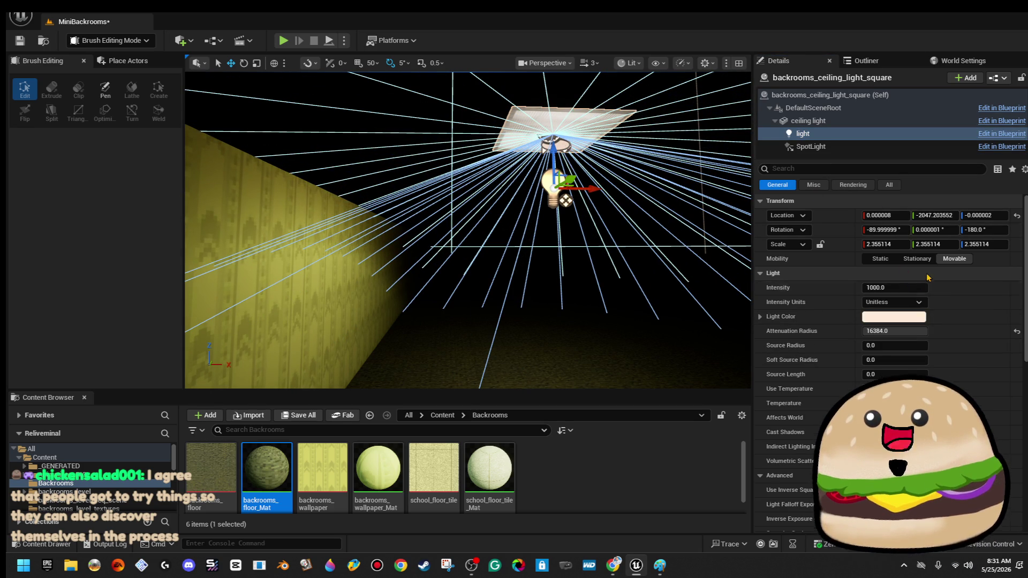
text(3000)
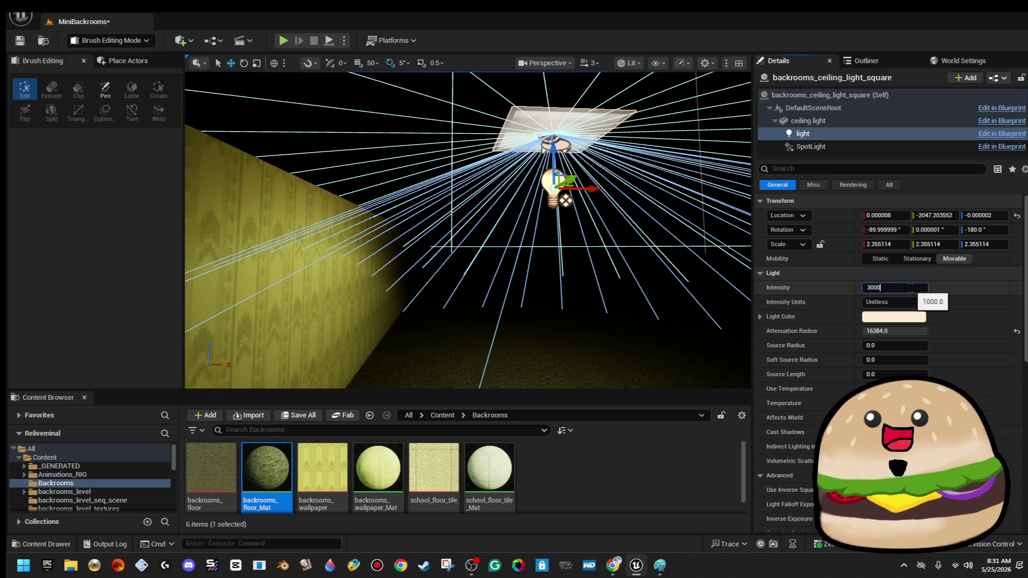
key(Return)
drag(448, 171, 448, 230)
mouse_move(445, 169)
mouse_down()
mouse_move(503, 175)
mouse_move(446, 175)
mouse_up()
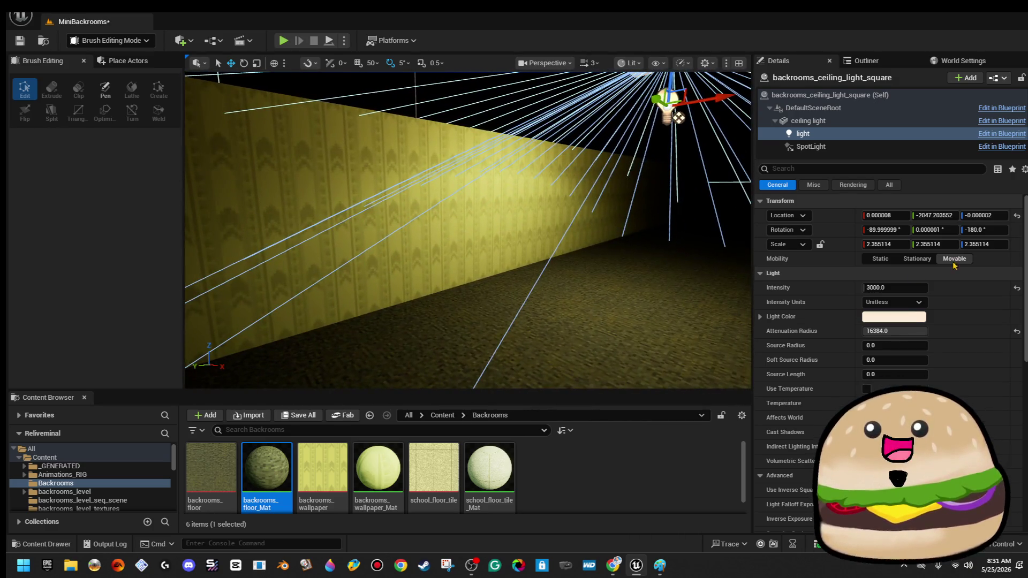
- Review the spotlight and mesh components, then deselect the ceiling light
scroll(913, 283, down, 10)
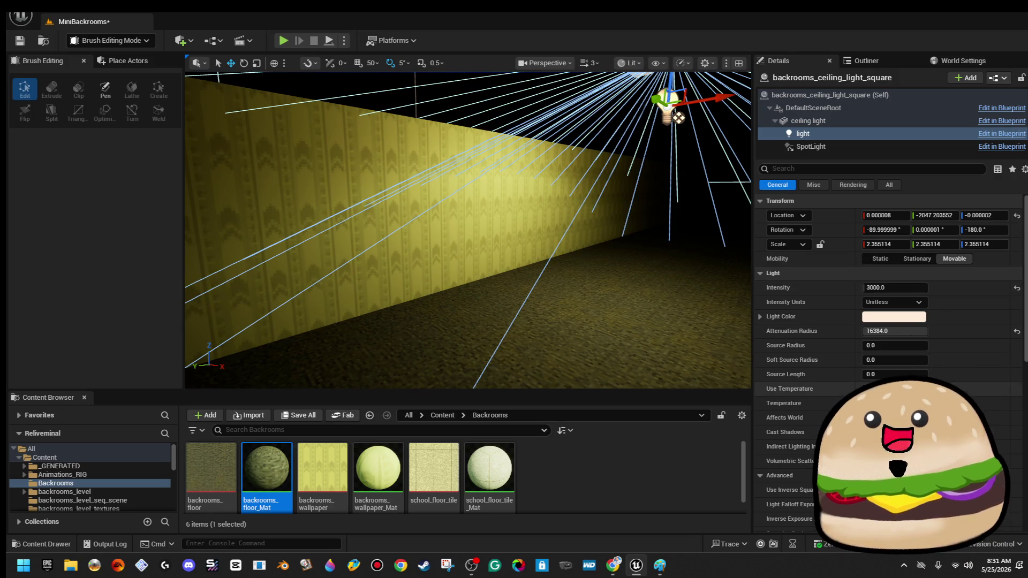
click(910, 146)
scroll(910, 374, down, 5)
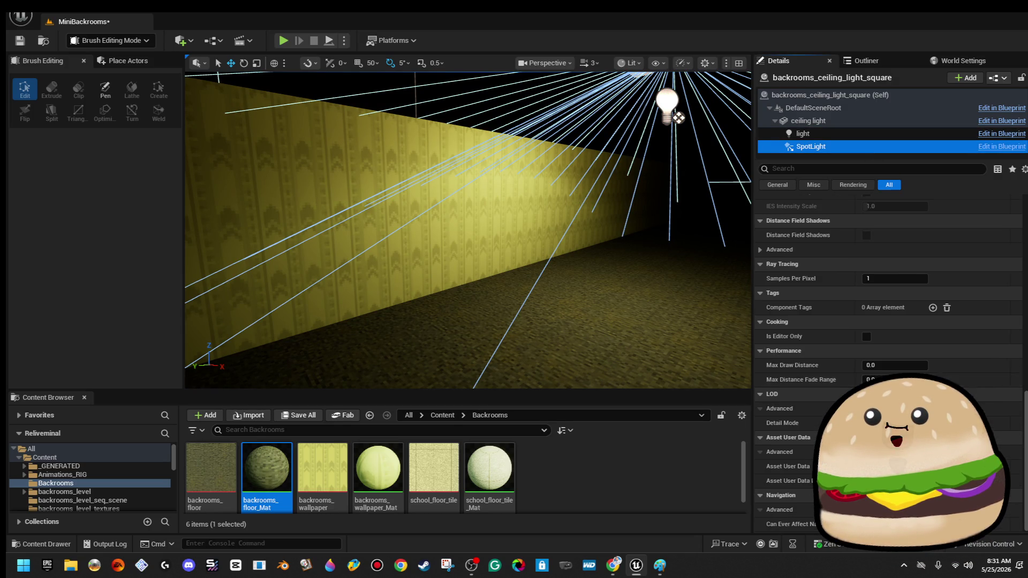
scroll(931, 384, up, 9)
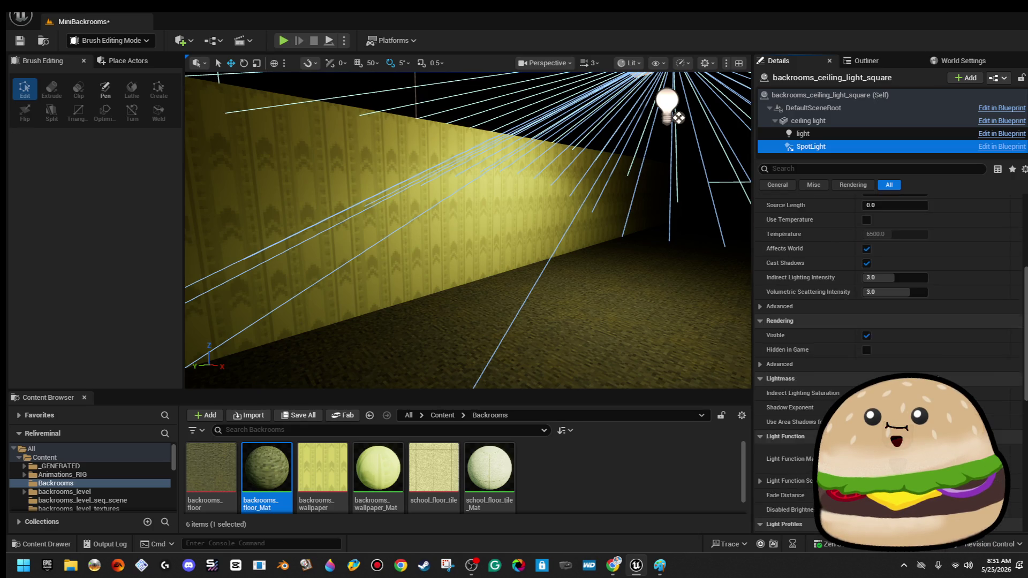
scroll(934, 370, up, 2)
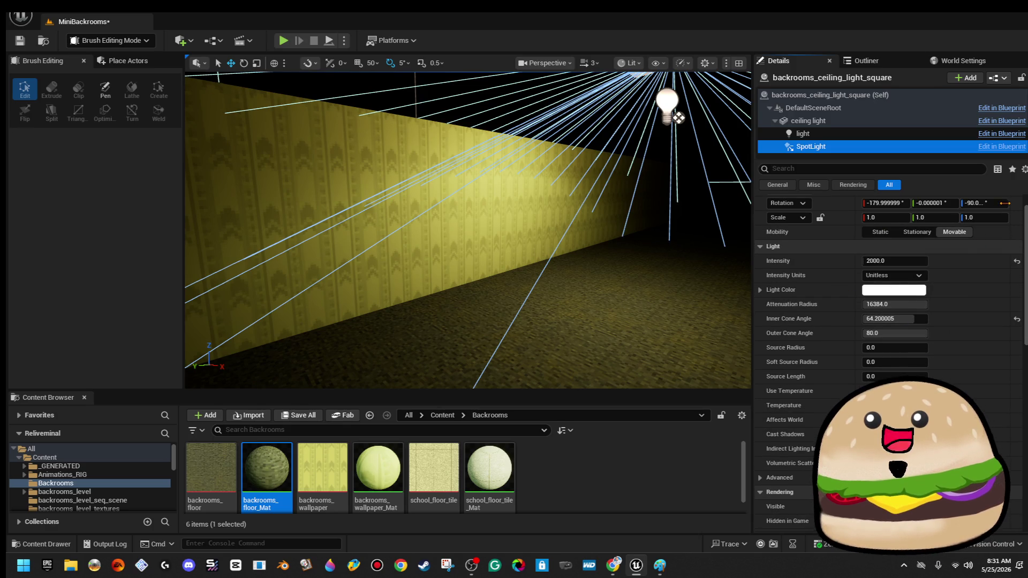
click(855, 123)
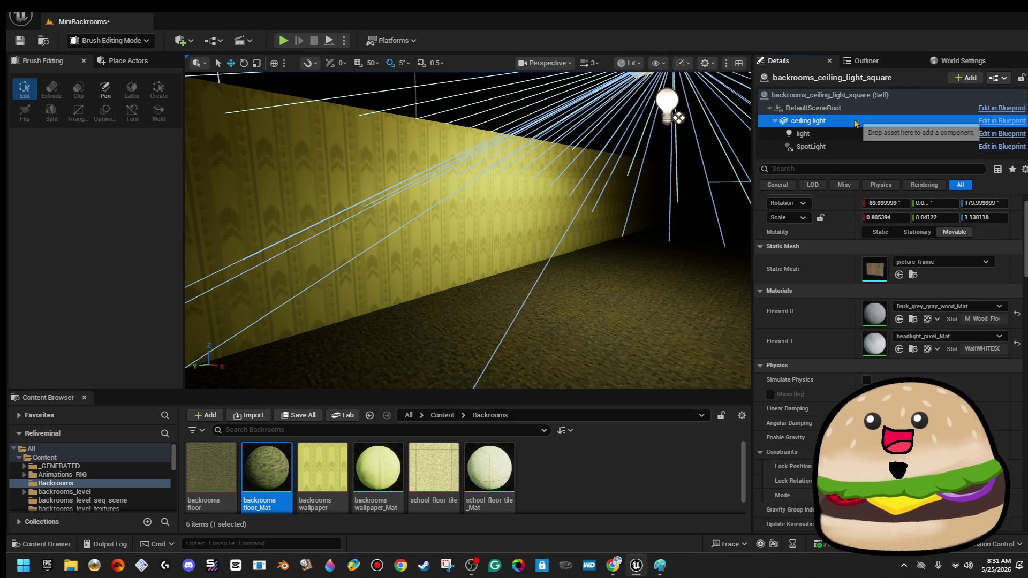
click(532, 88)
mouse_move(532, 89)
mouse_down()
mouse_move(536, 59)
mouse_move(504, 221)
mouse_up()
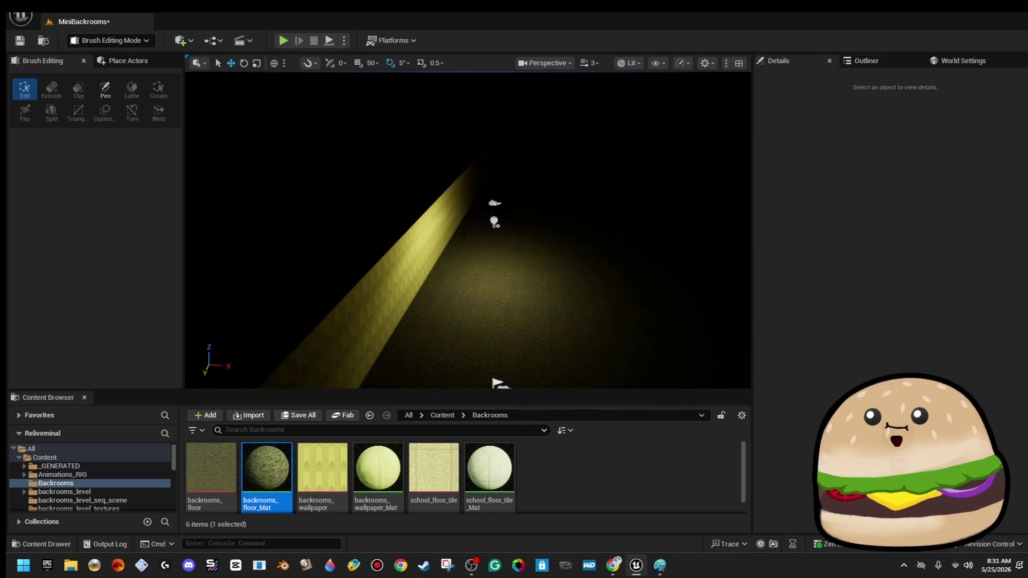
- Switch the viewport to Unlit rendering and clear the floor selection
click(505, 220)
click(630, 63)
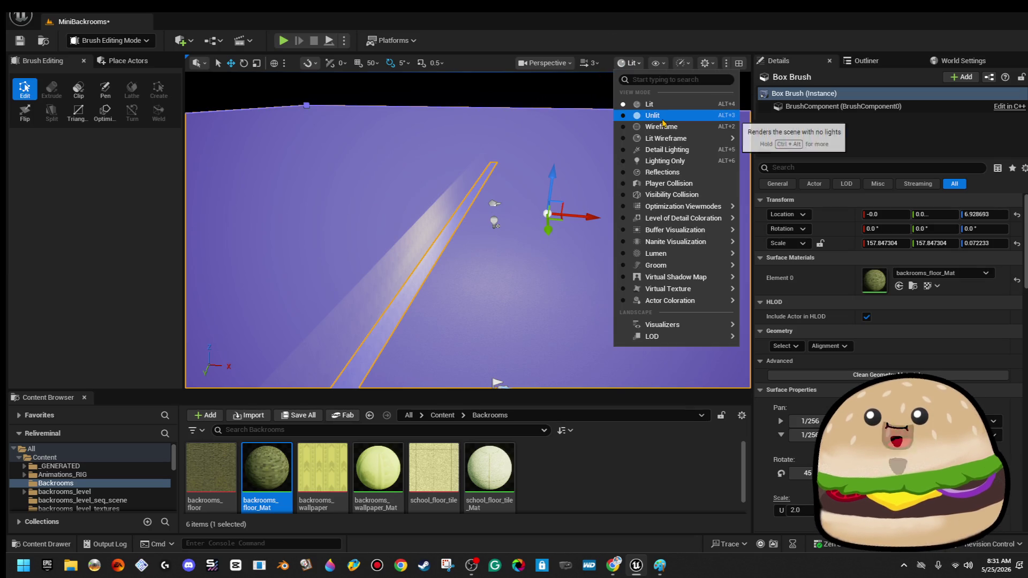
click(624, 114)
mouse_move(501, 282)
mouse_down()
mouse_move(522, 265)
mouse_move(494, 252)
mouse_move(450, 112)
mouse_move(439, 208)
mouse_move(460, 177)
mouse_up()
key(Escape)
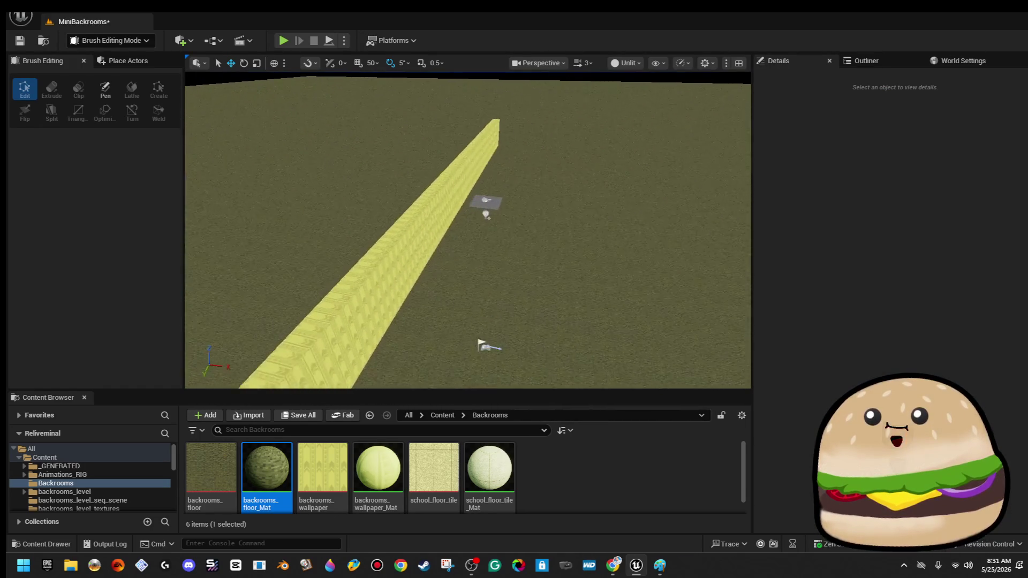
- Move a ceiling light farther along the wallpaper wall on Y and start Play
click(523, 189)
mouse_move(523, 189)
mouse_down()
mouse_move(385, 275)
mouse_move(426, 184)
mouse_up()
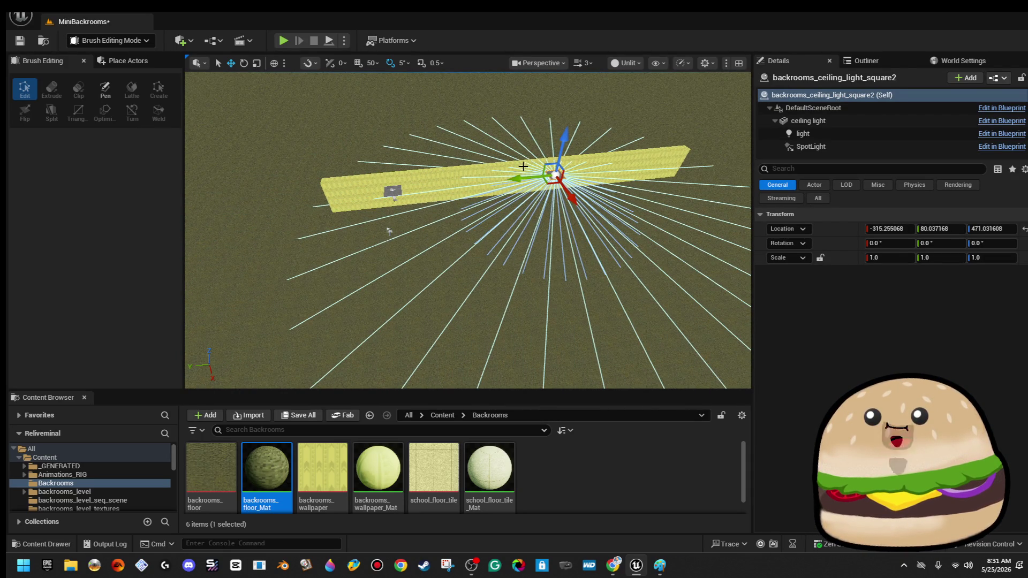
mouse_move(617, 167)
mouse_down()
mouse_move(690, 163)
mouse_move(747, 134)
mouse_up()
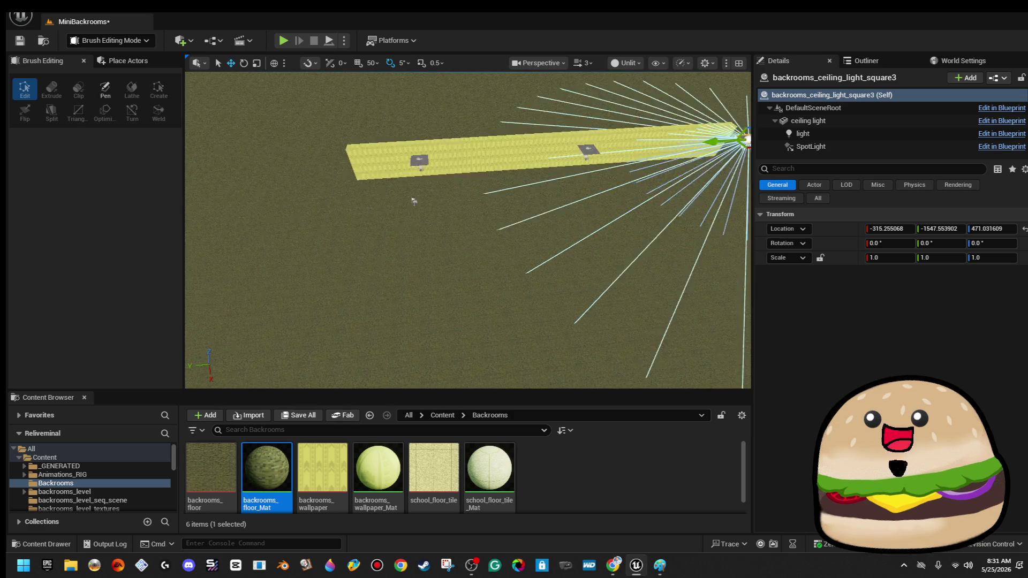
click(283, 41)
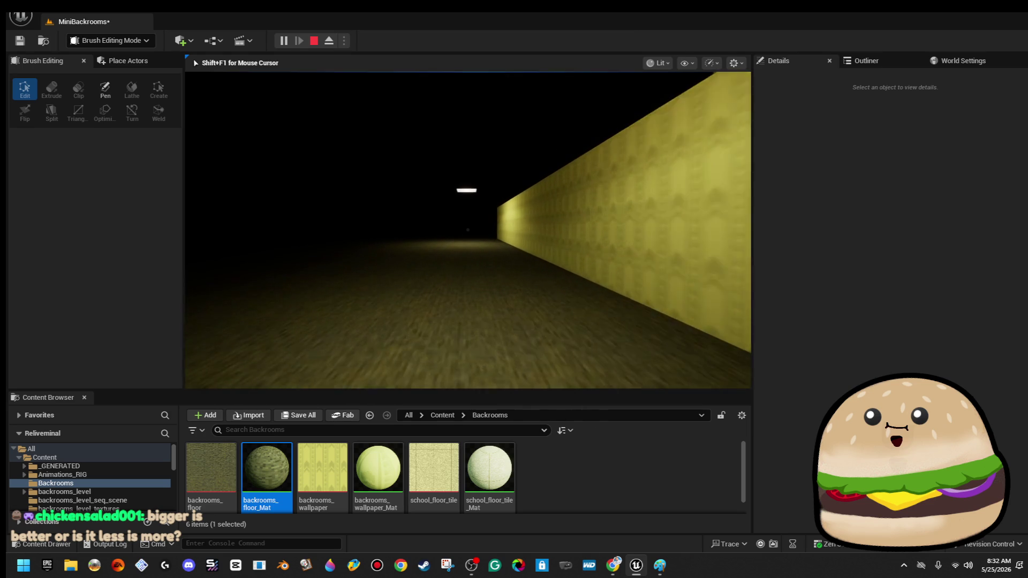
- Set backrooms_floor_Mat's Phys Material to pm_carpet, apply, and close the material editor
key(Escape)
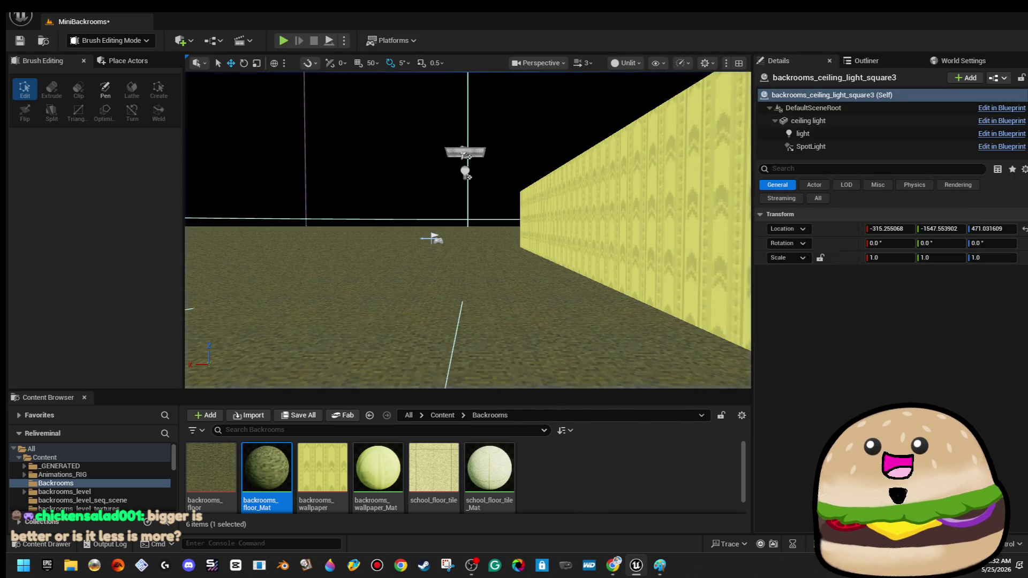
double_click(875, 280)
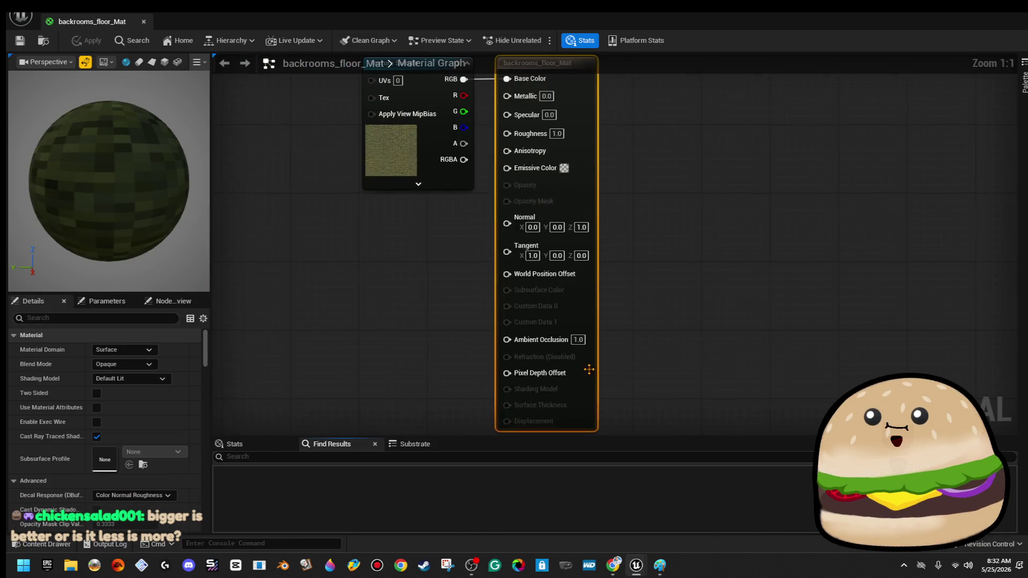
scroll(196, 428, down, 10)
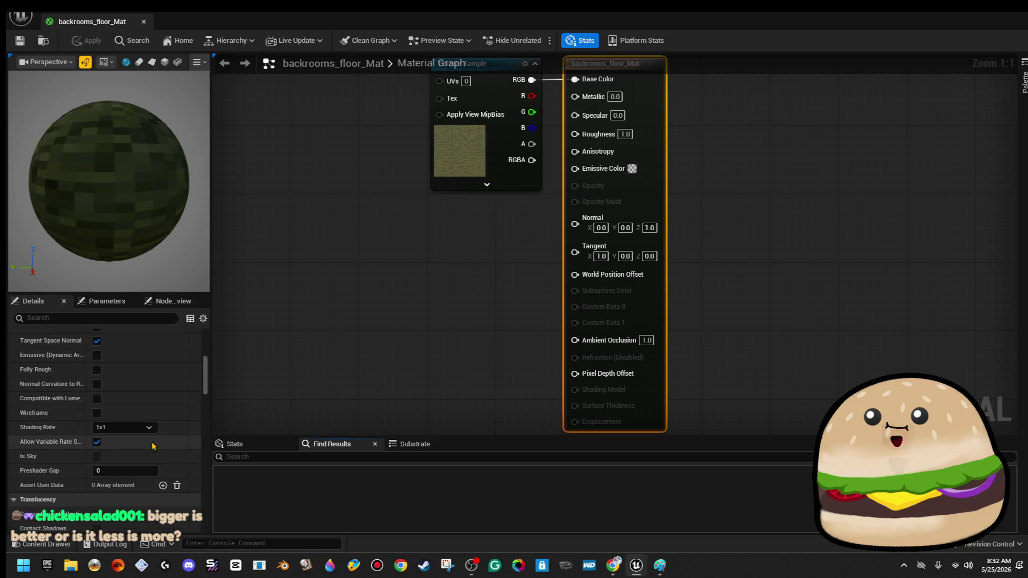
scroll(196, 428, down, 10)
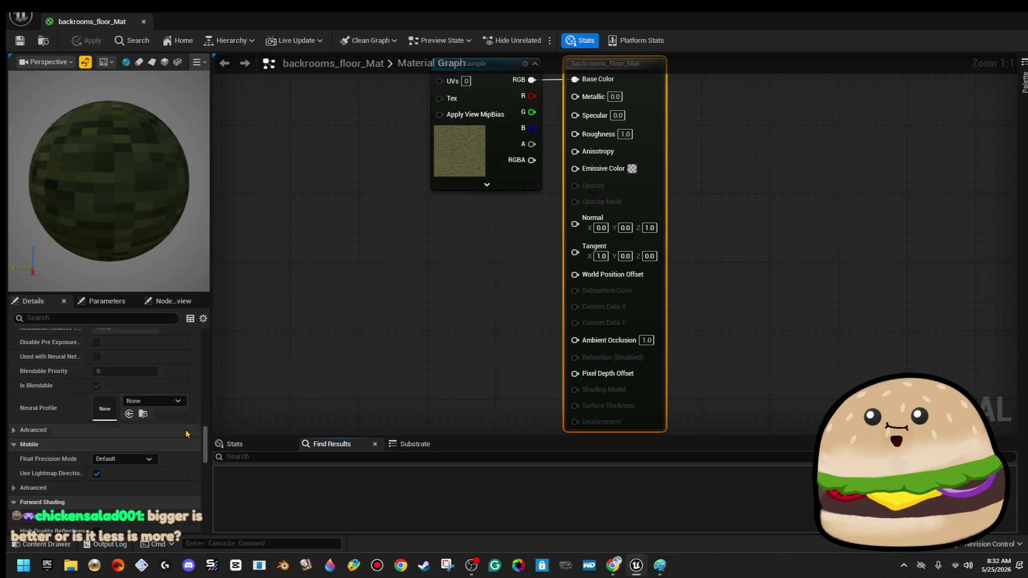
scroll(171, 425, up, 10)
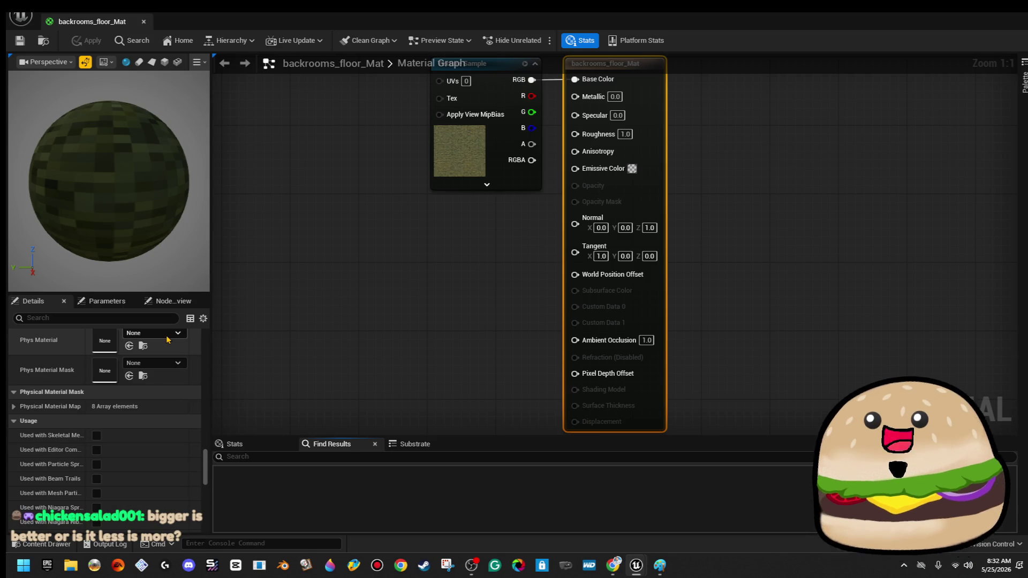
click(167, 336)
text(carp)
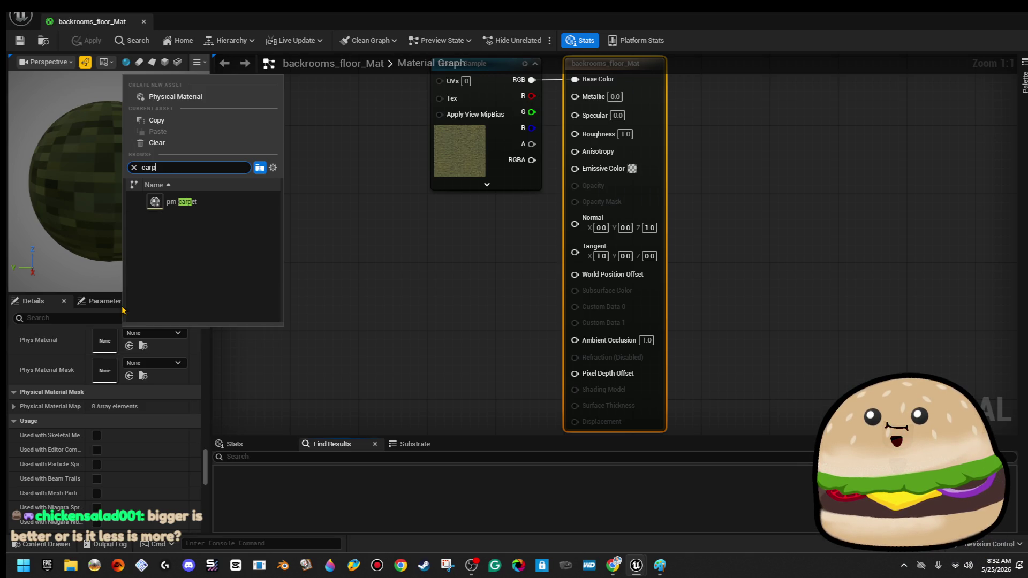
click(194, 203)
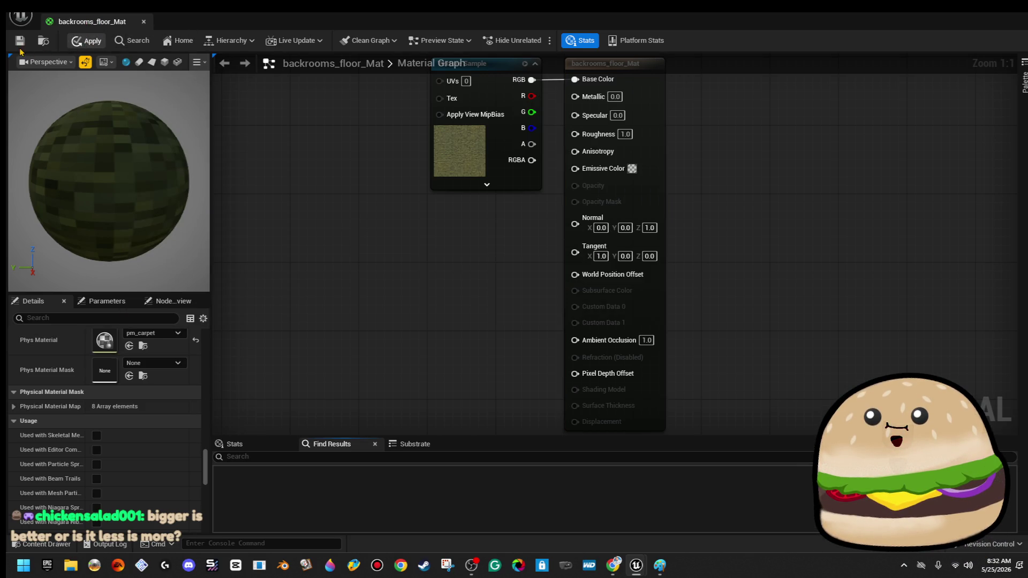
click(97, 41)
click(143, 22)
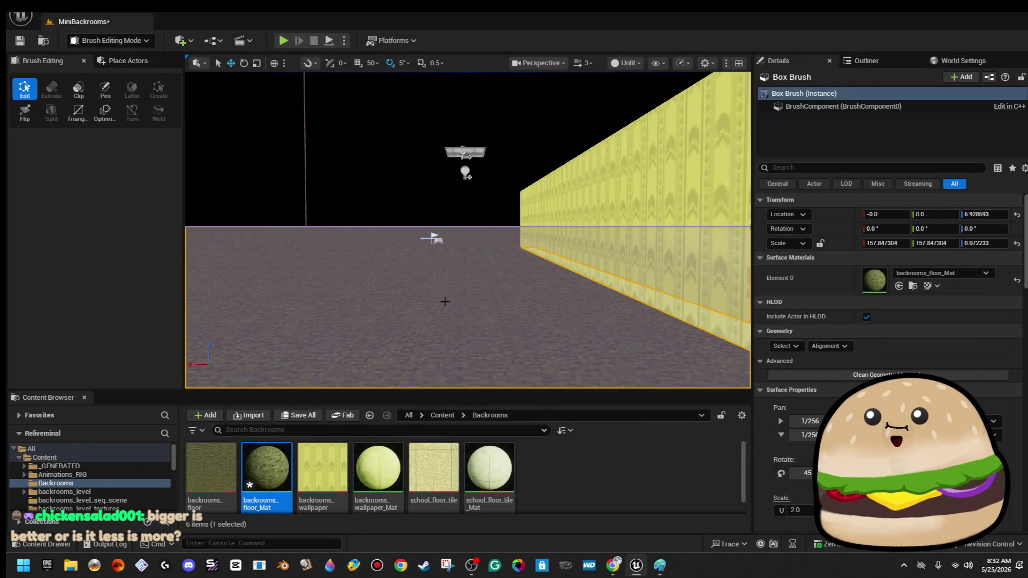
- Play from a floor spot and walk down the corridor
right_click(448, 196)
click(549, 547)
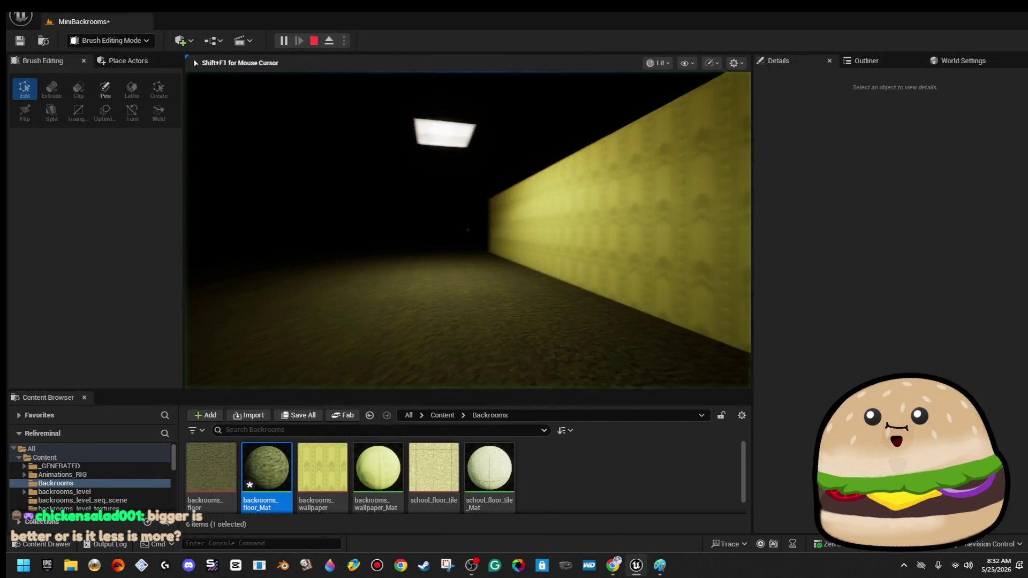
key(w)
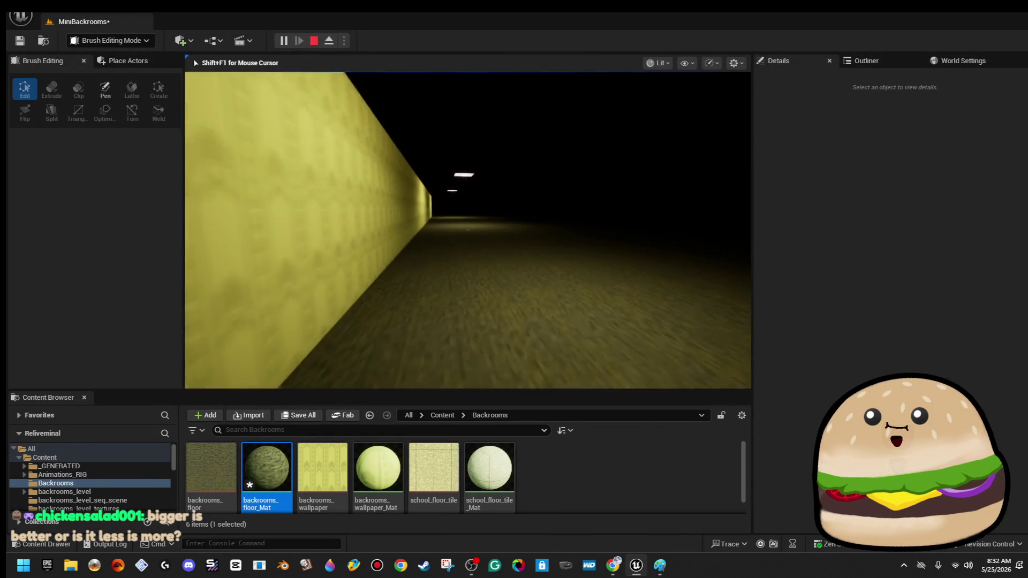
key(Escape)
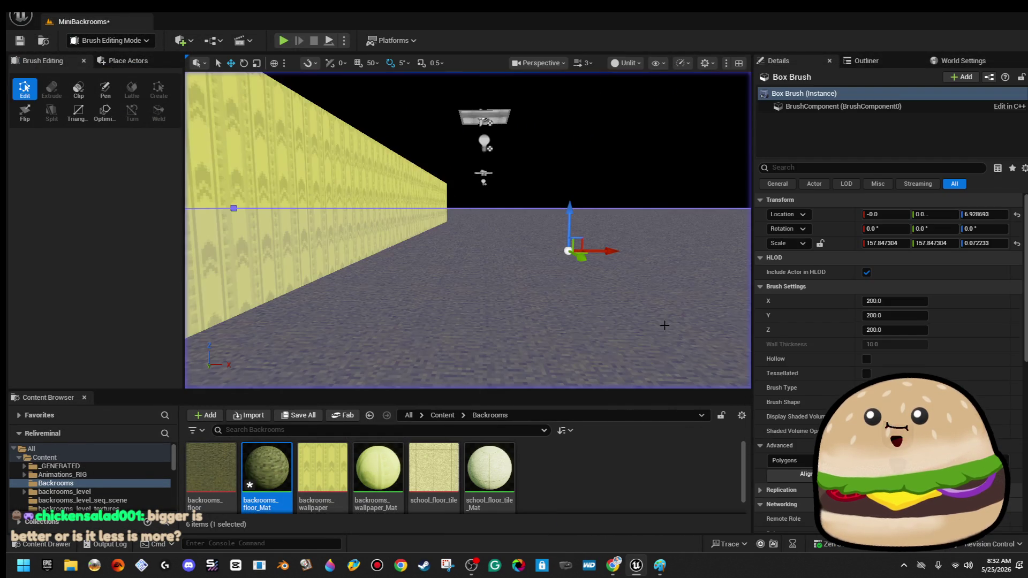
scroll(497, 151, down, 5)
- Scale the floor brush up to about 208 in X and Y
click(497, 151)
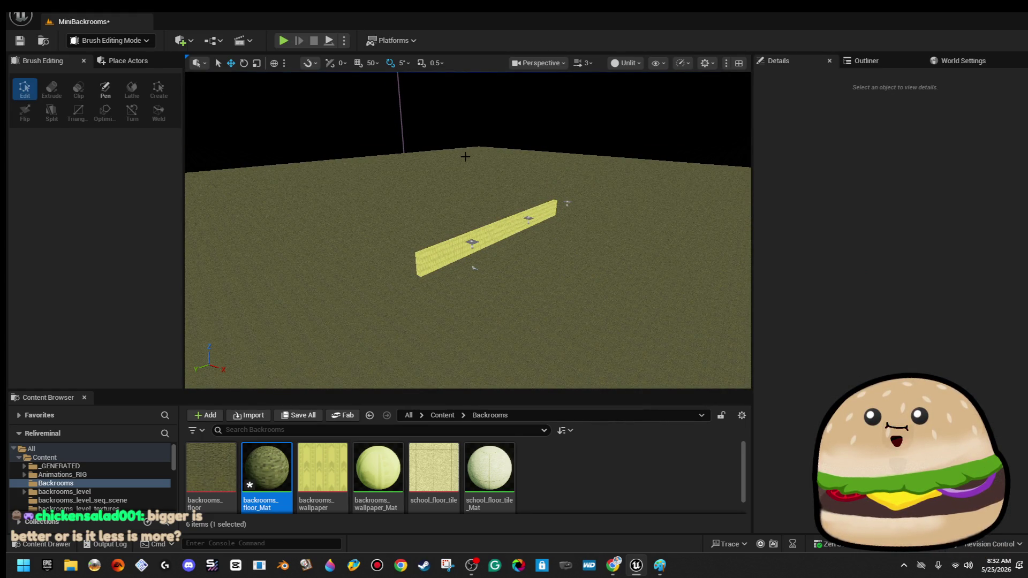
click(555, 271)
mouse_move(555, 271)
mouse_down()
mouse_move(509, 248)
mouse_move(538, 240)
mouse_up()
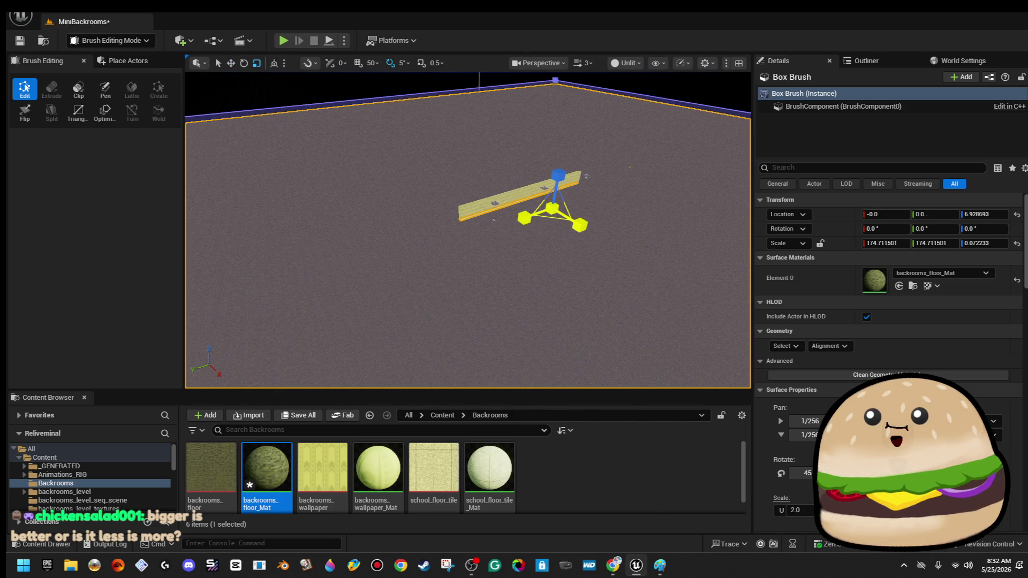
drag(552, 208, 482, 225)
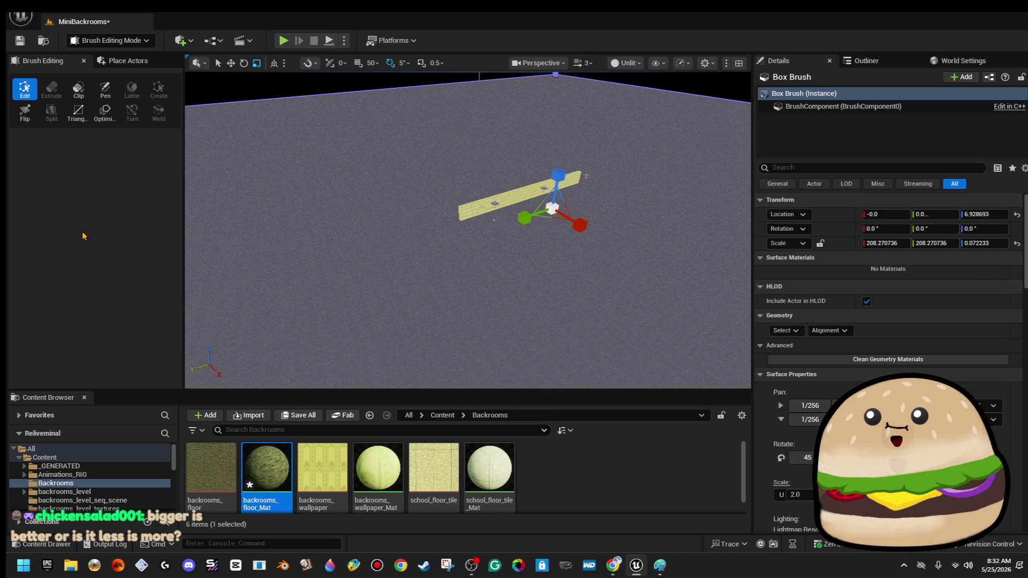
click(420, 163)
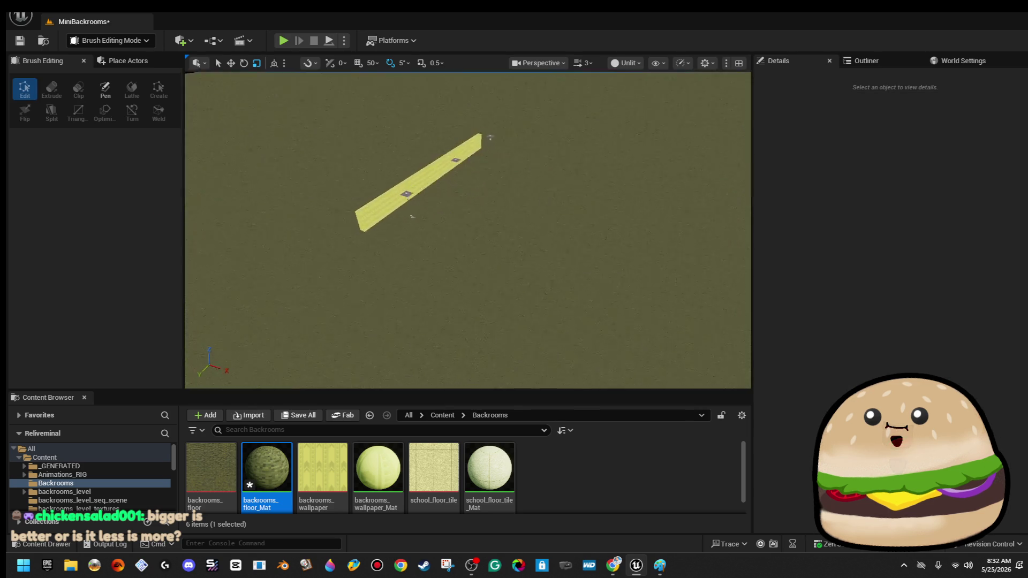
mouse_move(699, 387)
mouse_down()
mouse_move(582, 188)
mouse_move(582, 225)
mouse_up()
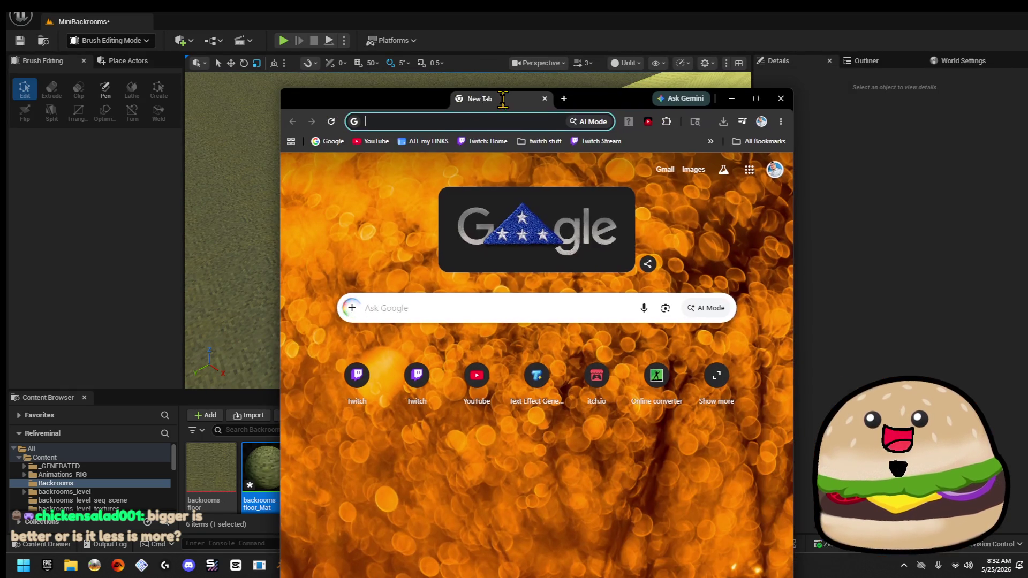
- Search Google for 'backrooms', preview a yellow-hallway reference image, and maximize Chrome
text(backrooms)
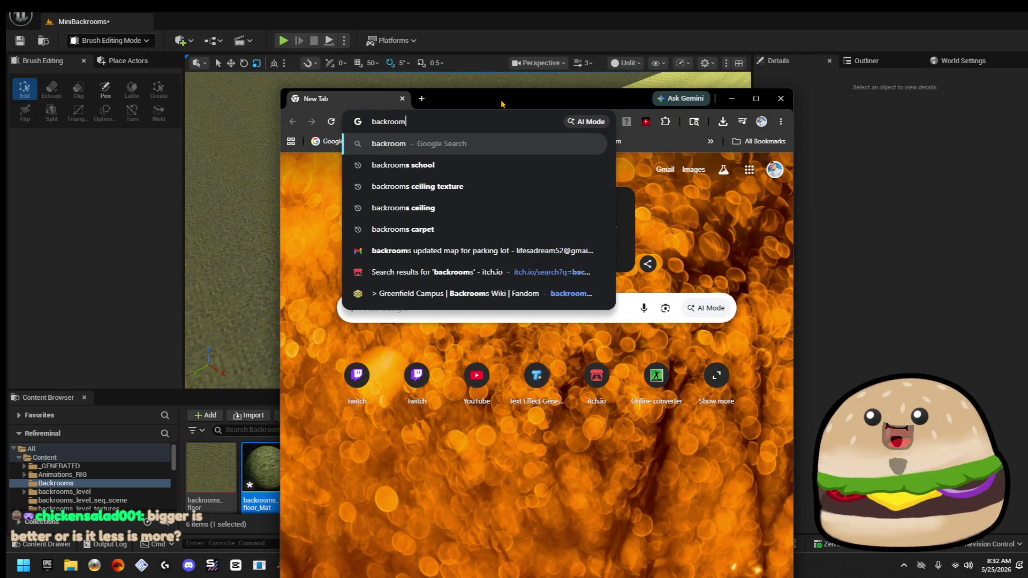
key(Return)
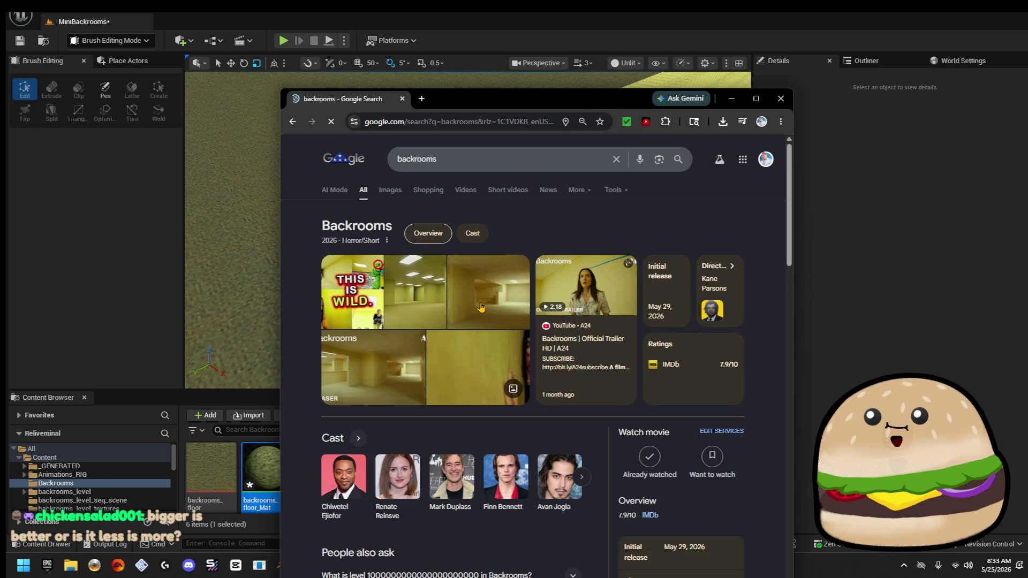
click(481, 308)
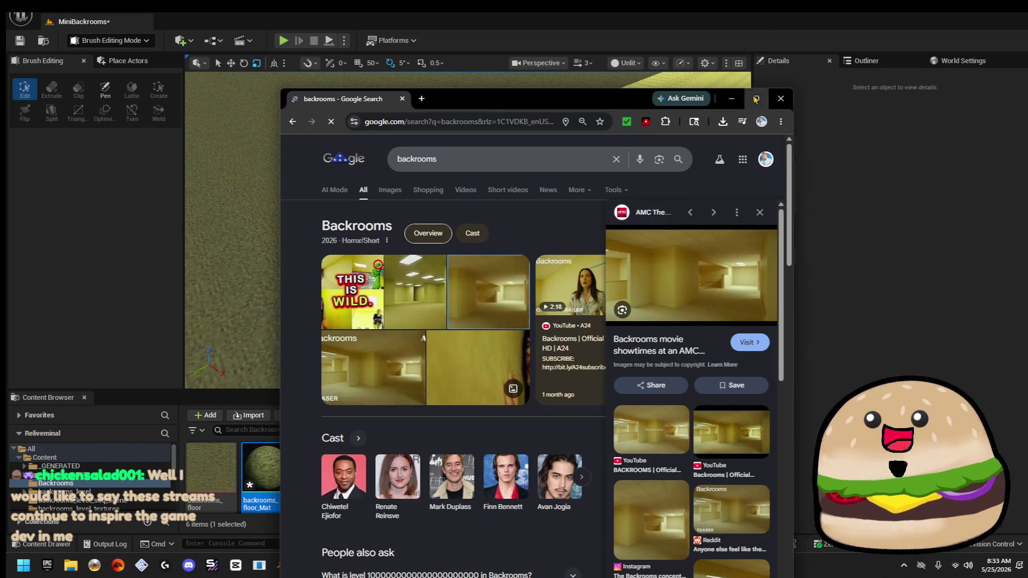
click(755, 99)
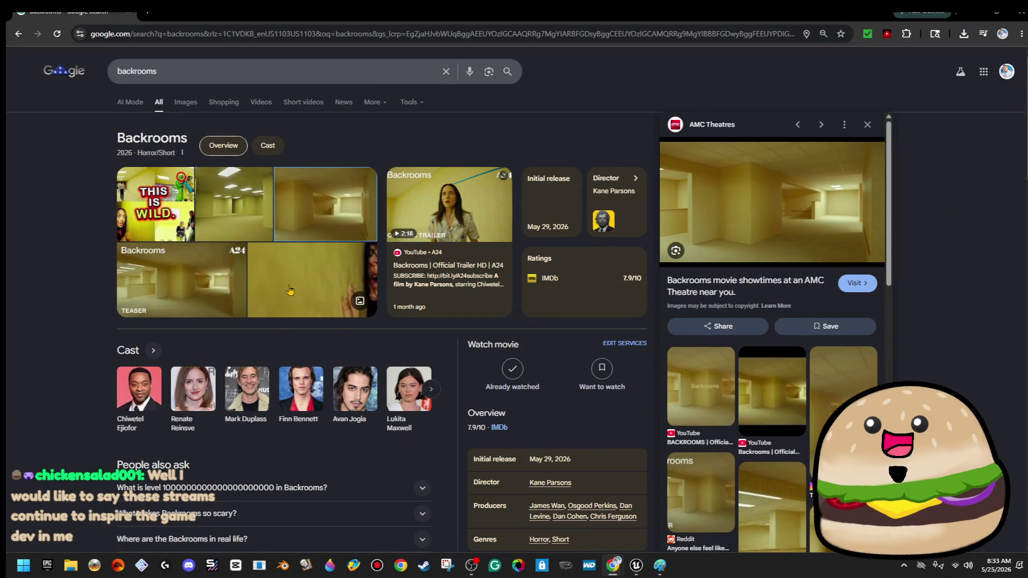
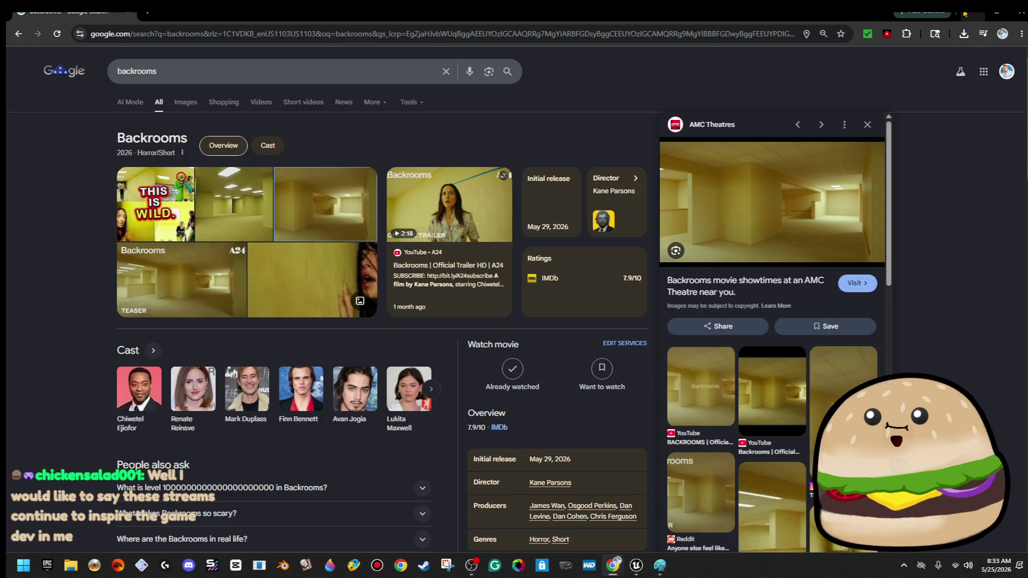
- Minimize Chrome to bring the Unreal MiniBackrooms level back into view
key(super+Down)
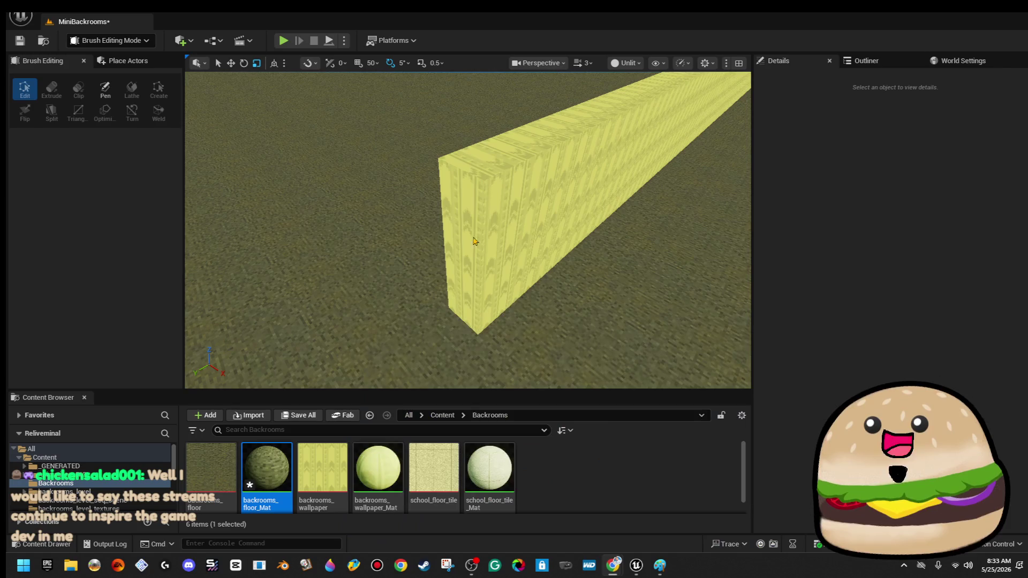
- Thin the yellow wall brush to about 0.28 X scale, then open the backrooms_wallpaper texture
drag(552, 154, 551, 152)
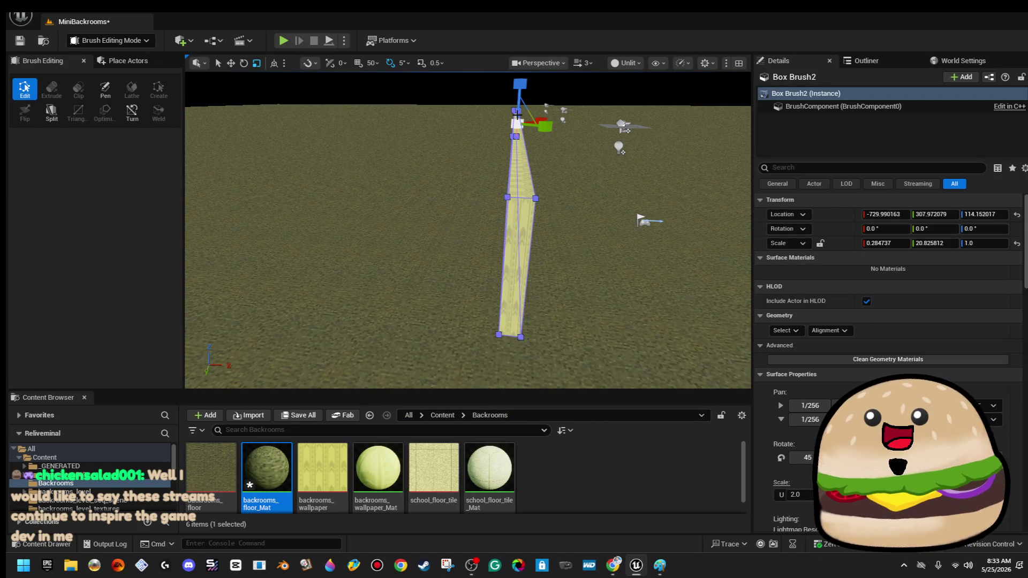
click(493, 91)
drag(511, 96, 611, 101)
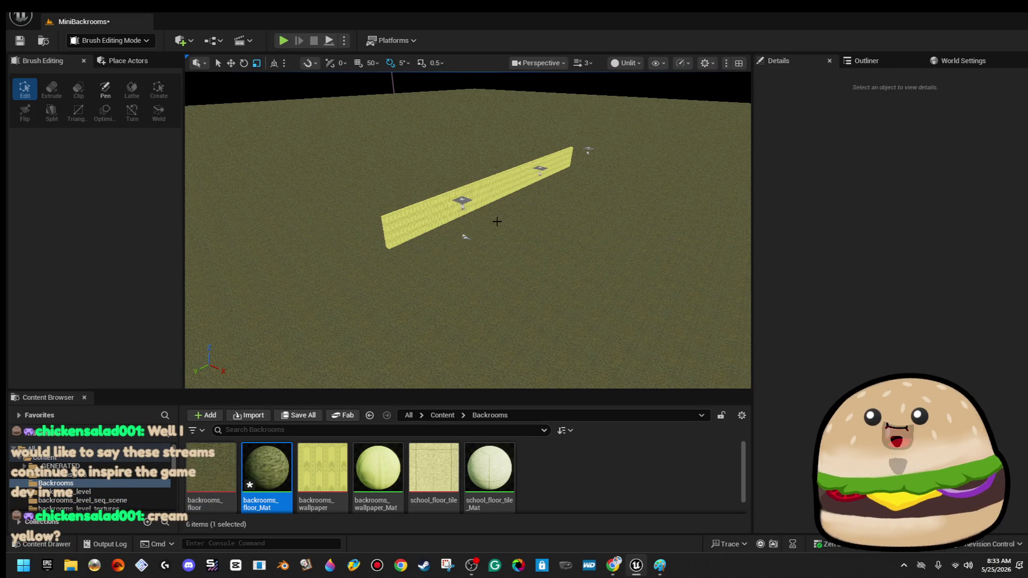
scroll(401, 302, up, 5)
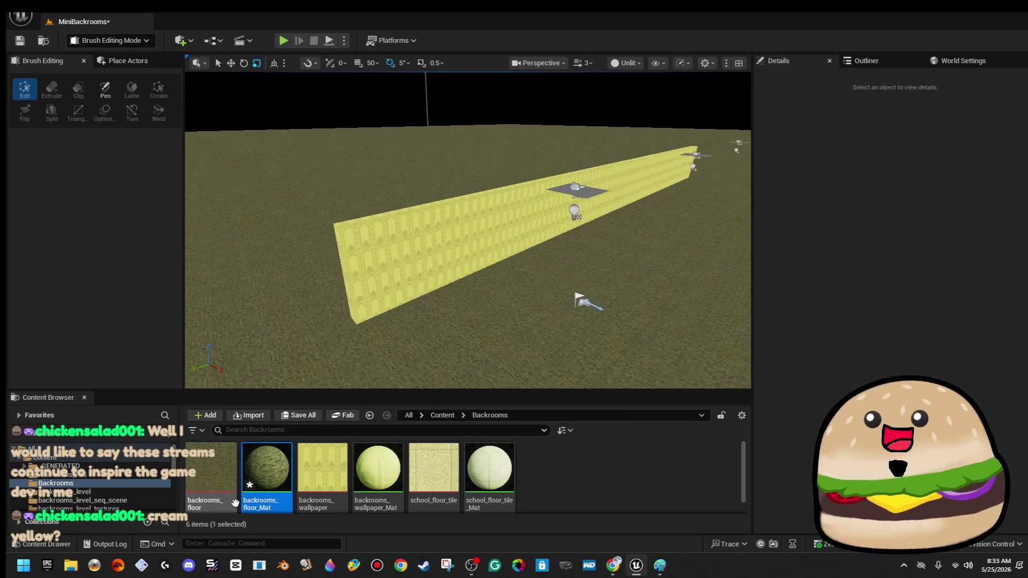
double_click(338, 451)
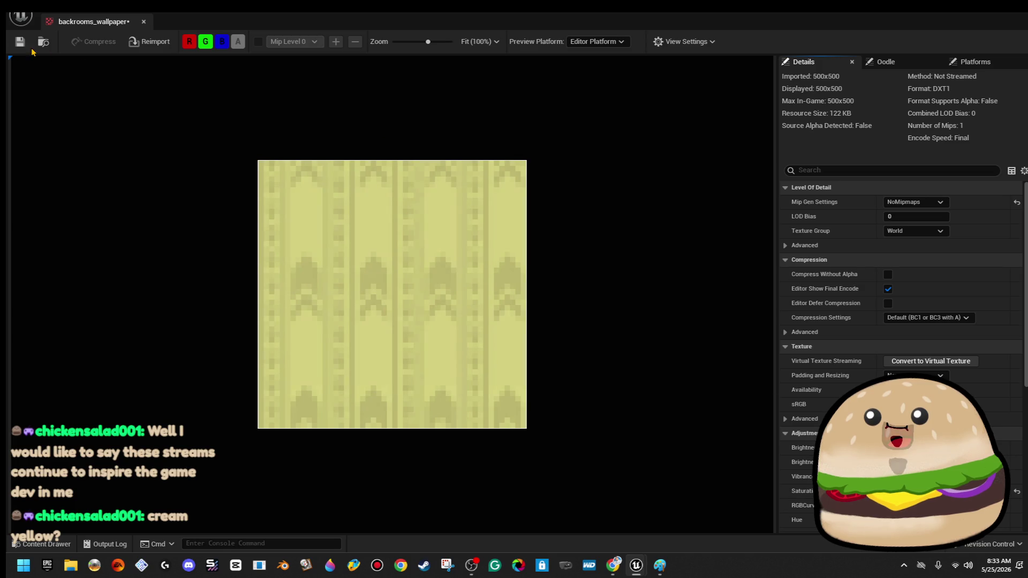
- Save and close the edited backrooms_wallpaper texture
click(14, 45)
click(143, 22)
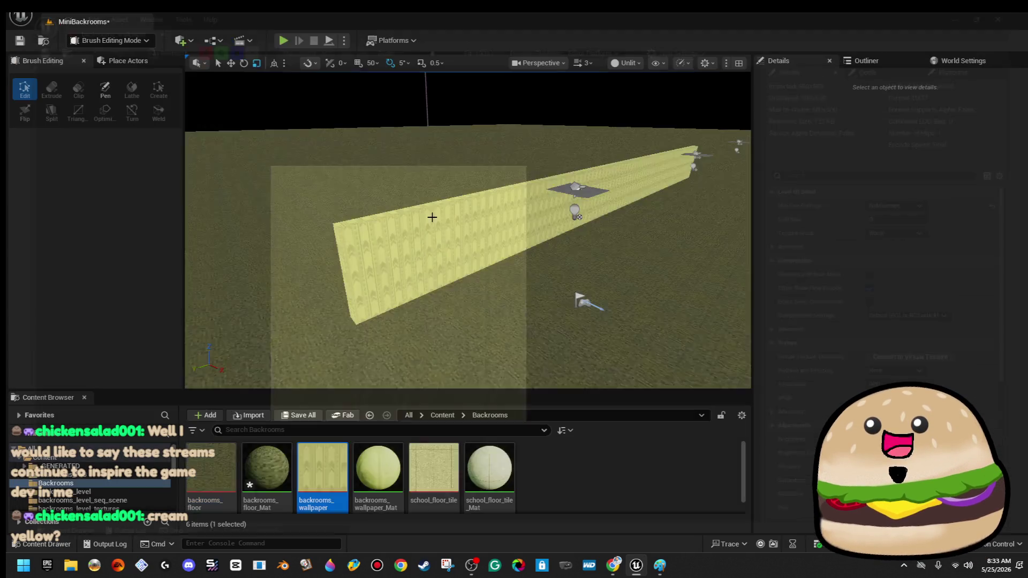
scroll(468, 230, down, 5)
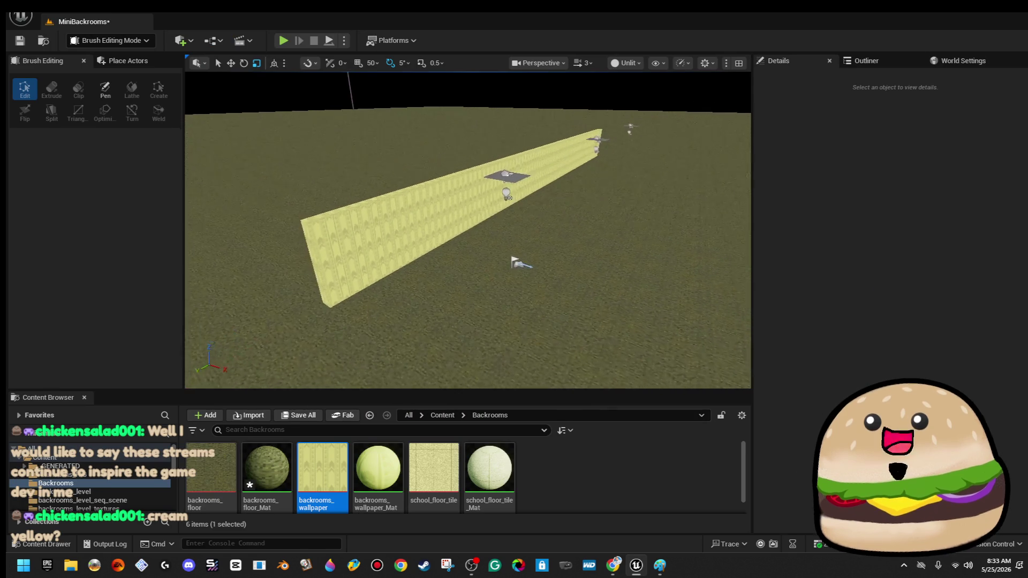
- Brighten the backrooms_floor texture from backrooms_floor_Mat, save it, and close both editors
double_click(272, 461)
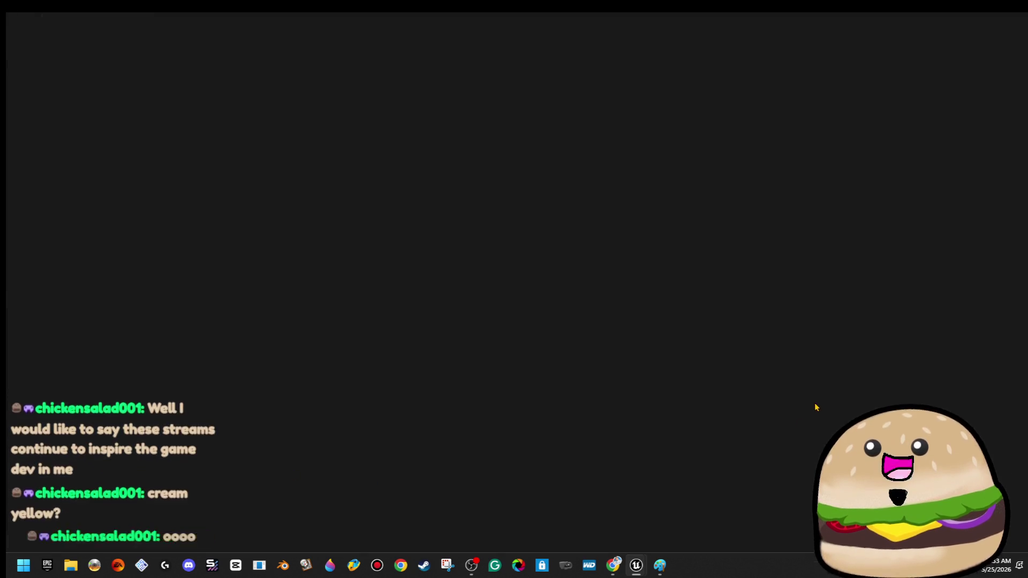
click(454, 152)
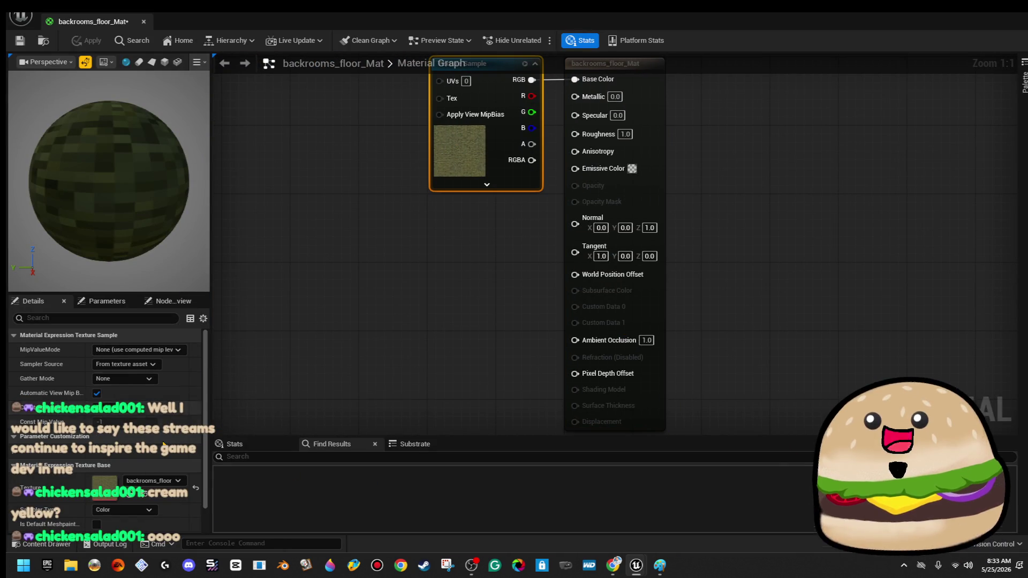
double_click(453, 152)
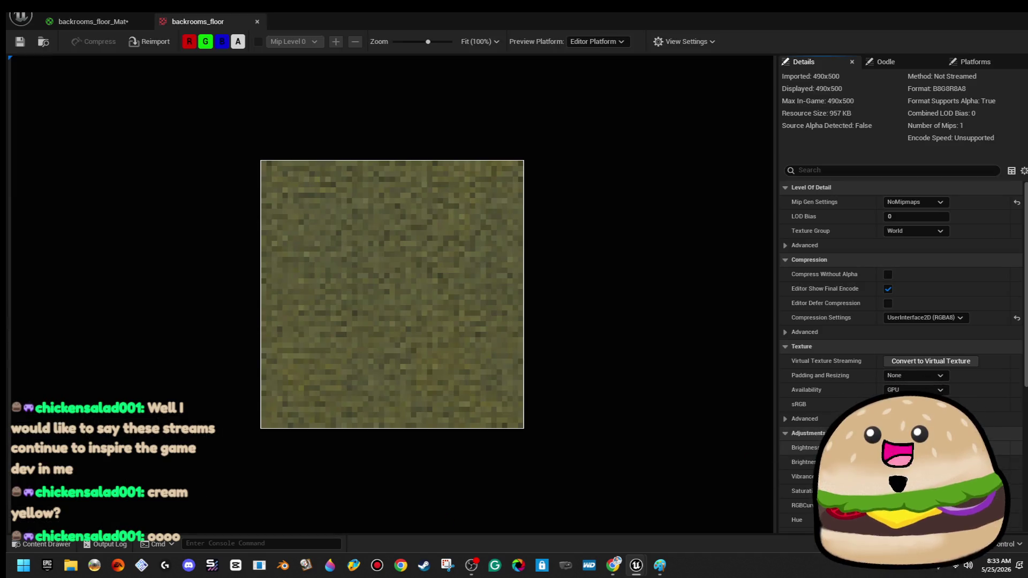
key(Return)
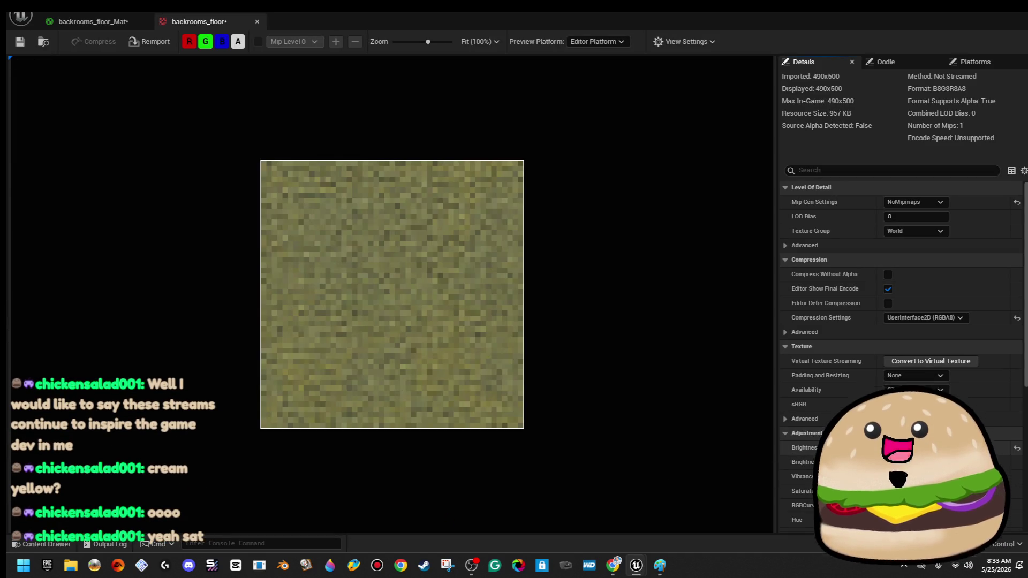
click(21, 46)
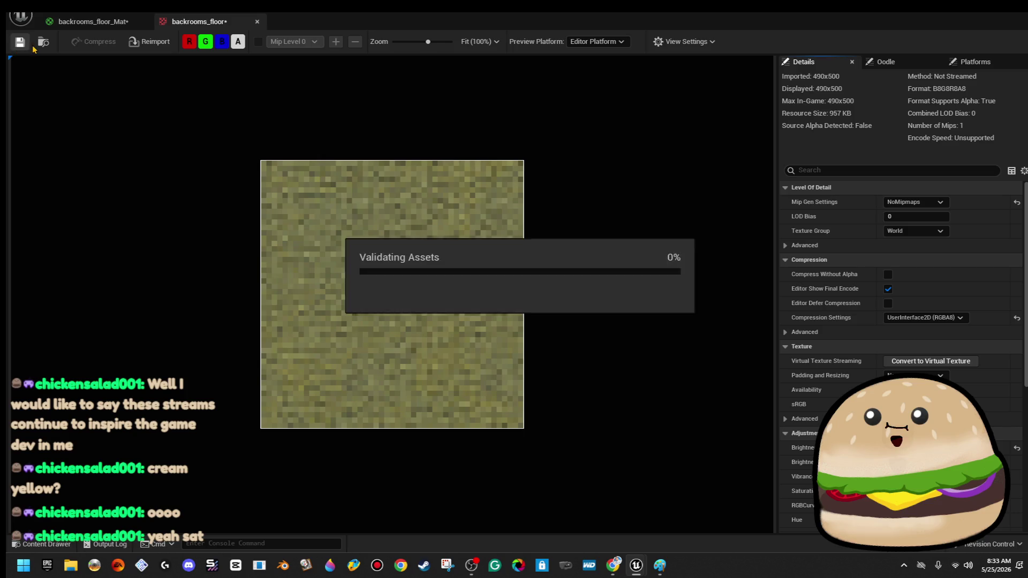
click(257, 23)
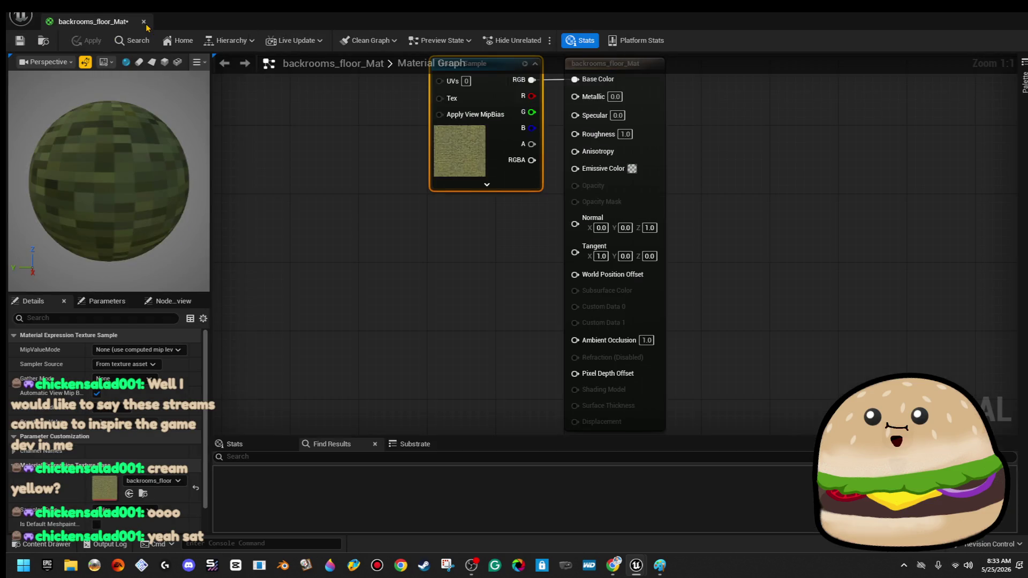
click(144, 22)
scroll(448, 227, down, 3)
right_click(434, 239)
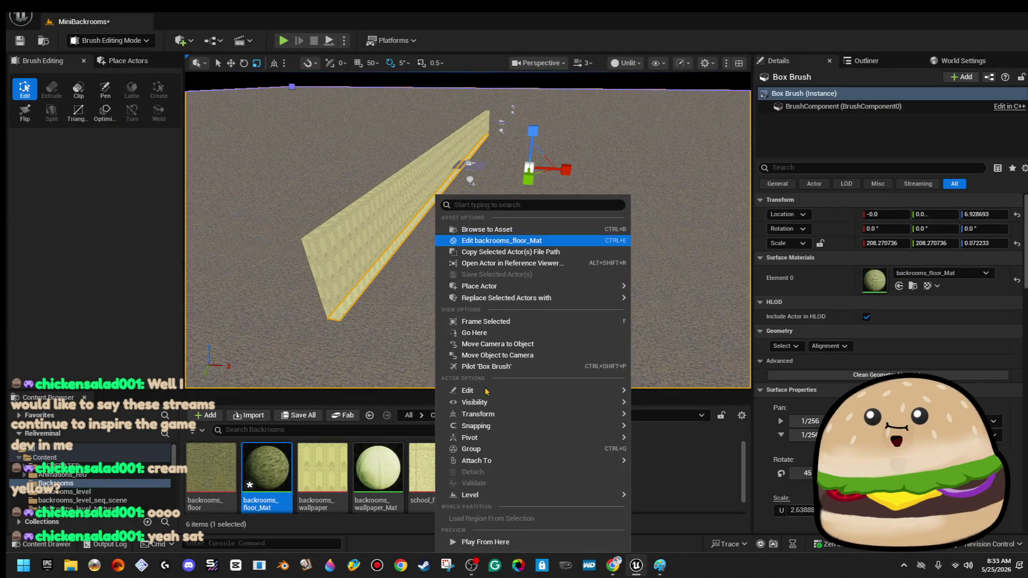
- Play-test the level from the floor spot and return to editing
click(522, 542)
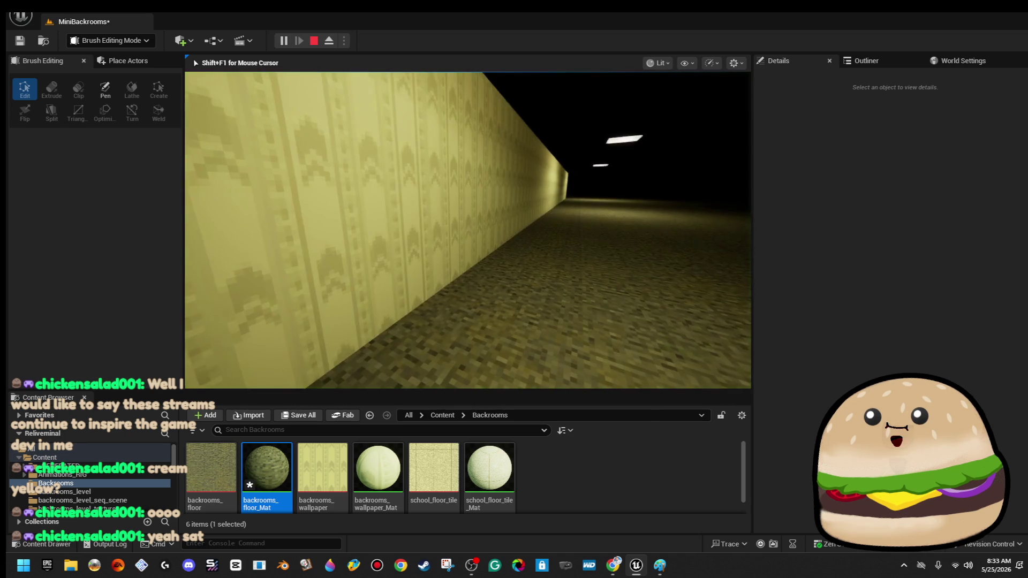
key(Escape)
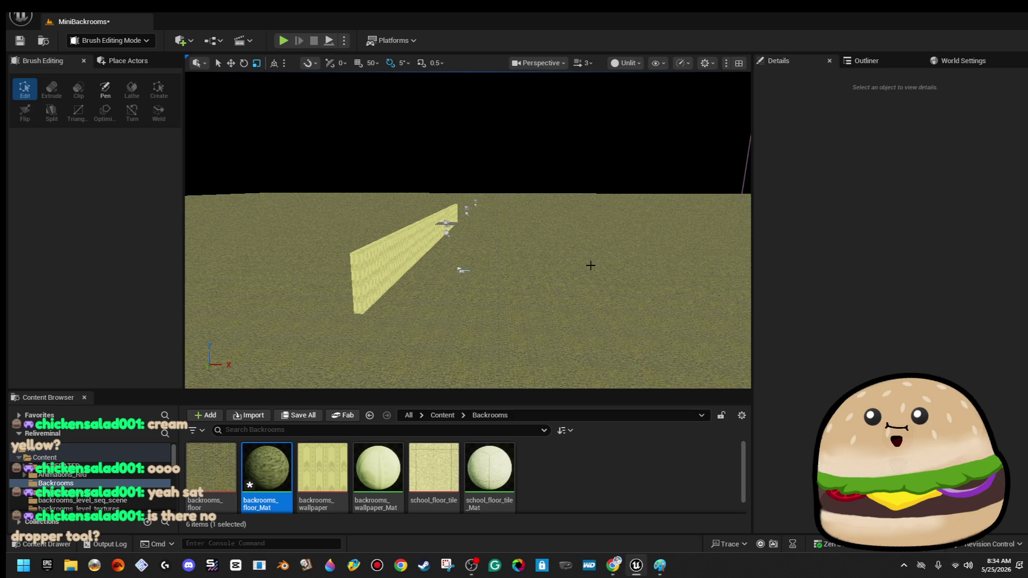
scroll(508, 262, up, 10)
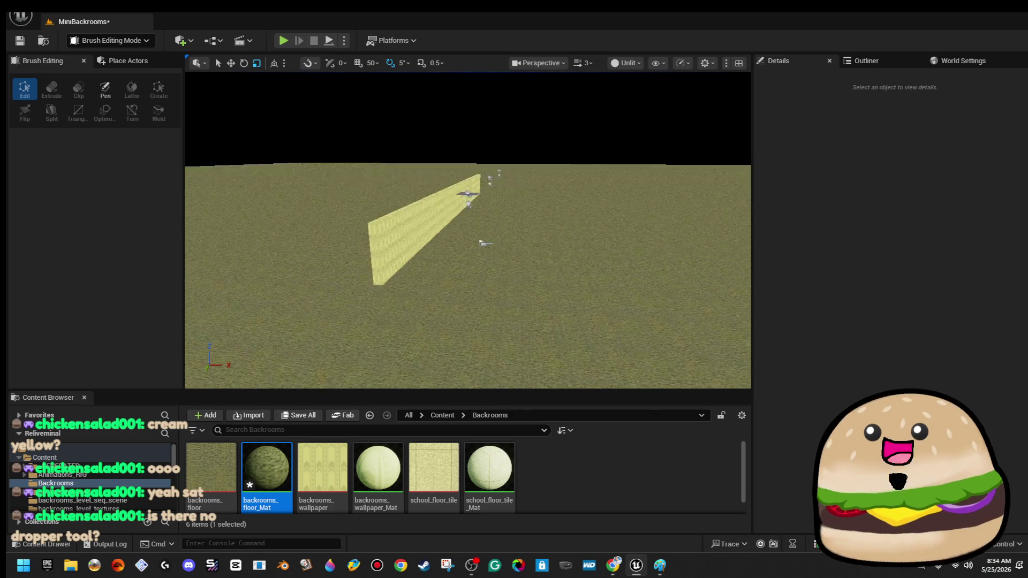
- Duplicate the floor slab upward as a ceiling and lower it to about 414 above the wall
click(477, 290)
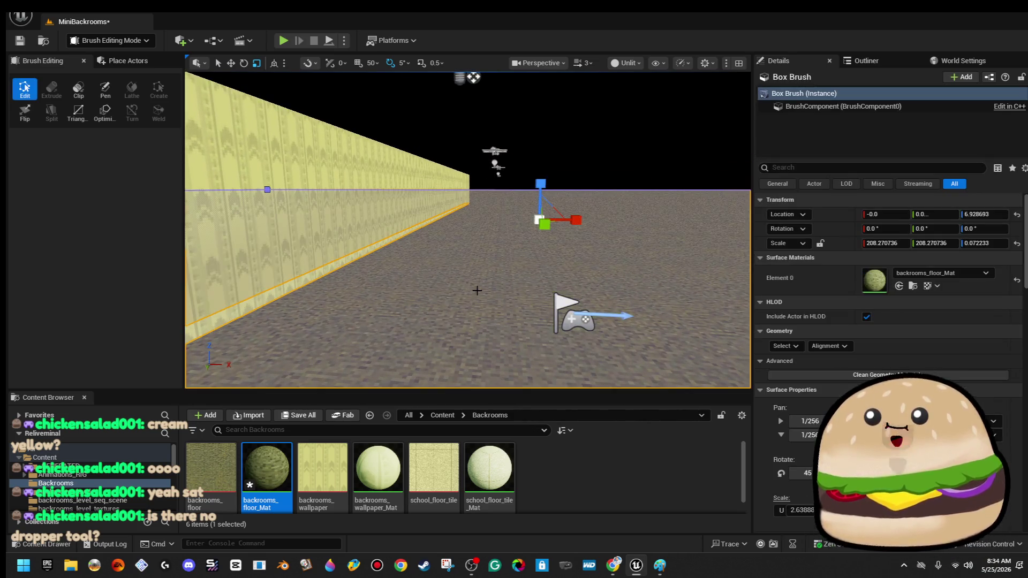
scroll(477, 290, down, 3)
key(w)
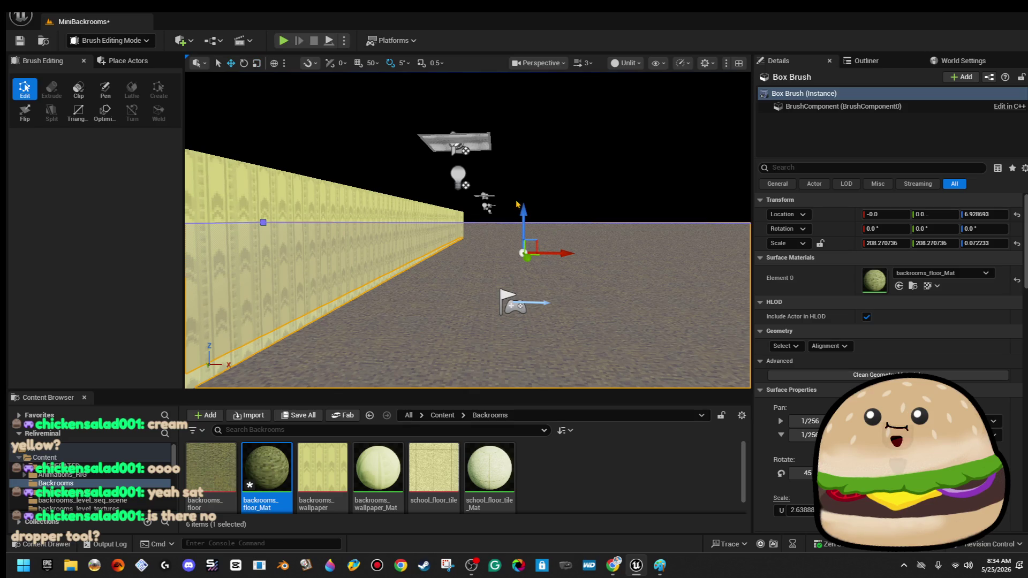
drag(525, 205, 517, 146)
mouse_move(482, 300)
mouse_down()
mouse_move(343, 308)
mouse_move(429, 307)
mouse_up()
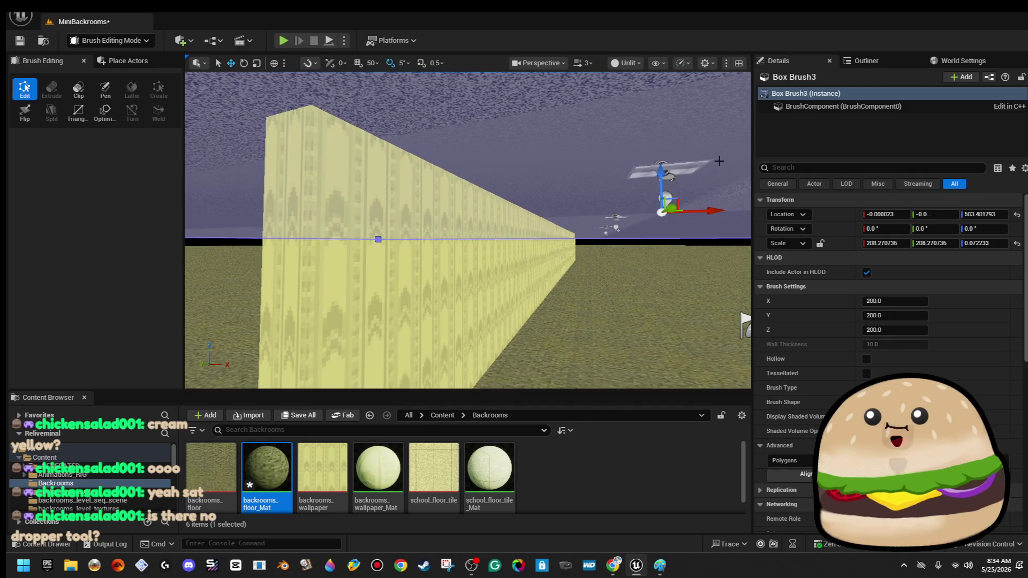
mouse_move(660, 177)
mouse_down()
mouse_move(665, 199)
mouse_move(665, 185)
mouse_move(478, 370)
mouse_move(460, 236)
mouse_up()
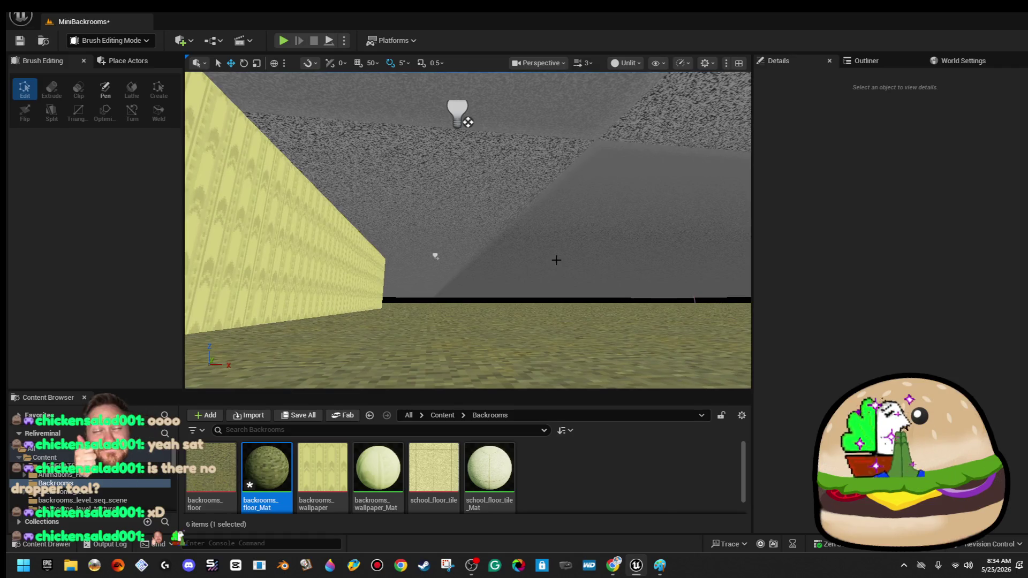
- Select the ceiling slab and search the material list for 'ceiling'
click(550, 259)
click(960, 275)
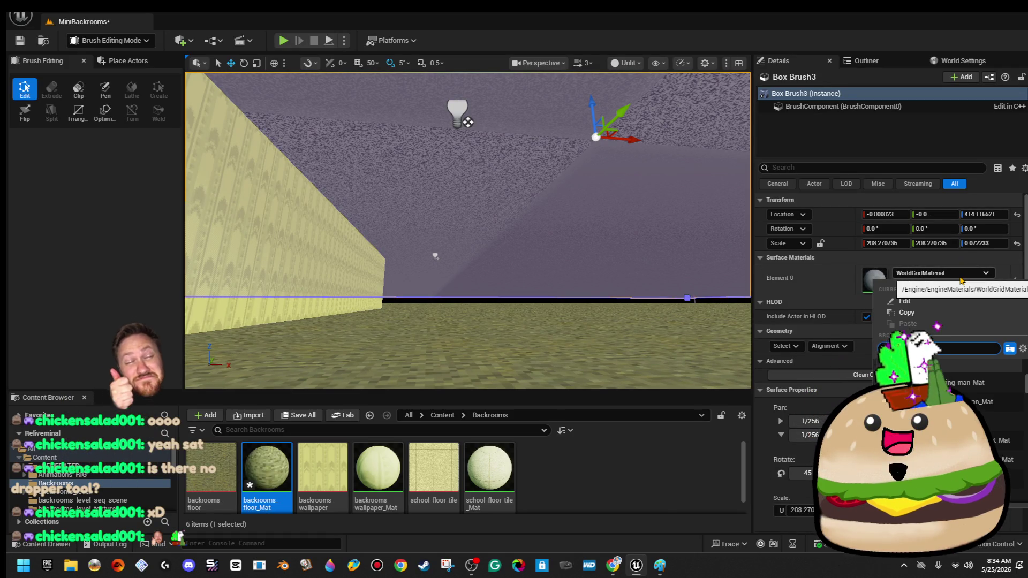
text(ceiling)
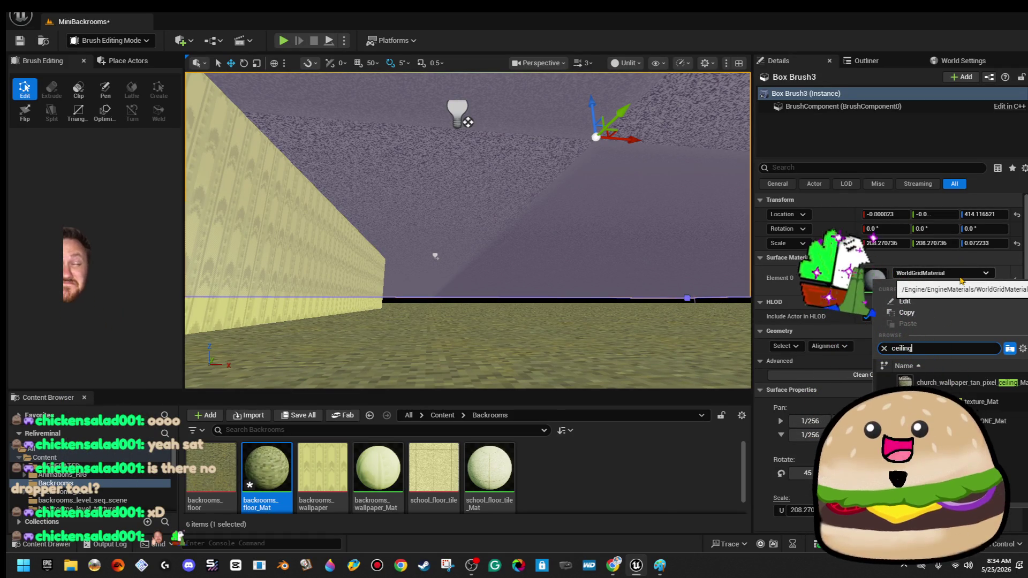
key(Down)
key(Down)
key(Down)
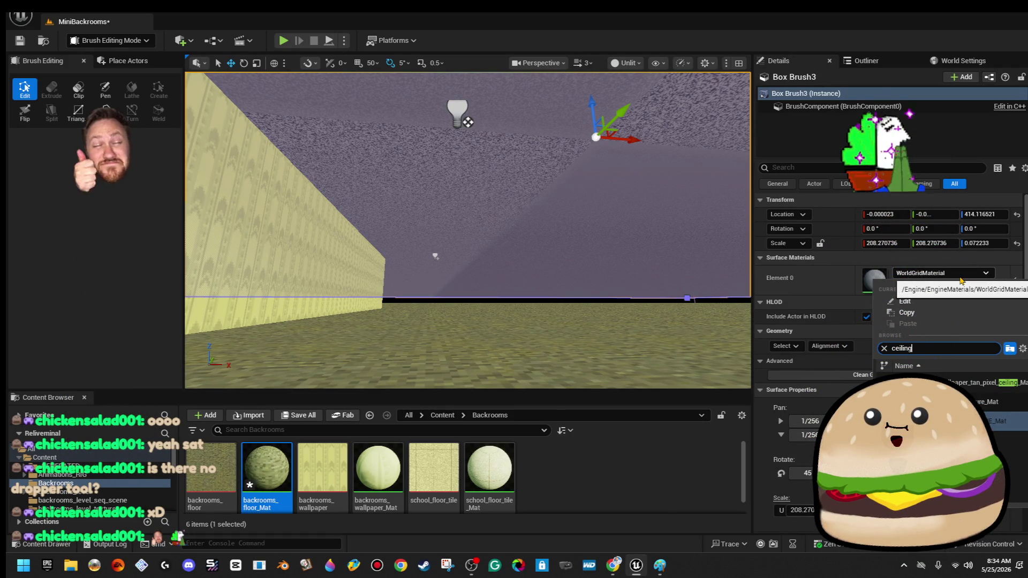
click(599, 423)
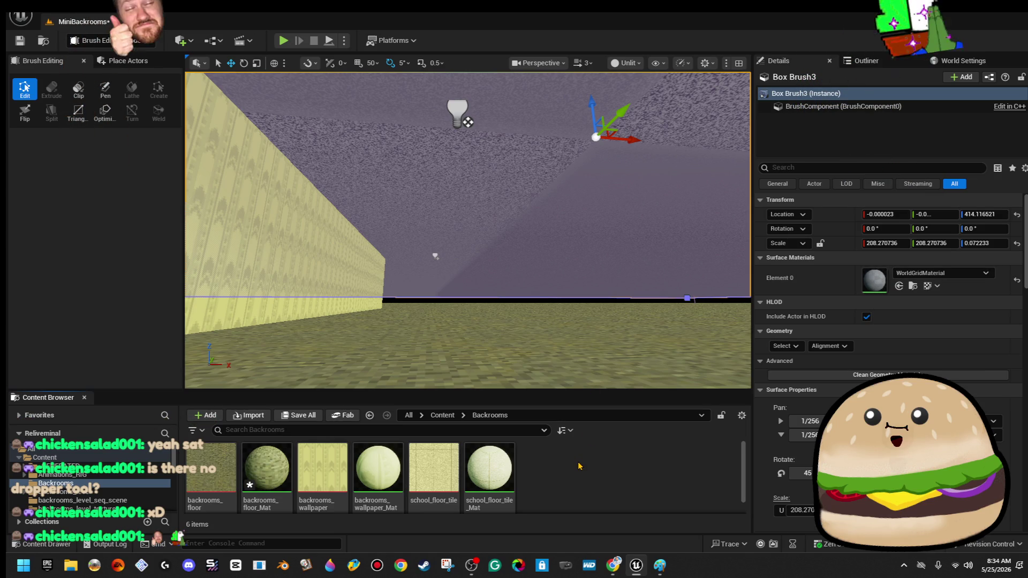
- Rename school_floor_tile_Mat to backrooms_ceiling and apply it to the ceiling slab
right_click(492, 471)
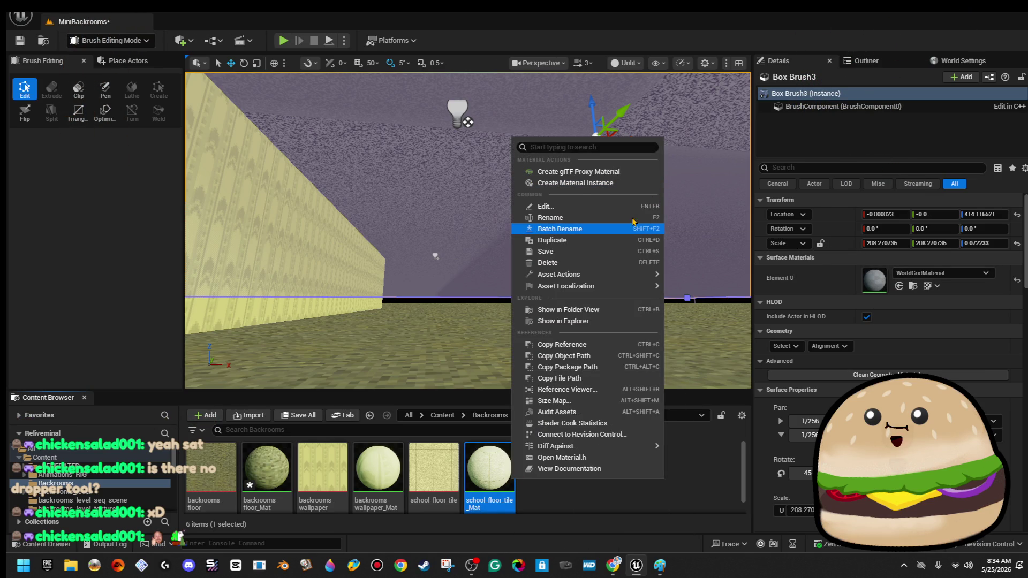
click(631, 218)
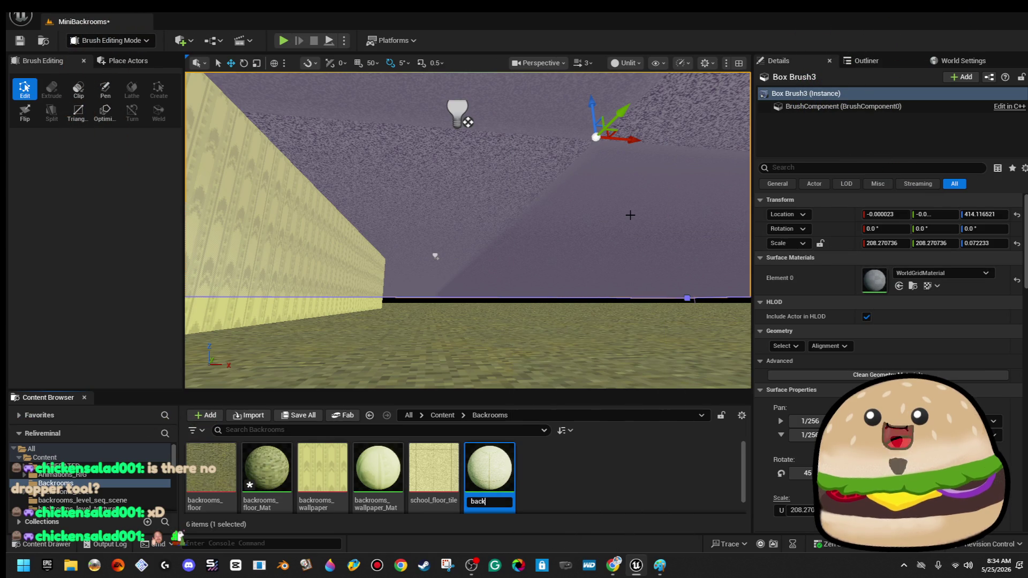
text(oms_ceiling)
key(Return)
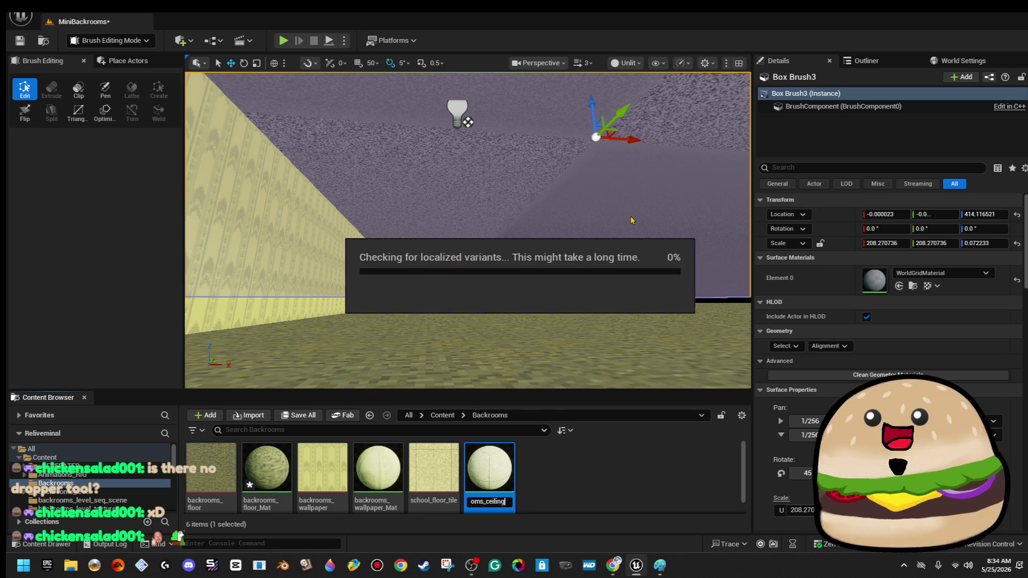
drag(211, 468, 442, 231)
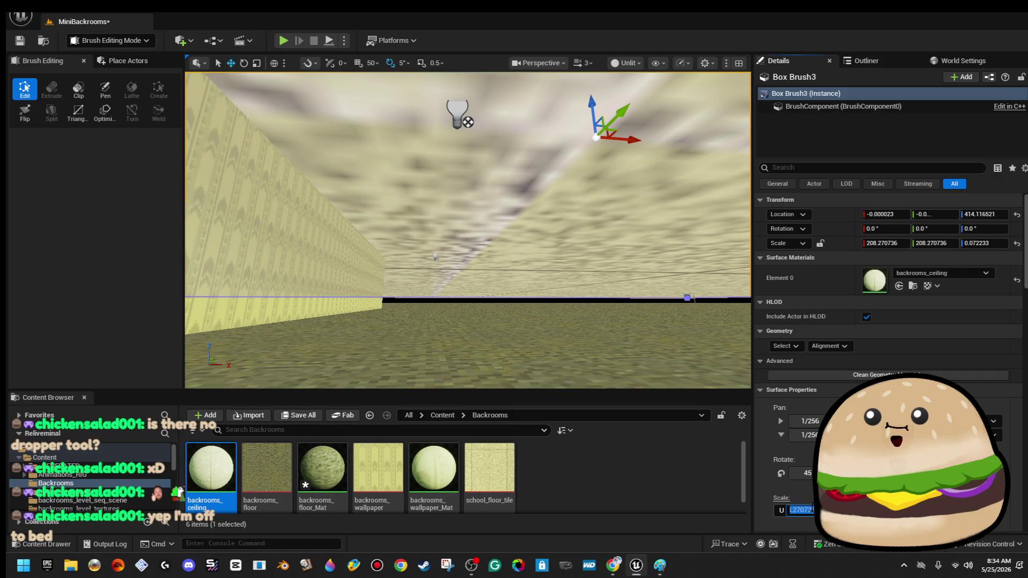
double_click(802, 511)
text(2)
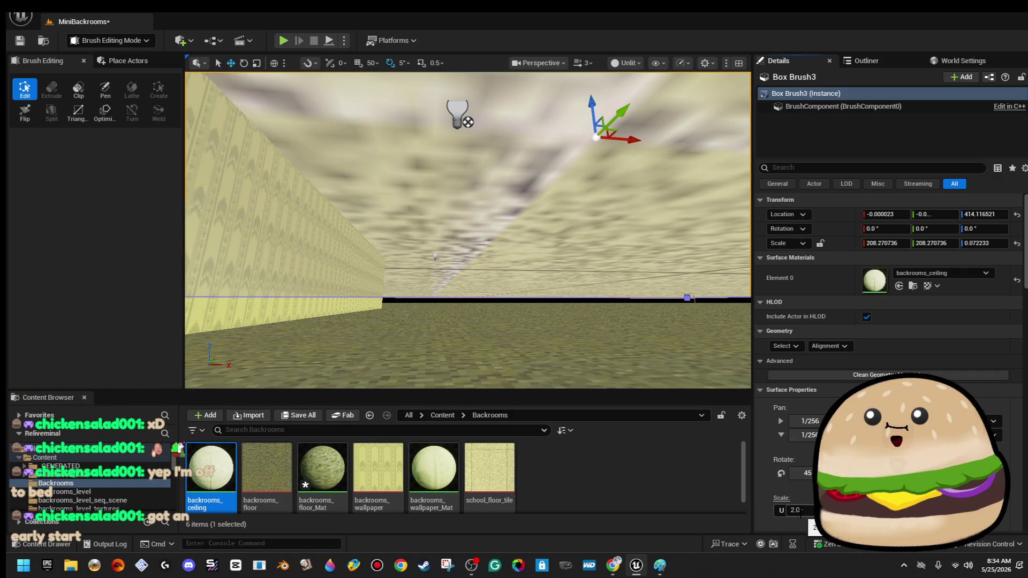
- Set the ceiling slab's Surface Properties Scale U to 4.0
key(Return)
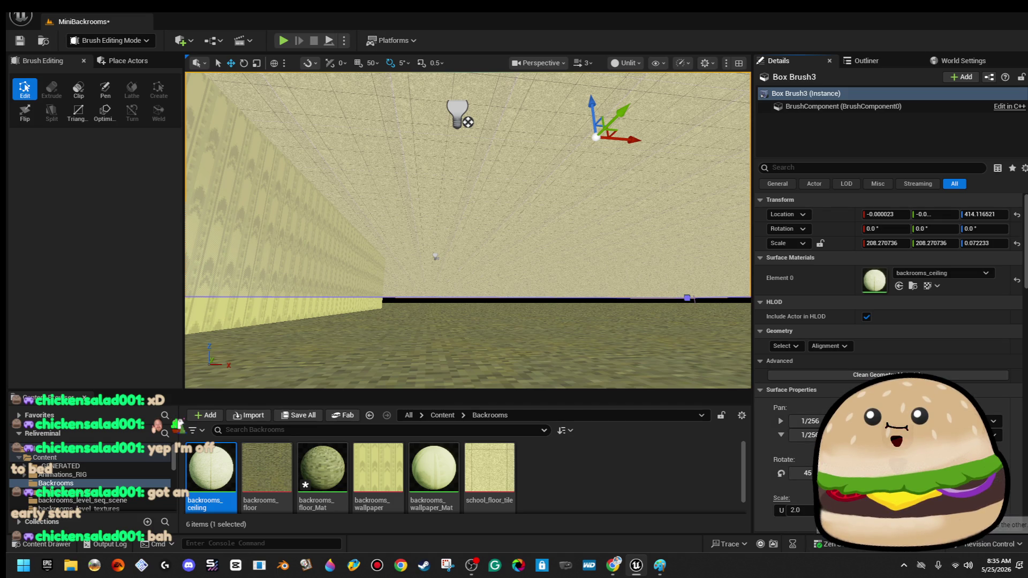
text(4)
key(Return)
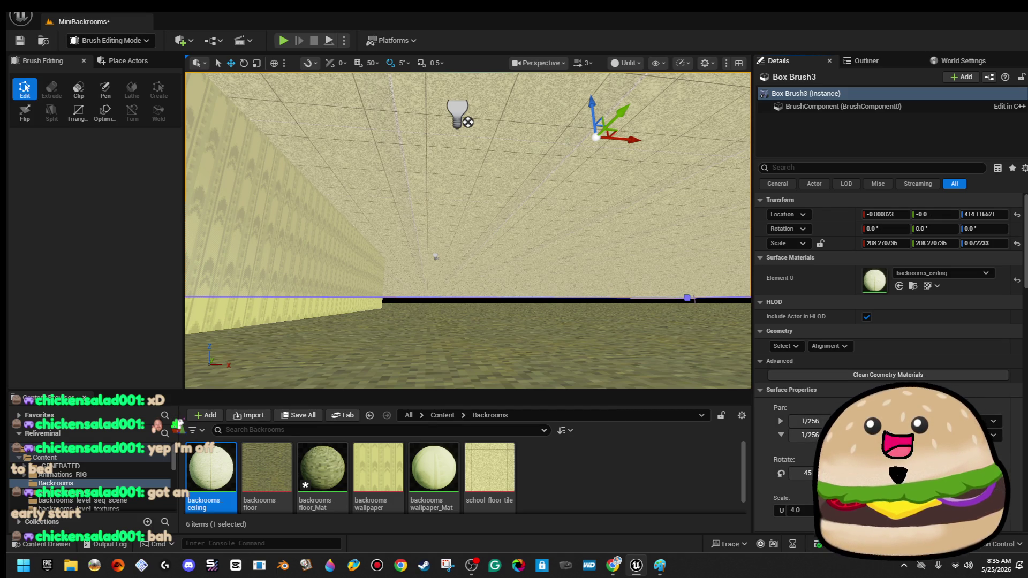
- Select the ceiling light and frame it in the viewport
mouse_move(435, 257)
mouse_down()
mouse_move(385, 309)
mouse_move(385, 375)
mouse_move(512, 297)
mouse_up()
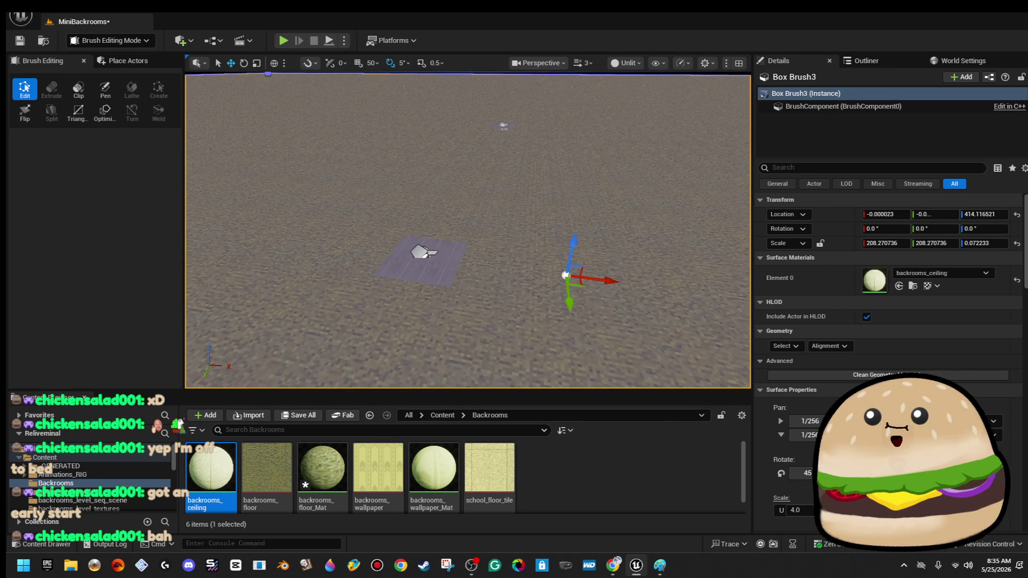
click(423, 252)
key(f)
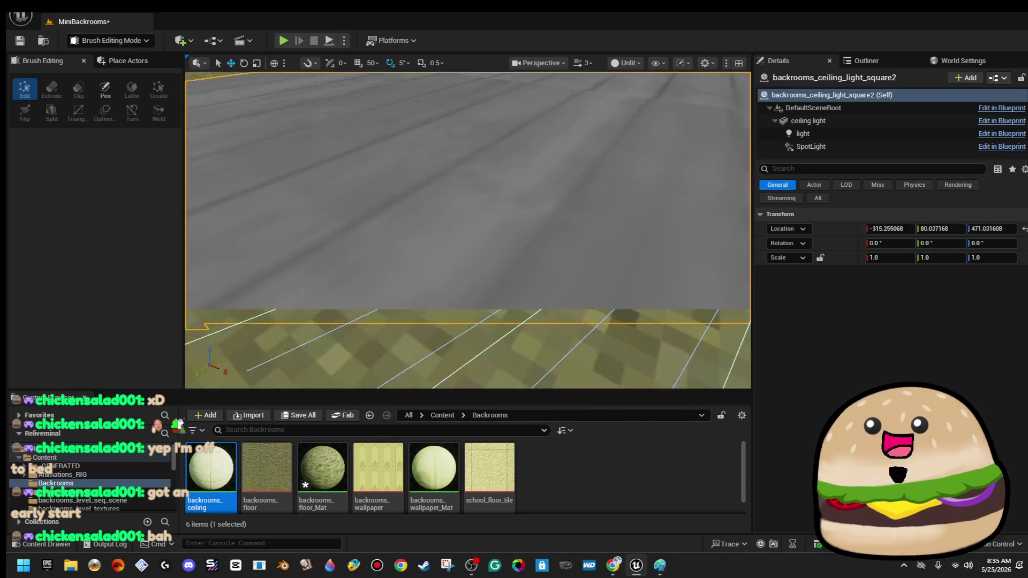
- Lower the ceiling light to about Z 402.7 and shift it along X from -315 to -436
mouse_move(454, 191)
mouse_down()
mouse_move(468, 223)
mouse_move(428, 236)
mouse_move(455, 188)
mouse_move(419, 297)
mouse_up()
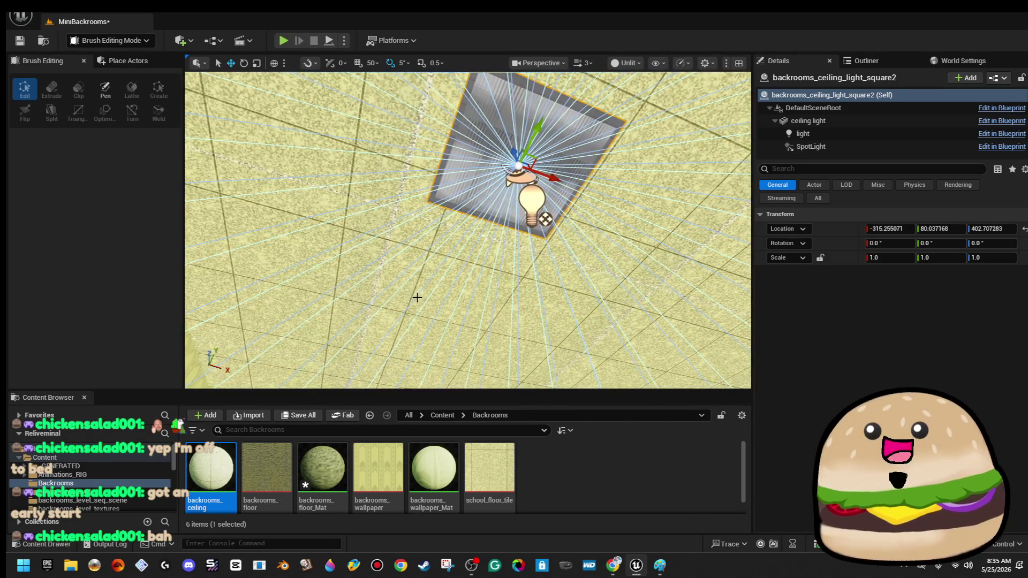
click(419, 297)
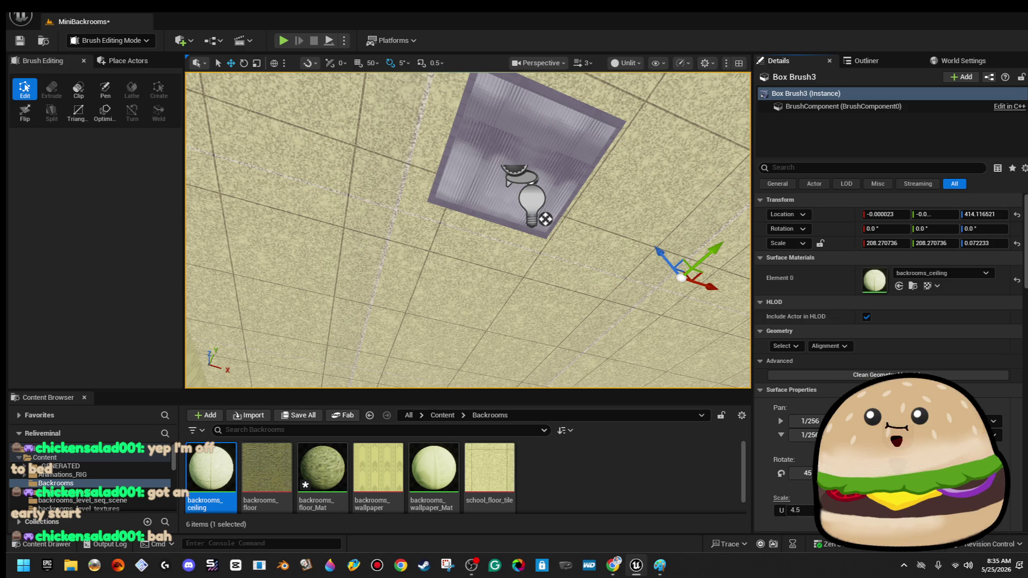
click(498, 169)
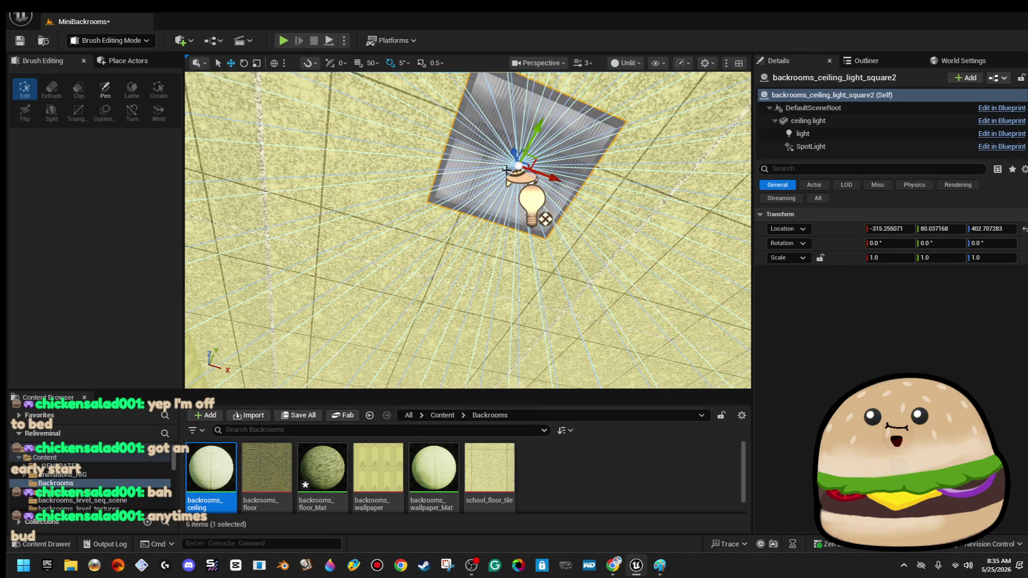
mouse_move(554, 176)
mouse_down()
mouse_move(383, 172)
mouse_move(482, 206)
mouse_move(614, 303)
mouse_move(562, 246)
mouse_move(562, 279)
mouse_move(535, 236)
mouse_move(493, 214)
mouse_up()
drag(404, 214, 404, 281)
right_click(458, 322)
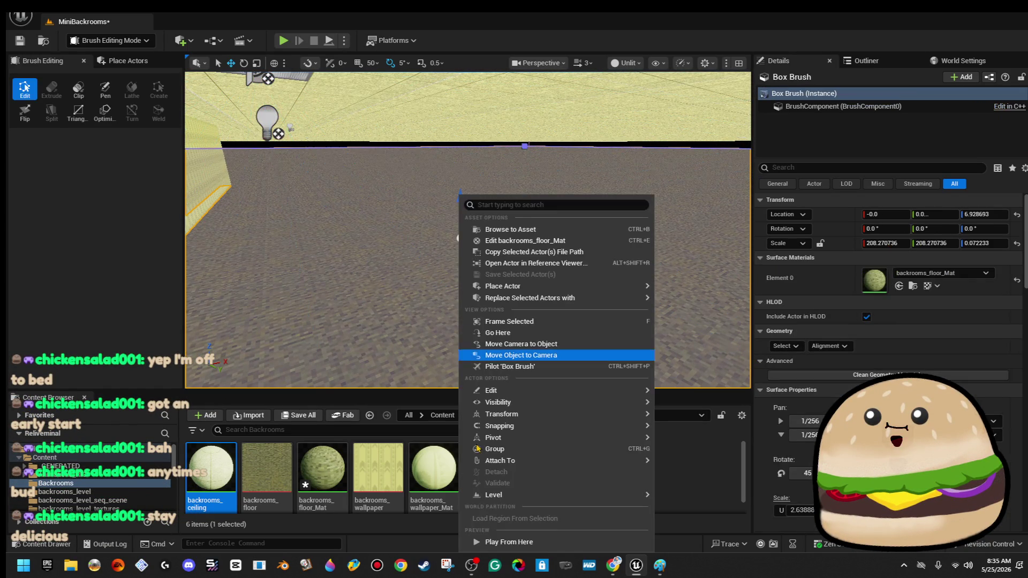
- Play-test the corridor to see the glowing ceiling light, then stop
click(505, 541)
mouse_move(468, 230)
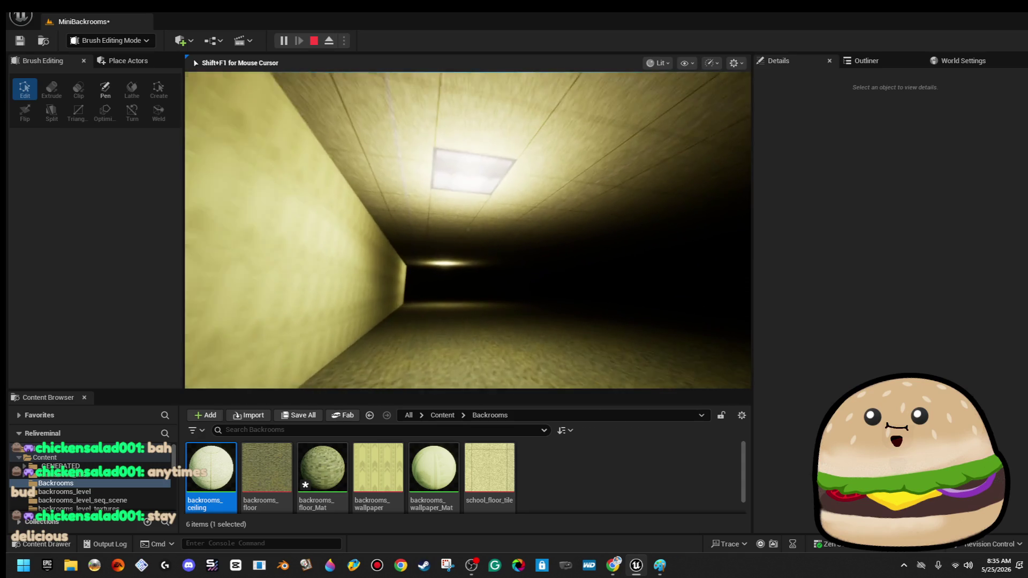
key(Escape)
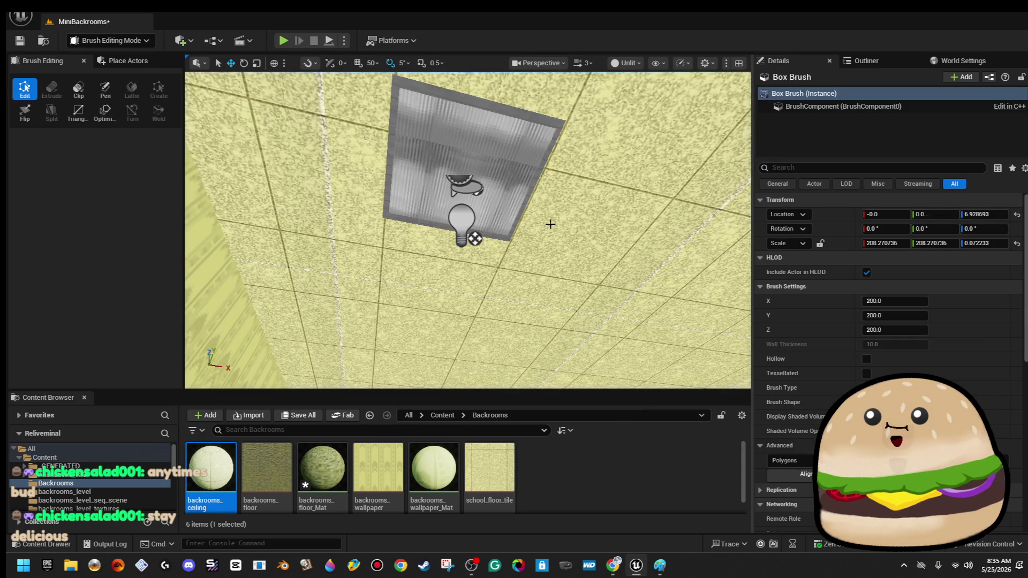
- Move the ceiling light along Y from about 80 to 188.5, centred over the corridor
click(450, 217)
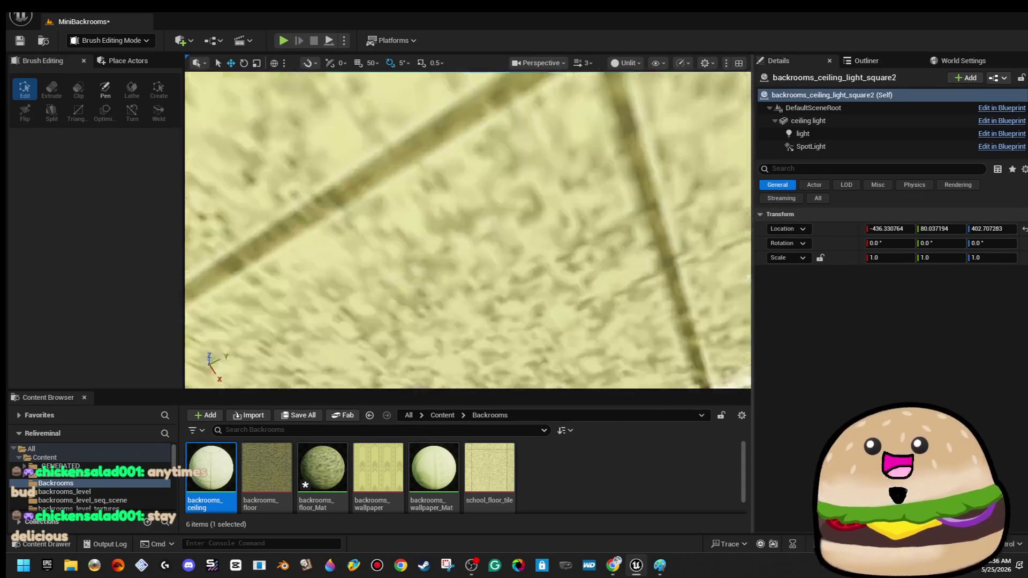
key(f)
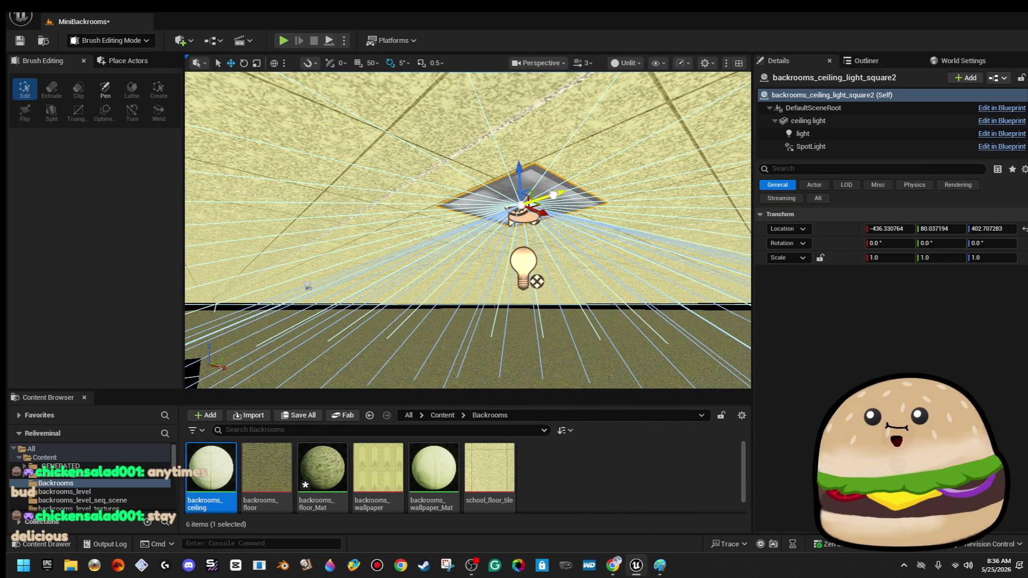
drag(469, 230, 469, 176)
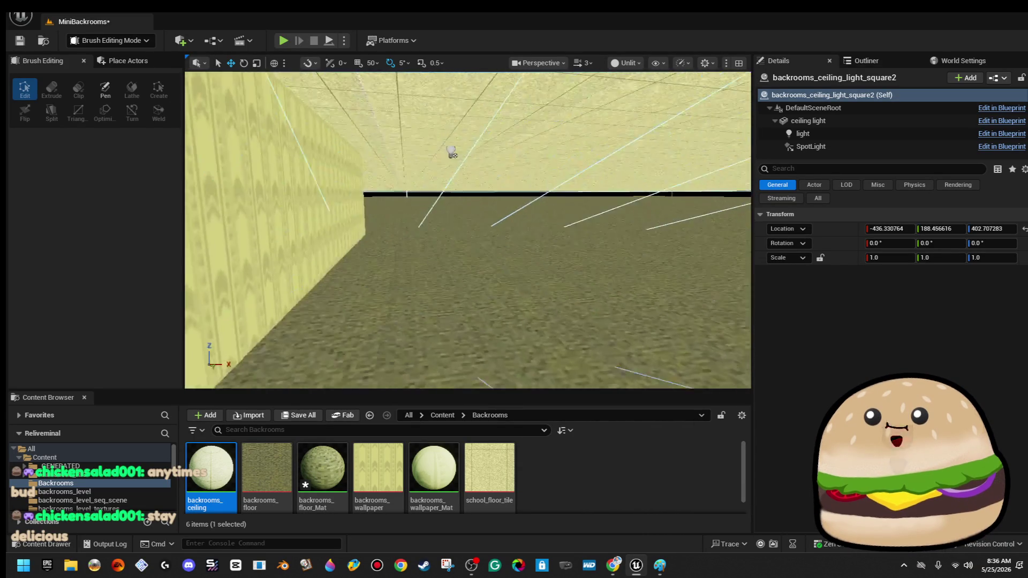
key(Delete)
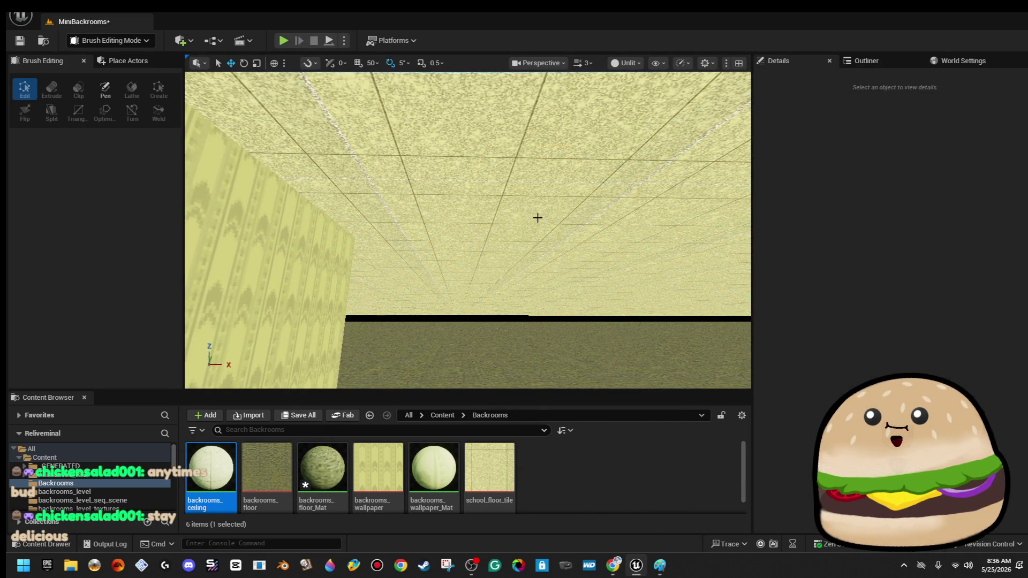
- Delete the ceiling light, then undo the deletion
drag(536, 218, 537, 177)
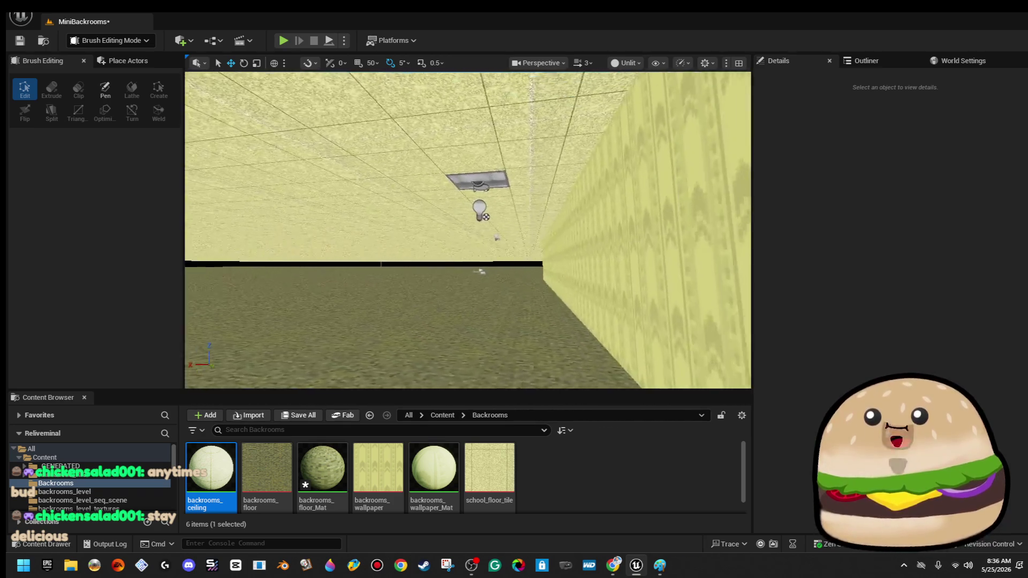
click(506, 151)
key(Delete)
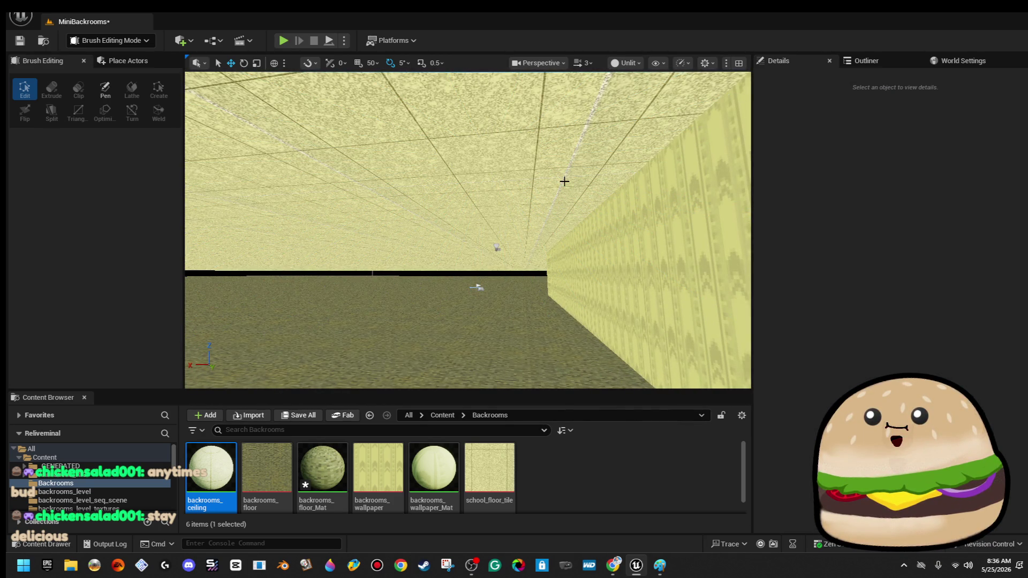
drag(482, 241, 481, 214)
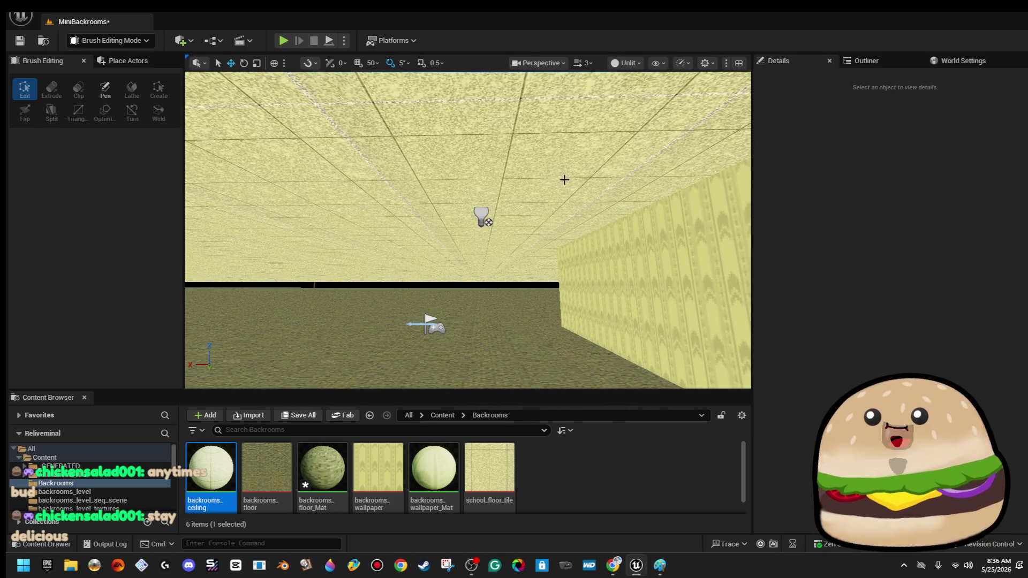
key(ctrl+z)
- Select the ceiling light and frame it in the viewport
click(478, 212)
key(Delete)
drag(514, 201, 556, 201)
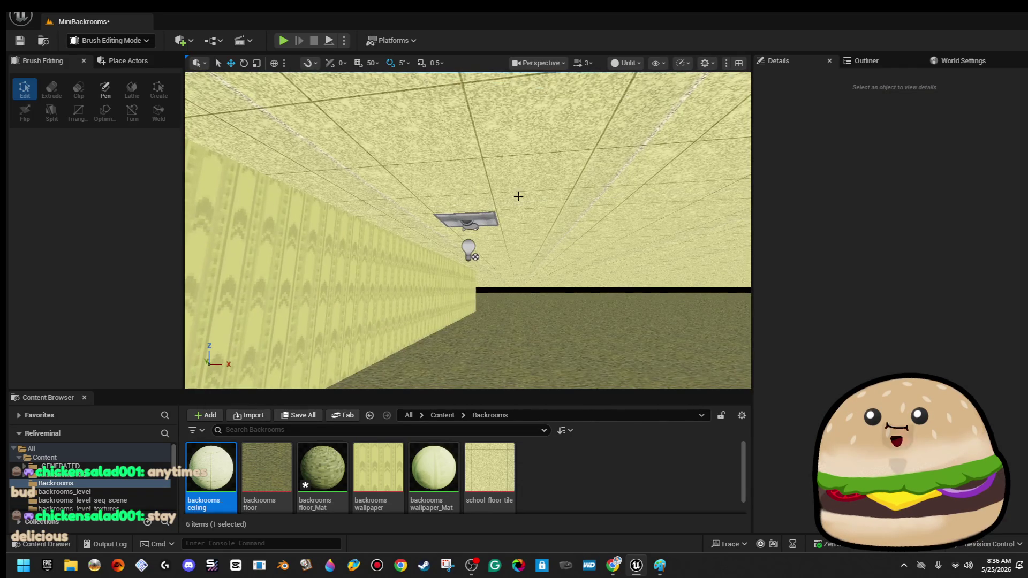
click(465, 219)
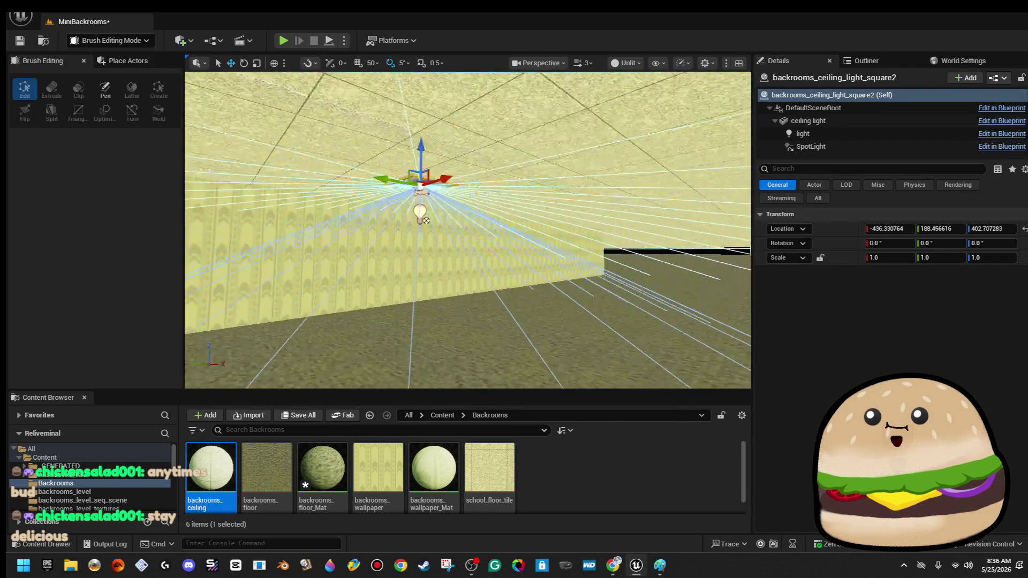
key(f)
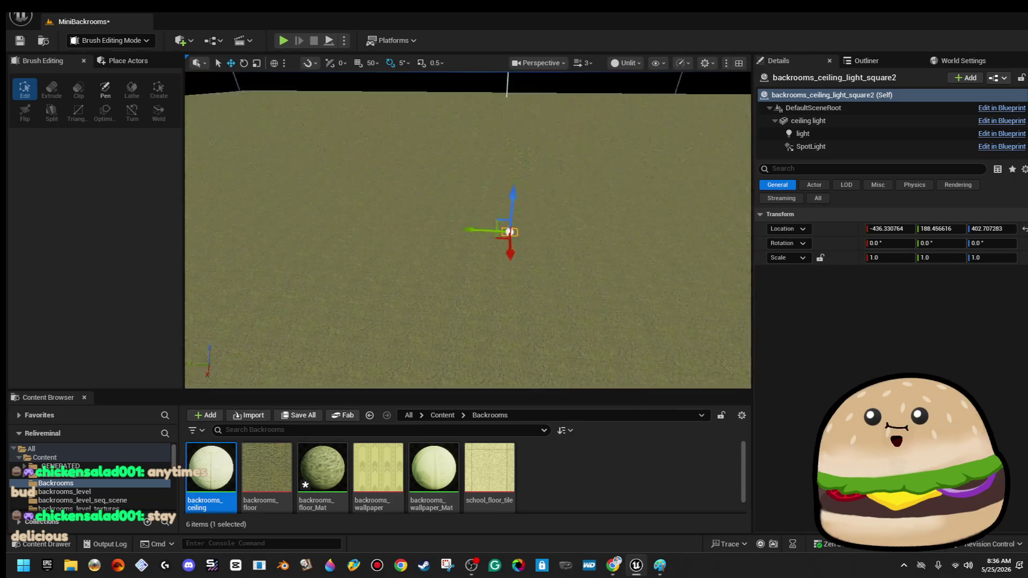
- Lower ceiling slab Box Brush3 to about Z 106.4
click(507, 203)
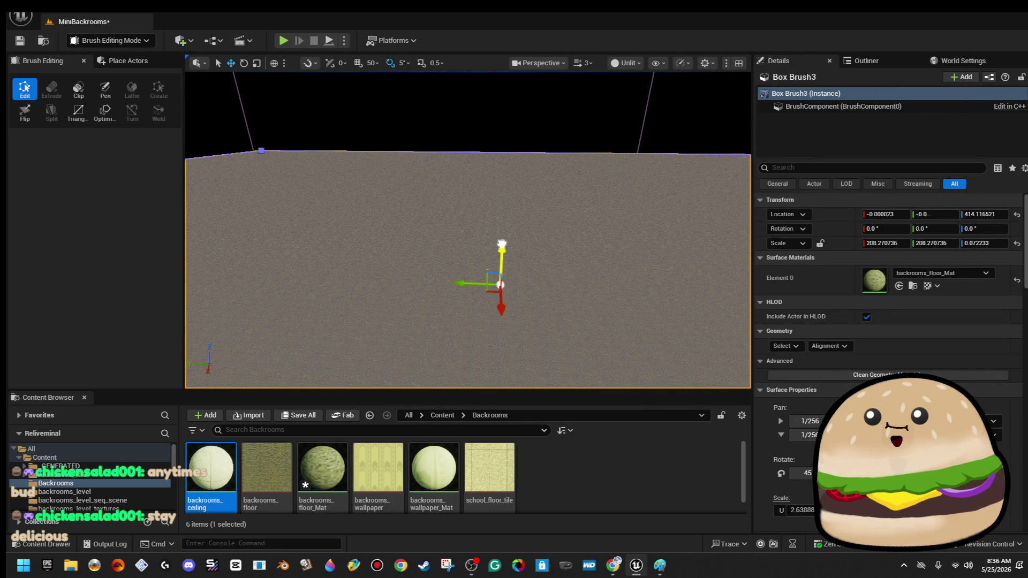
drag(505, 264, 508, 256)
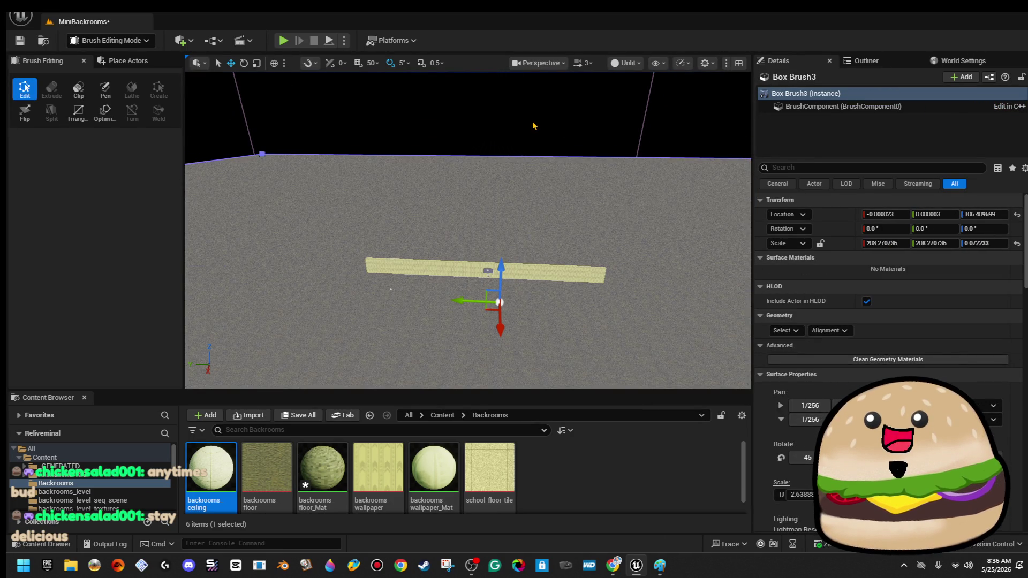
click(533, 125)
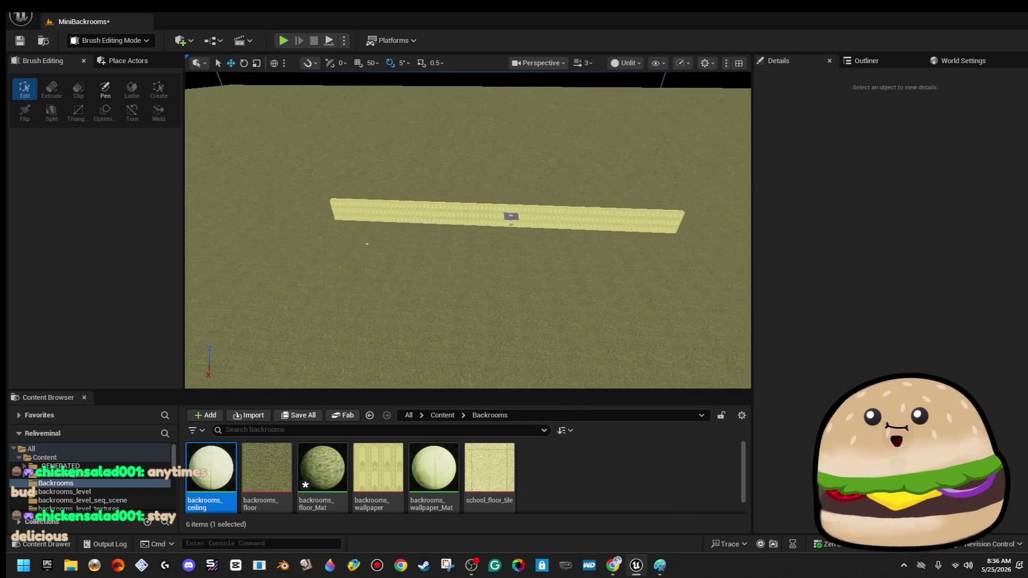
key(s)
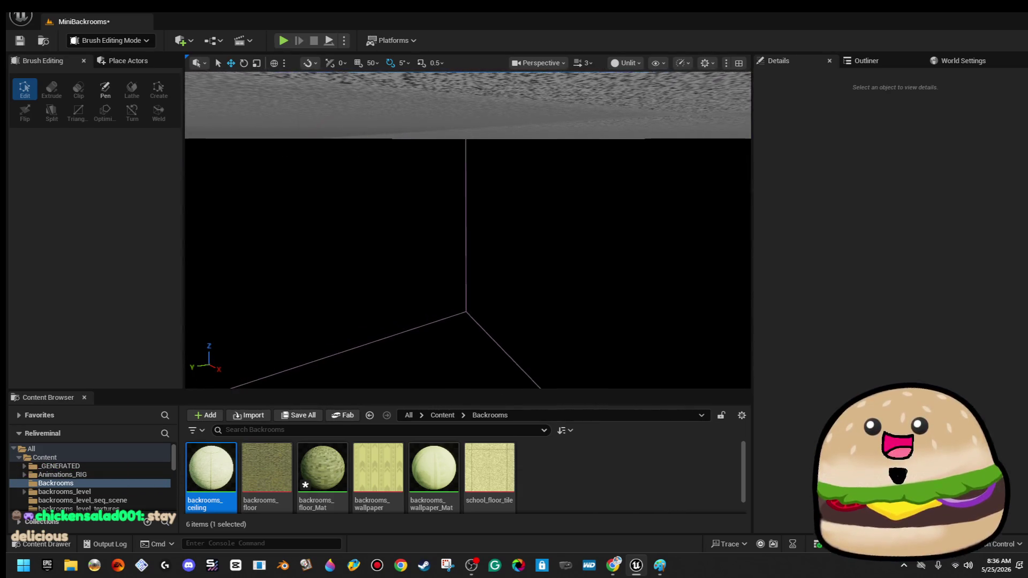
key(s)
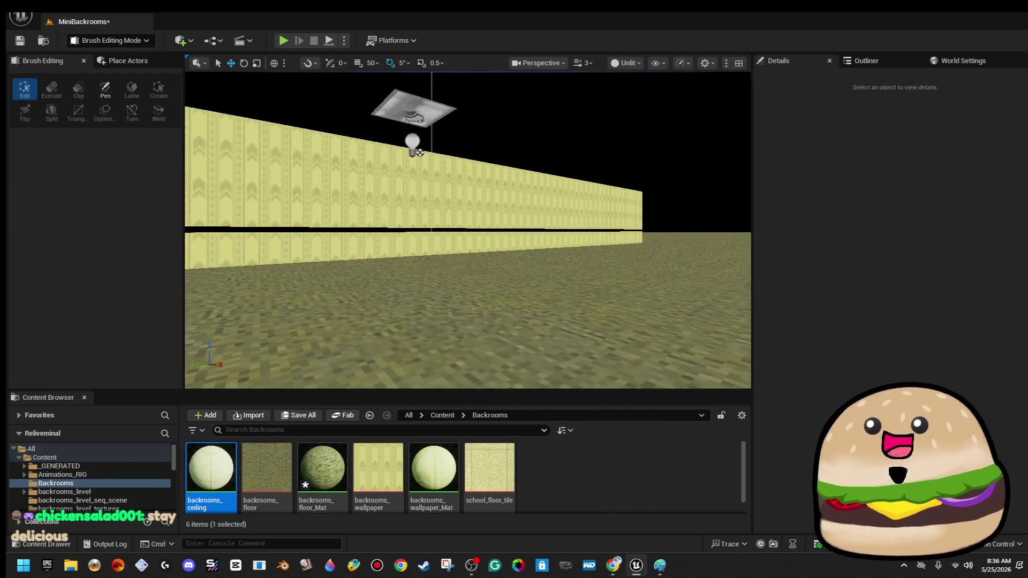
key(w)
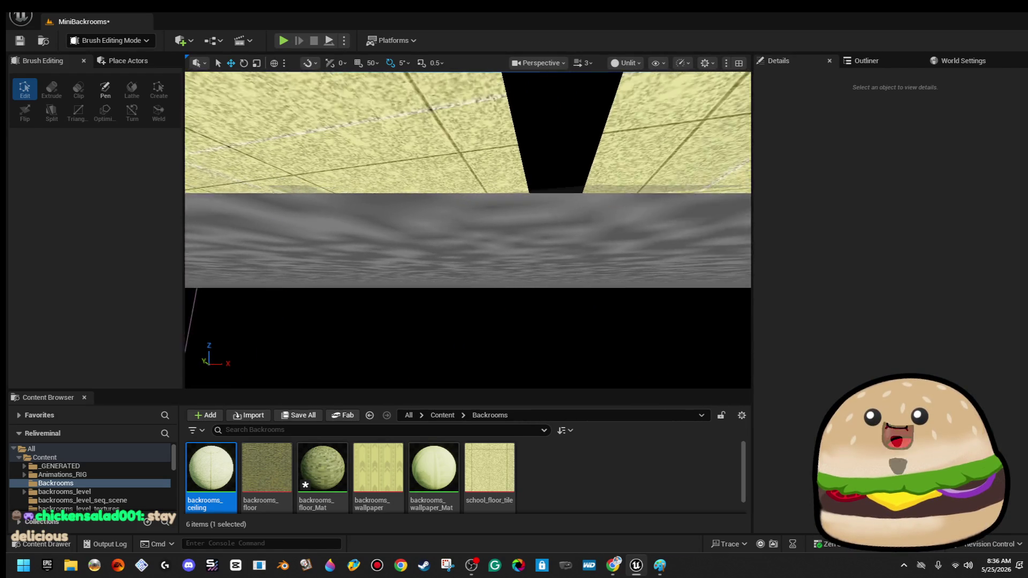
- Inspect the corridor wall brush from several angles, then bring the backrooms Google search forward
click(377, 213)
key(f)
key(s)
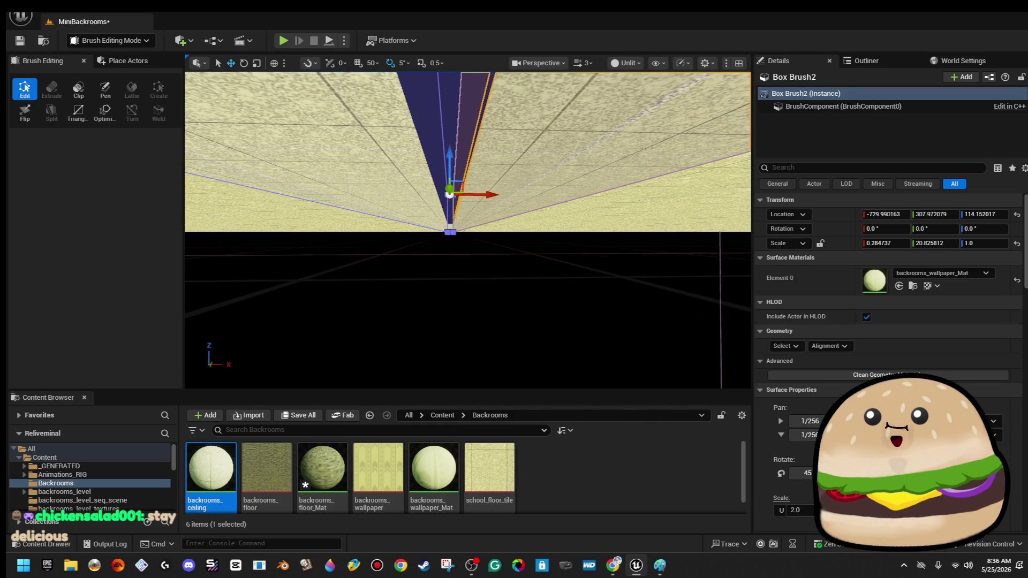
key(e)
key(q)
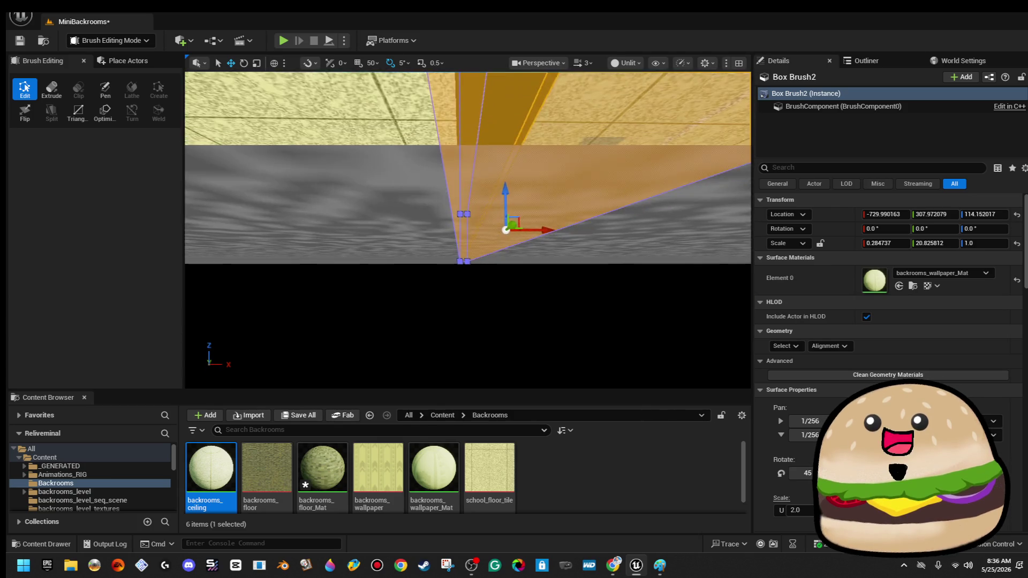
key(e)
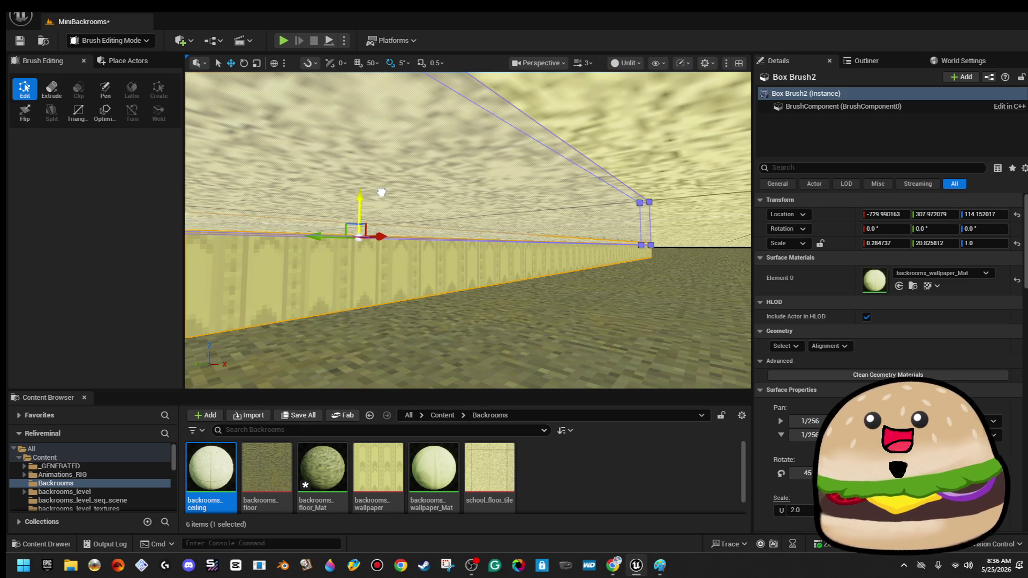
mouse_move(393, 187)
mouse_down()
mouse_move(359, 193)
mouse_move(408, 198)
mouse_up()
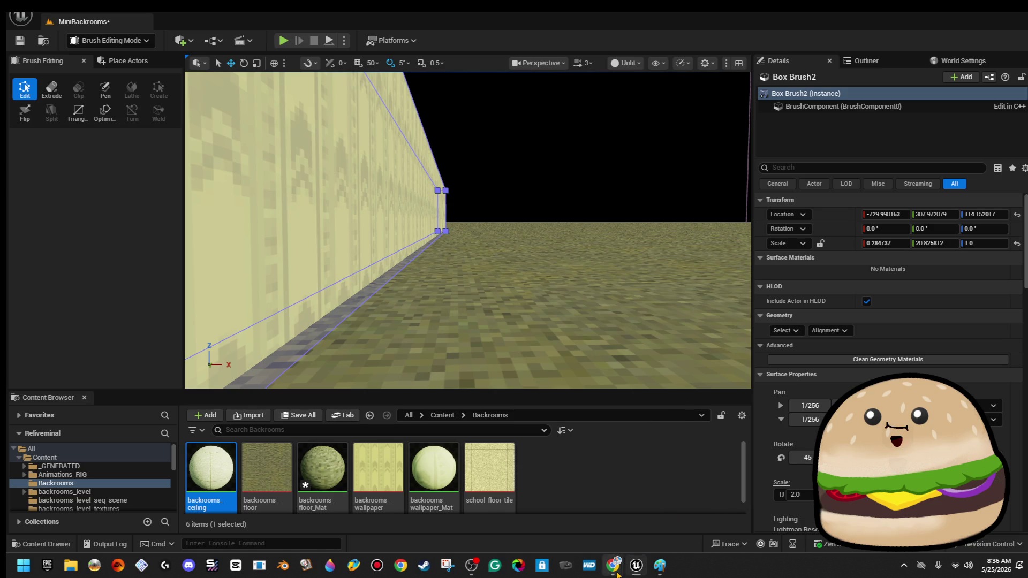
mouse_move(617, 575)
click(765, 526)
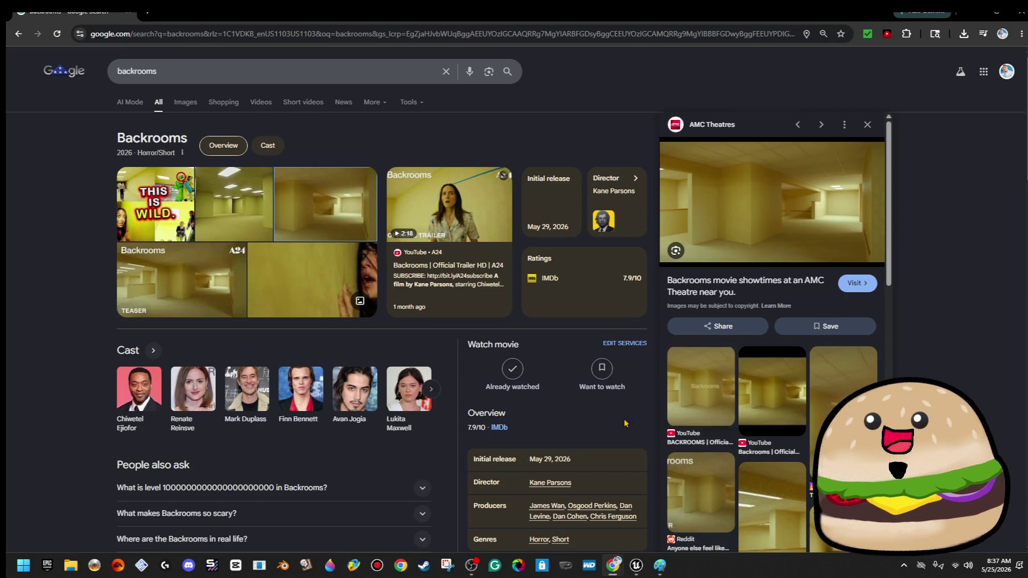
- Browse Google Images results for 'backrooms game', then minimize Chrome
click(187, 103)
click(211, 72)
text(game)
key(Return)
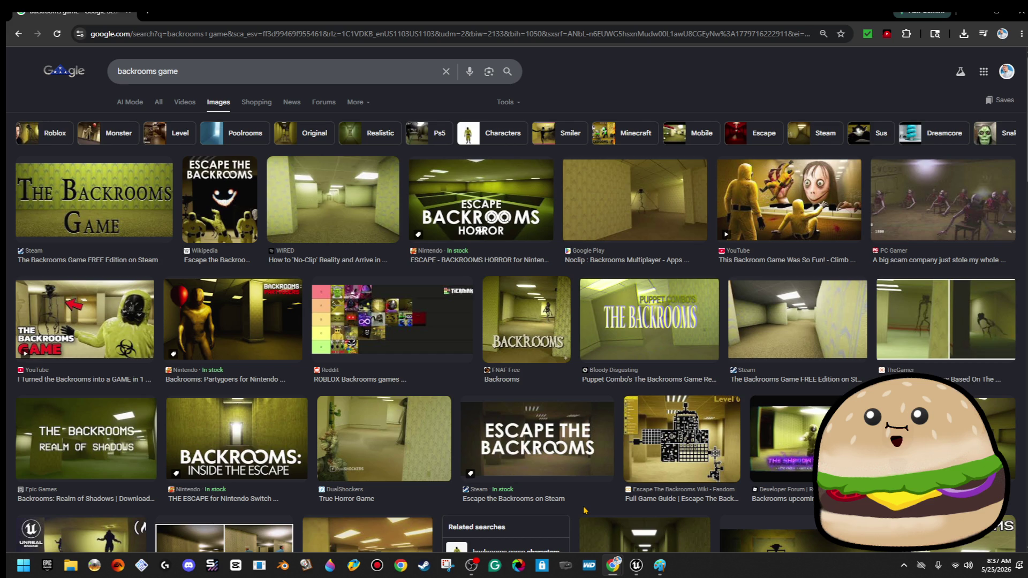
click(963, 15)
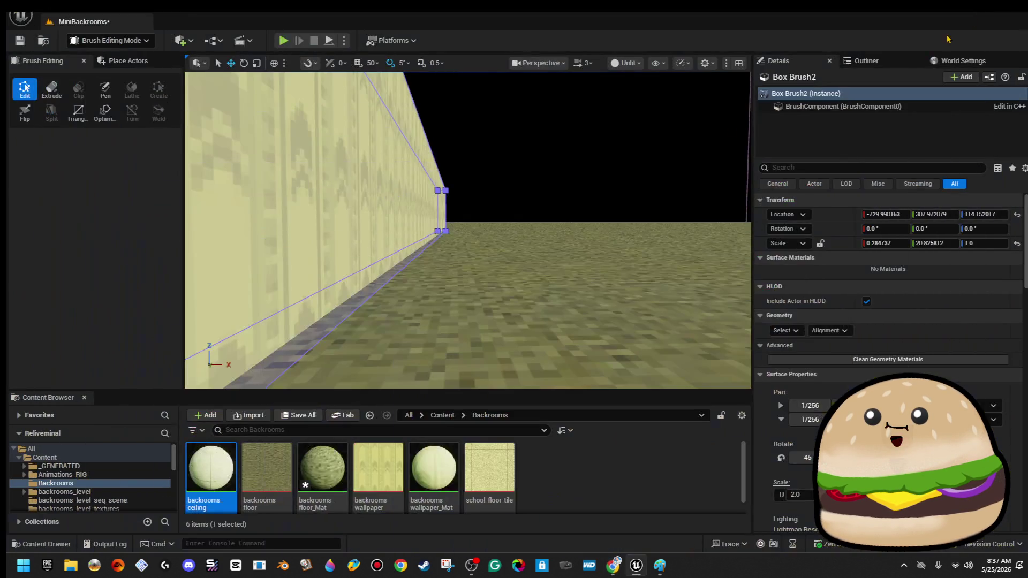
- Select the wallpapered wall brush, Box Brush2, and set its surface texture scale to 3.0
click(520, 169)
drag(519, 169, 434, 229)
click(434, 229)
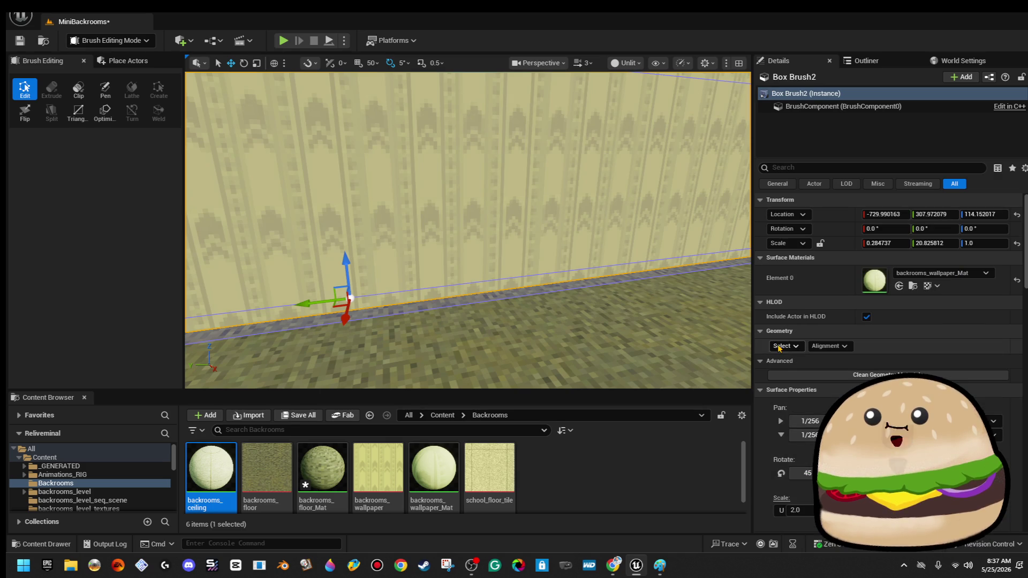
click(798, 347)
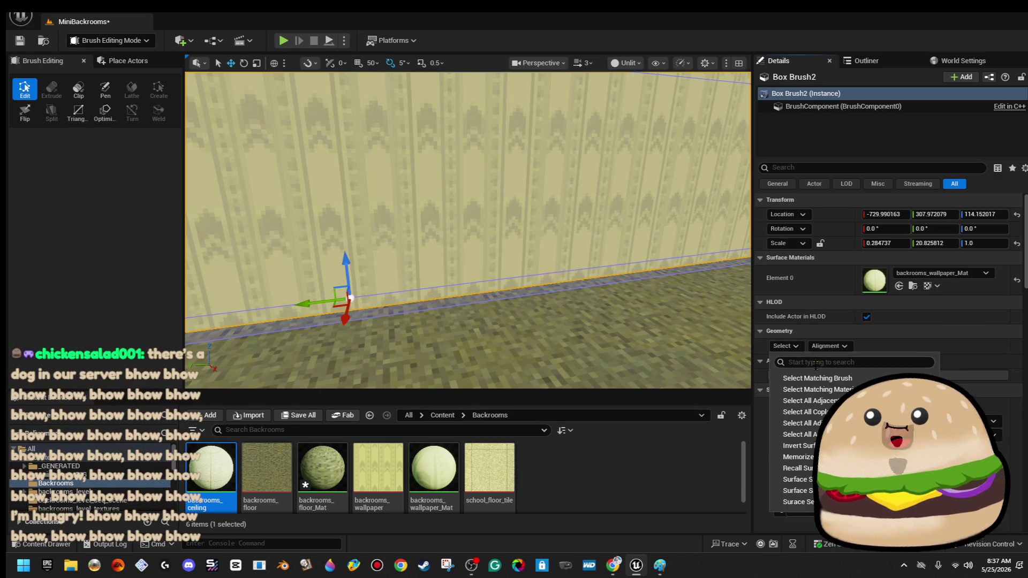
click(825, 380)
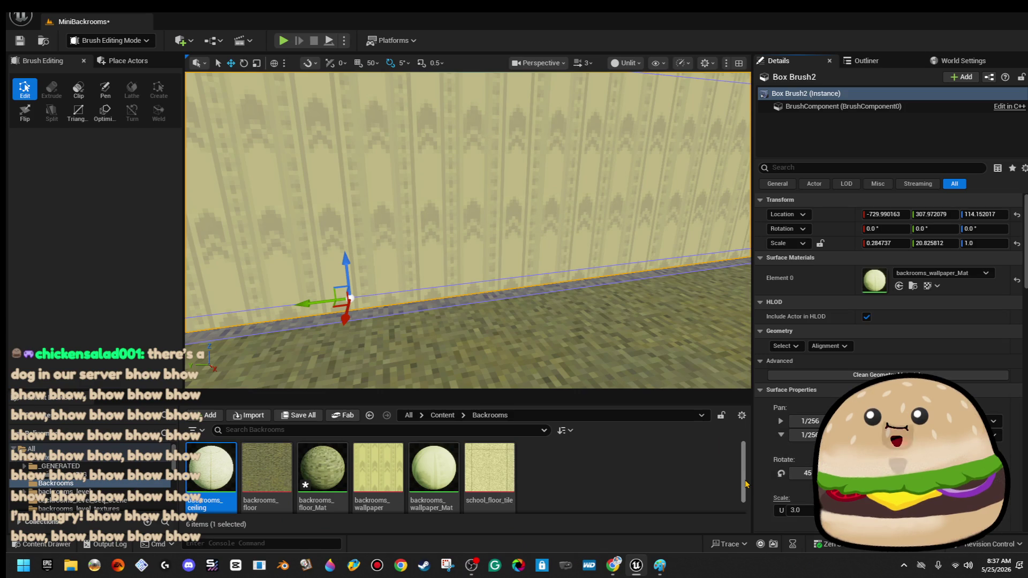
- Test-play the level, then fly along the wall toward the ceiling lamp
mouse_move(468, 230)
mouse_down()
mouse_move(514, 246)
mouse_move(549, 287)
mouse_move(285, 73)
mouse_up()
key(Escape)
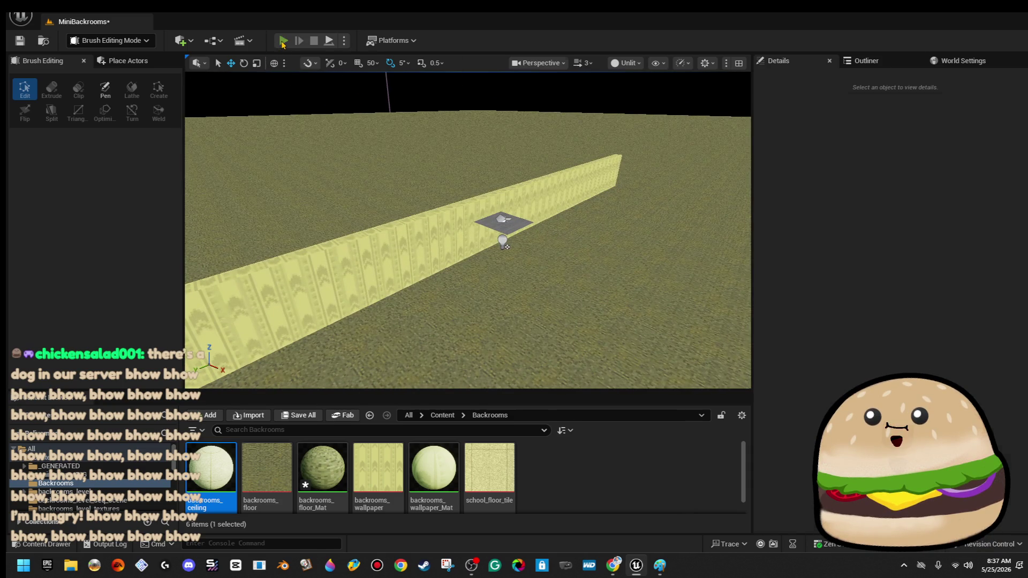
click(282, 42)
key(Escape)
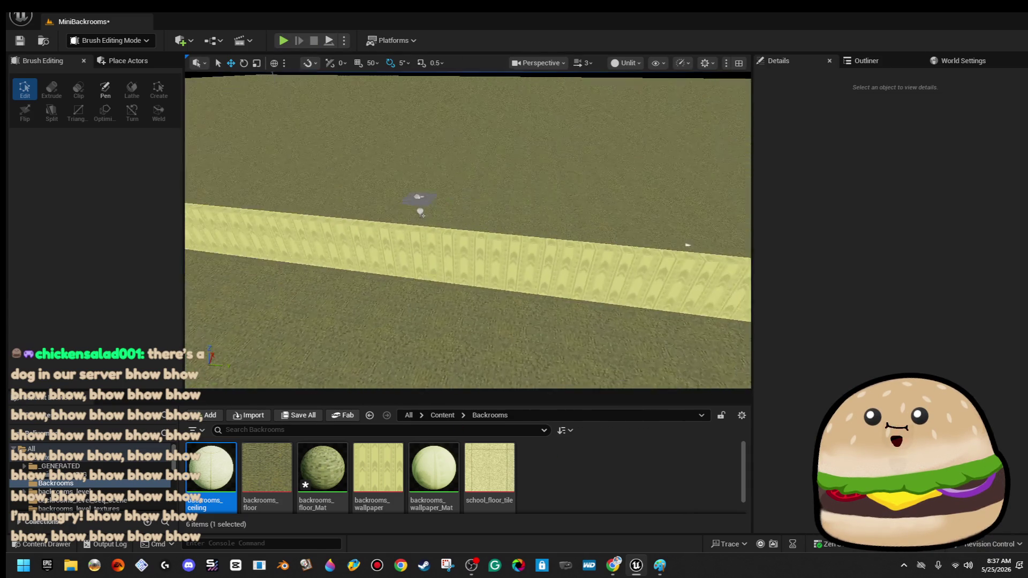
drag(687, 245, 621, 204)
mouse_move(552, 219)
mouse_down()
mouse_move(552, 267)
mouse_move(551, 219)
mouse_up()
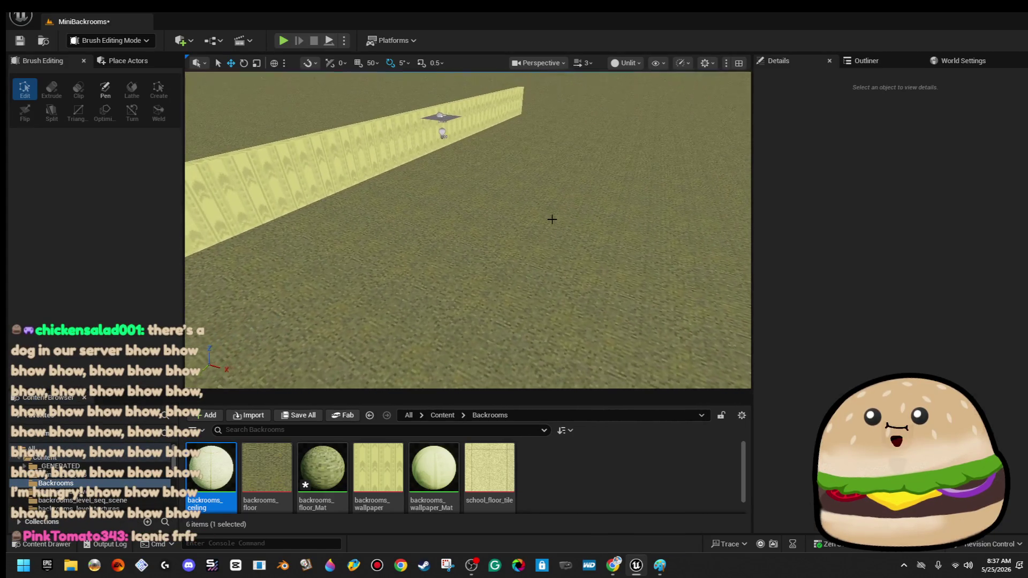
- Find the PlayerStart in the Outliner, raise it, and use Play From Here on the floor
click(526, 430)
text(st)
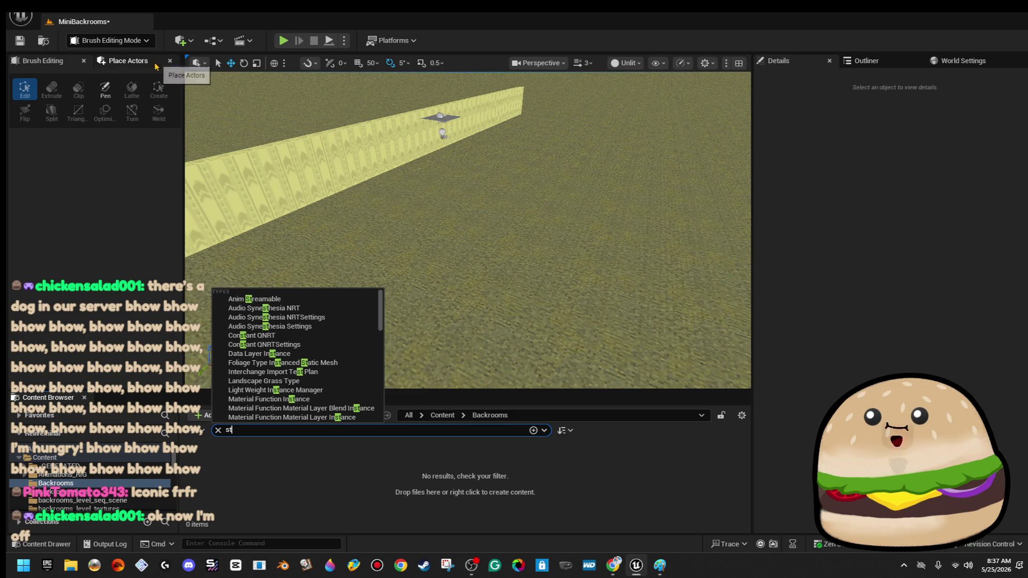
click(156, 65)
click(875, 61)
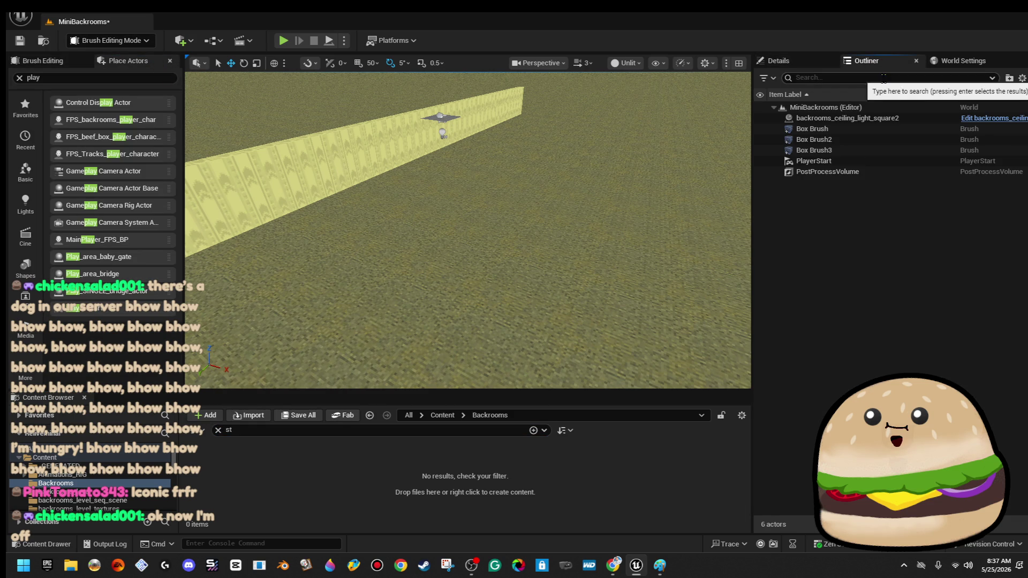
double_click(863, 162)
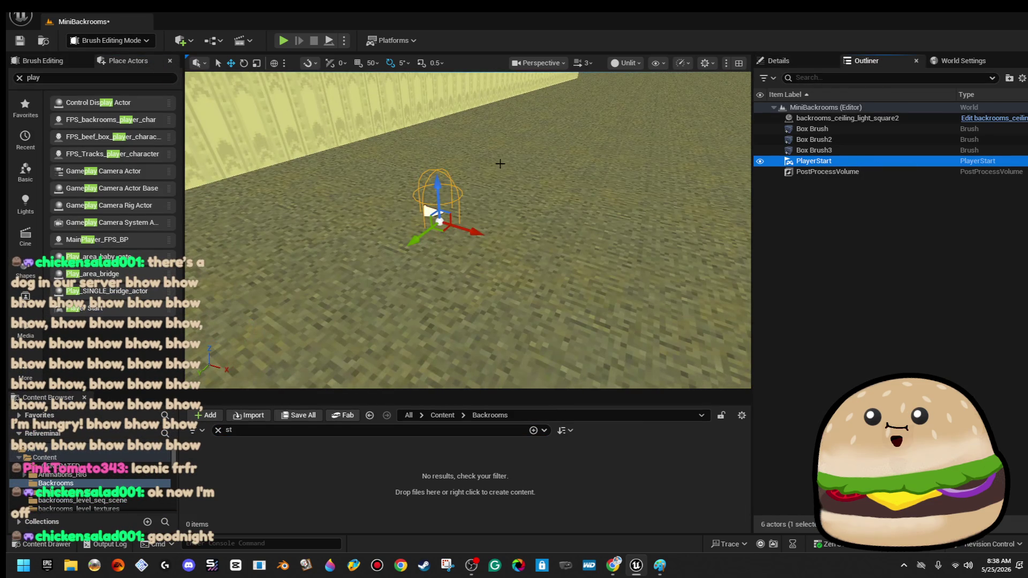
drag(438, 184, 446, 133)
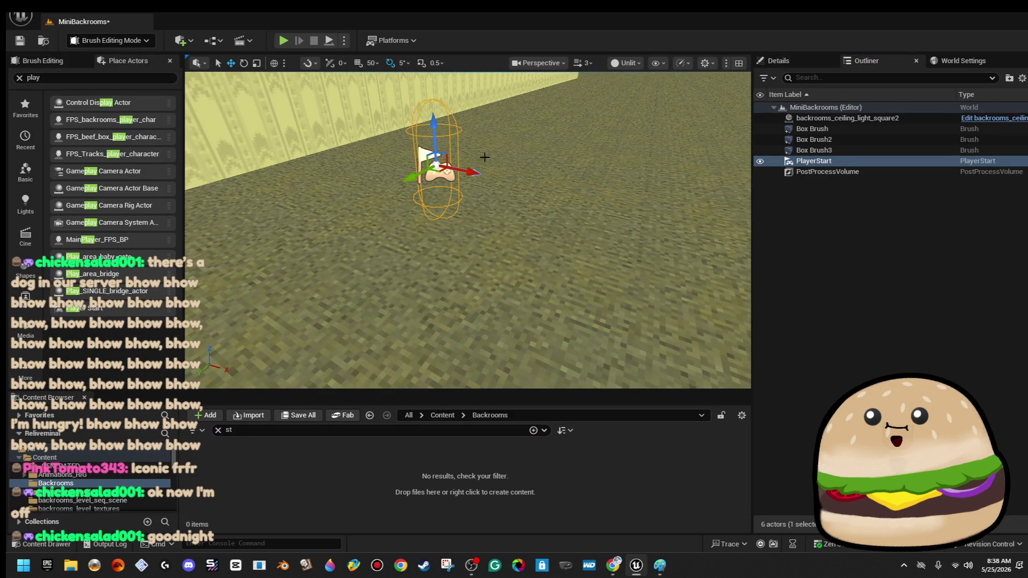
right_click(555, 168)
click(639, 519)
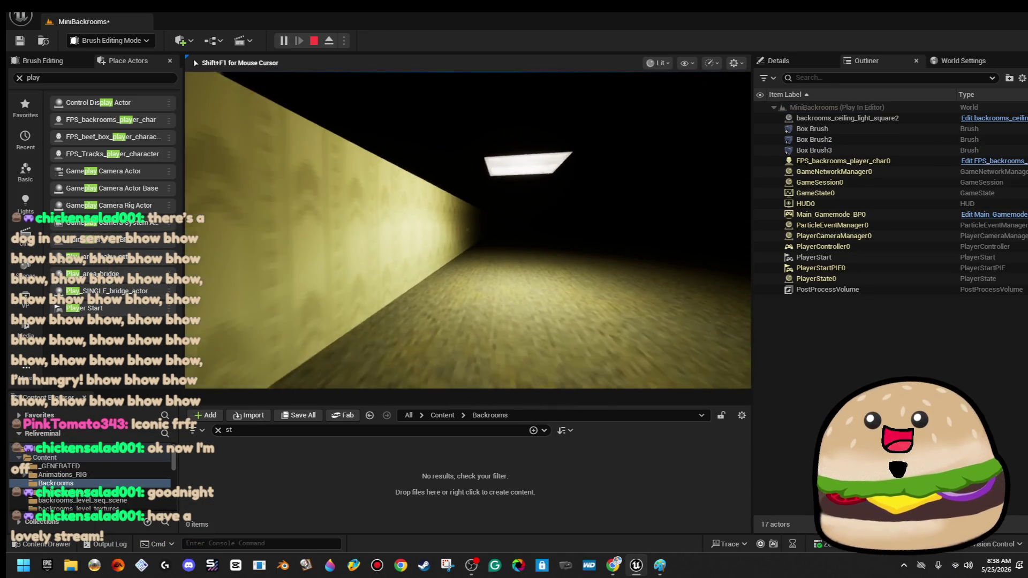
- Run Clean Geometry Materials on Box Brush2, returning its surface texture scale to 2.0
key(Escape)
click(814, 140)
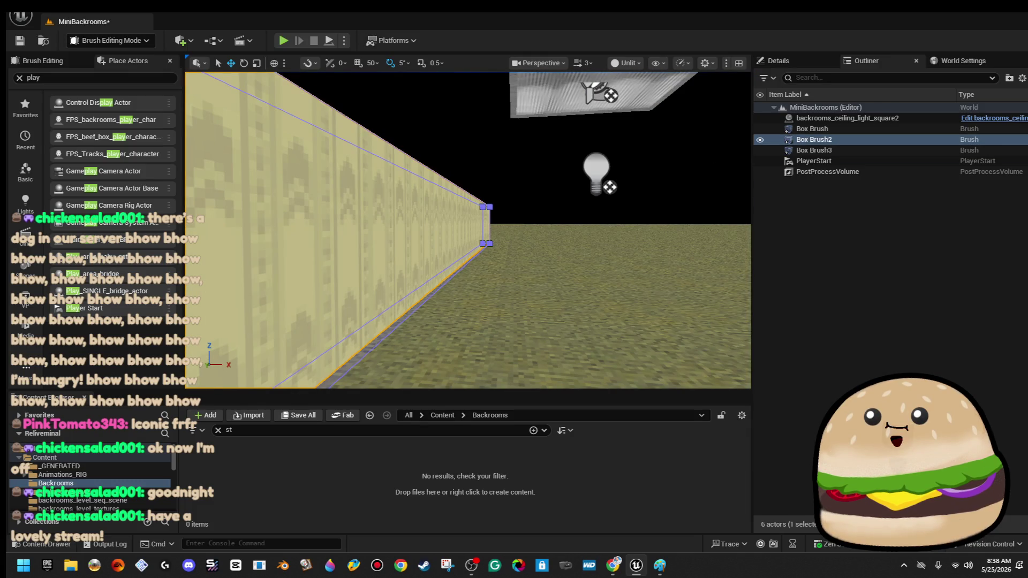
click(778, 60)
click(785, 346)
click(888, 374)
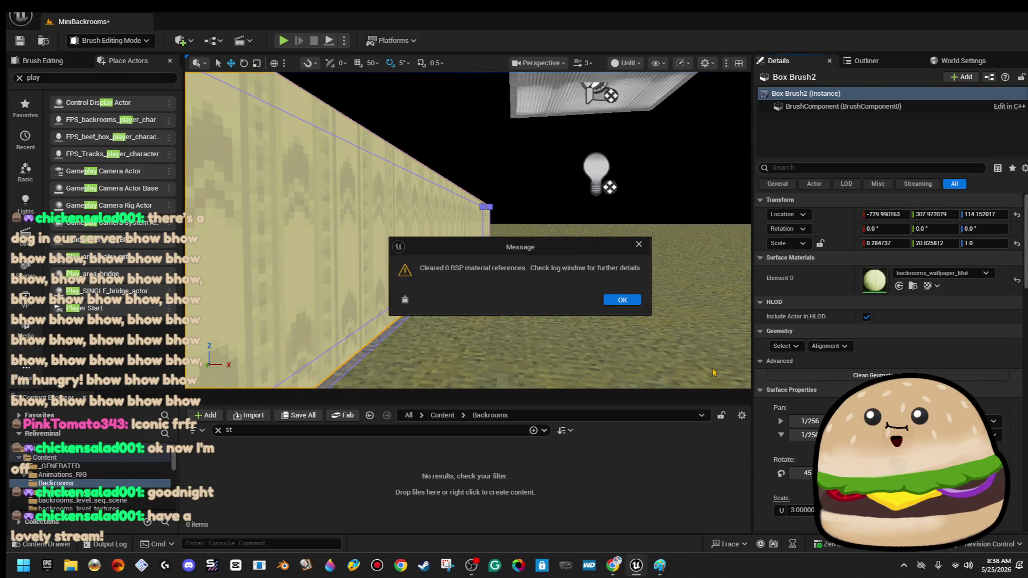
click(622, 300)
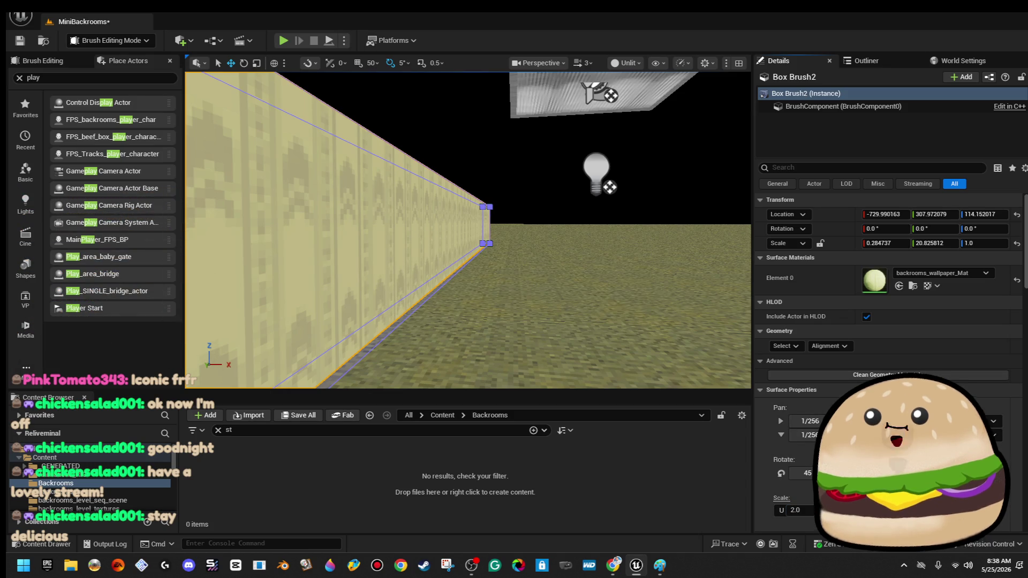
- Play from a floor spot, walk toward the ceiling light, then end the play-test
right_click(568, 329)
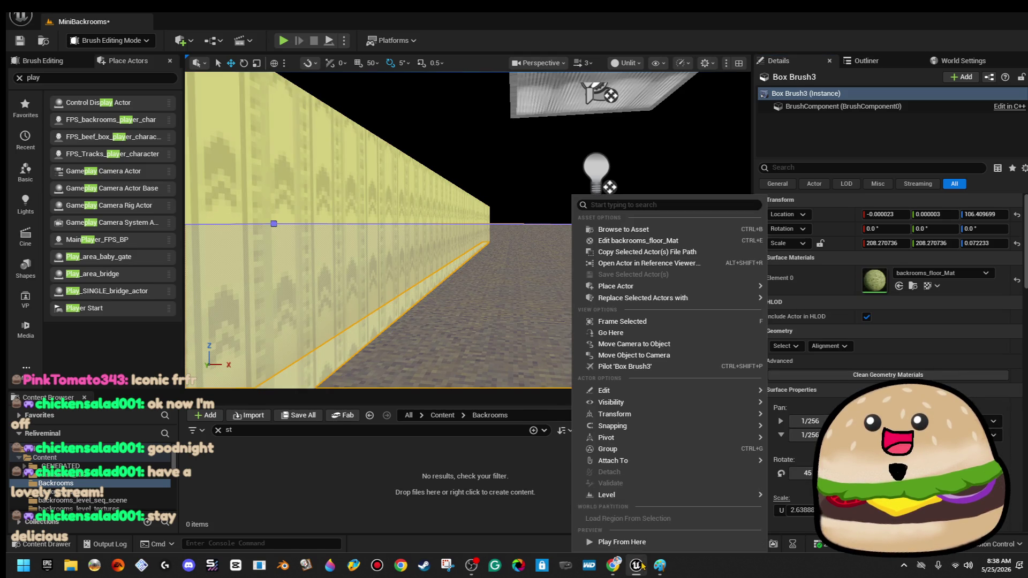
mouse_move(653, 552)
click(672, 534)
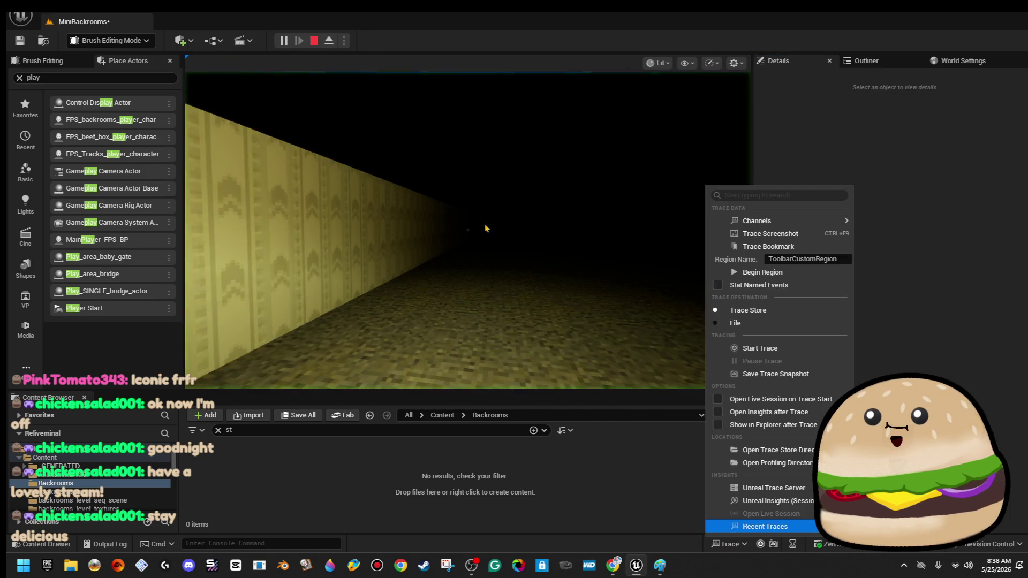
click(720, 550)
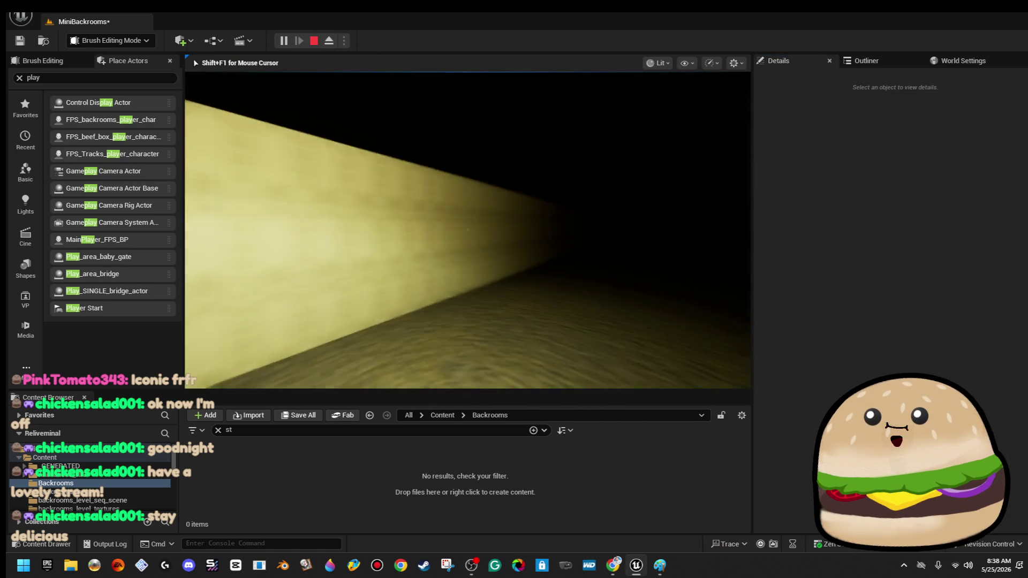
mouse_move(468, 230)
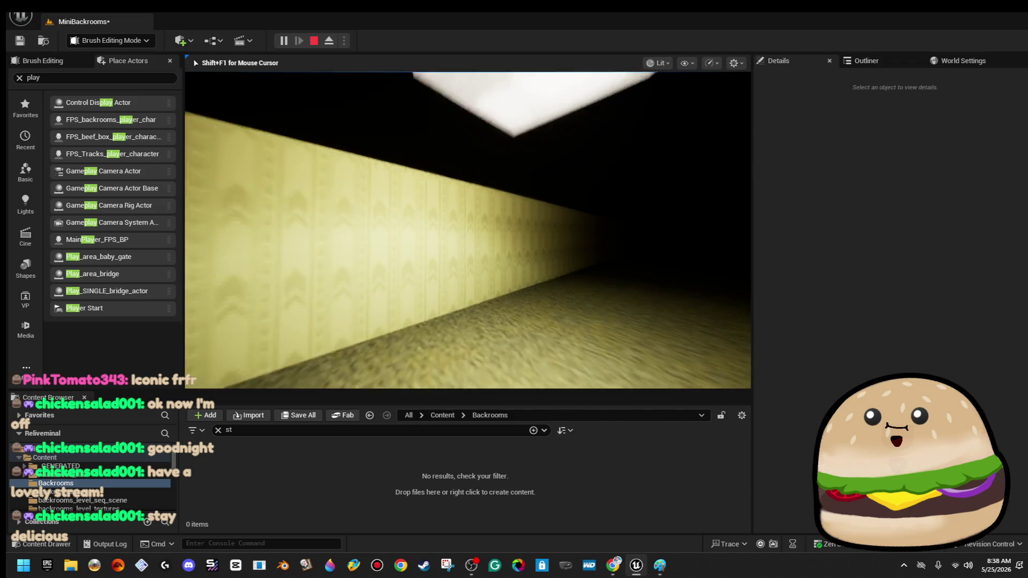
key(w)
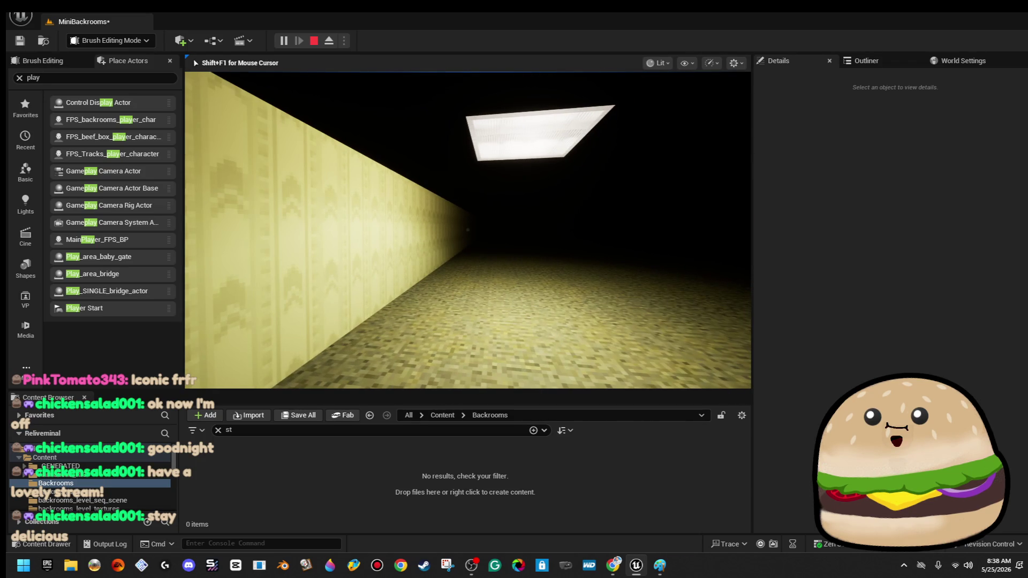
key(Escape)
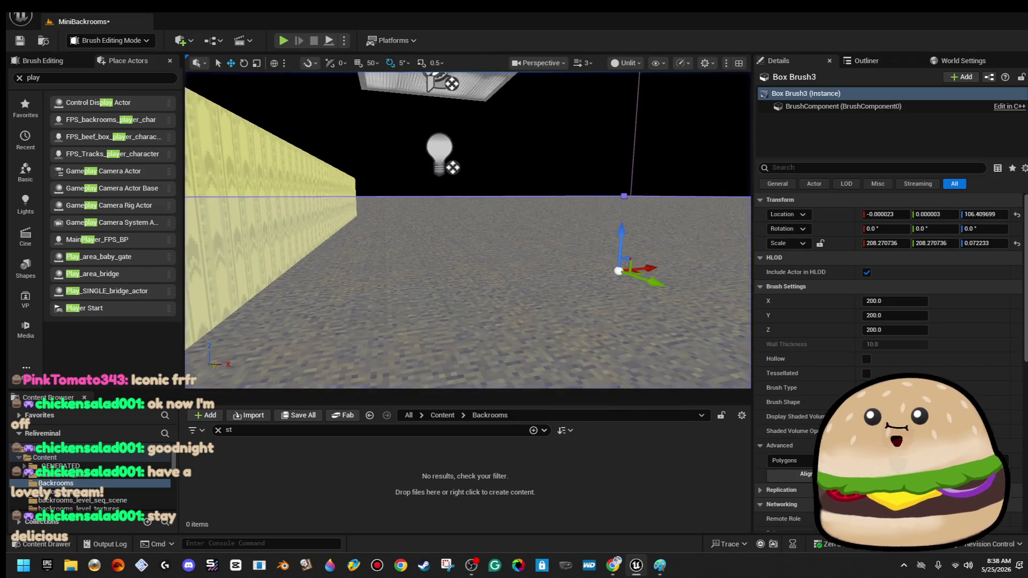
- Cycle through the overlapping objects until the large slab Box Brush3 is selected
key(f)
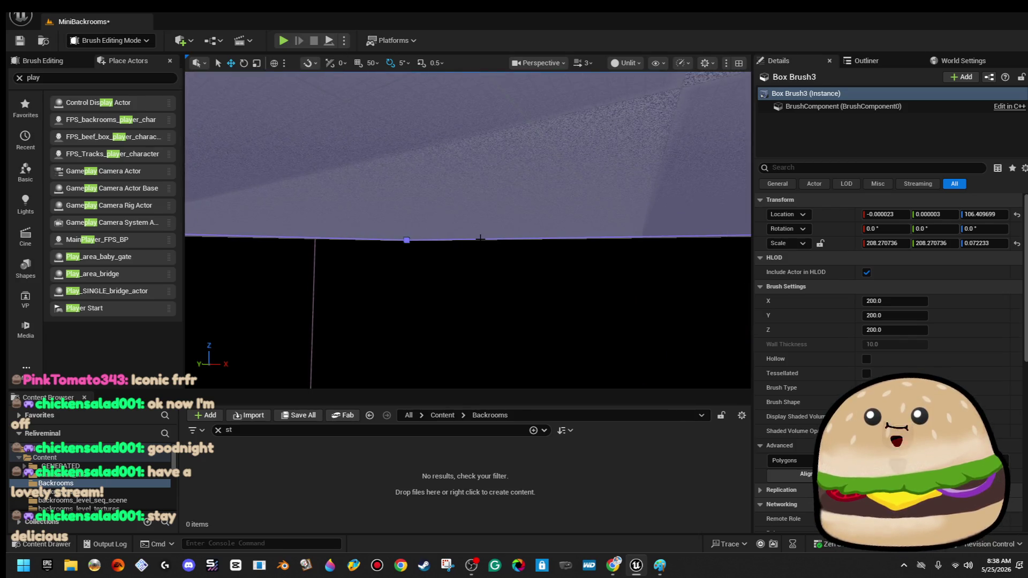
click(480, 237)
click(481, 237)
click(480, 238)
click(480, 237)
click(481, 238)
click(480, 237)
click(480, 238)
key(s)
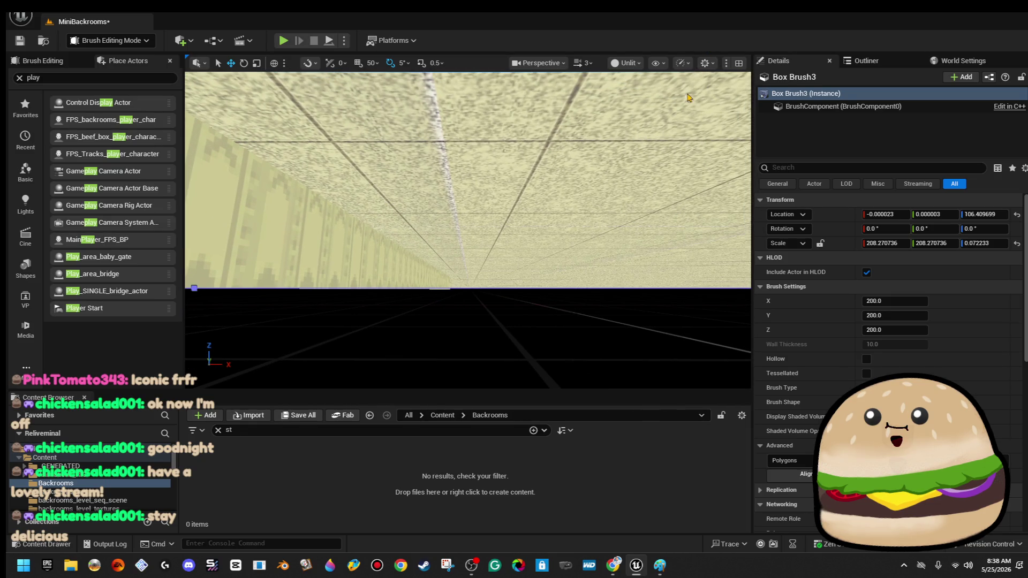
- Lower Box Brush3 from Z 106.4 to −192.8 and test-play the level
click(574, 202)
scroll(573, 202, up, 3)
mouse_move(500, 298)
mouse_down()
mouse_move(589, 300)
mouse_move(500, 299)
mouse_up()
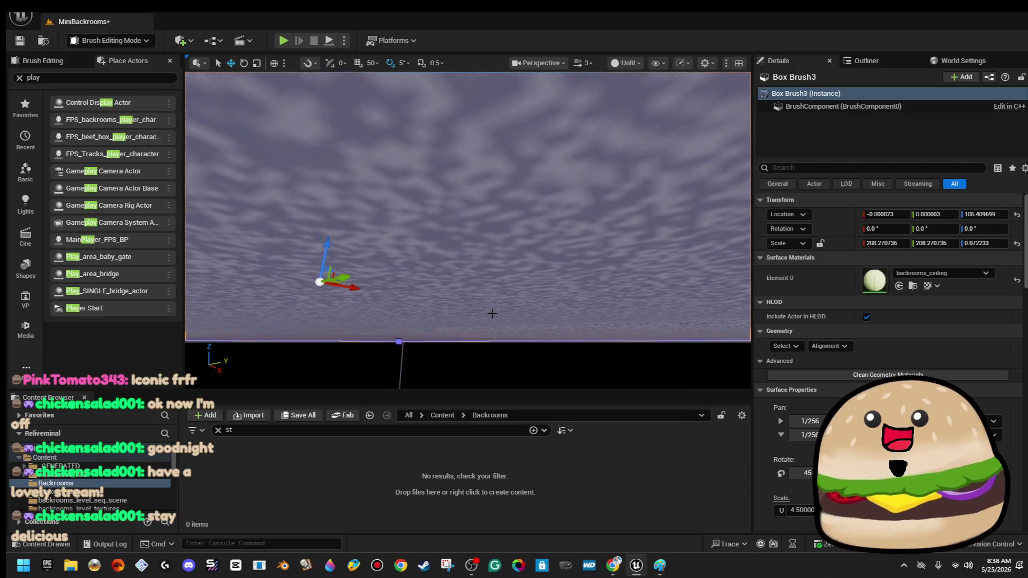
drag(325, 242, 319, 380)
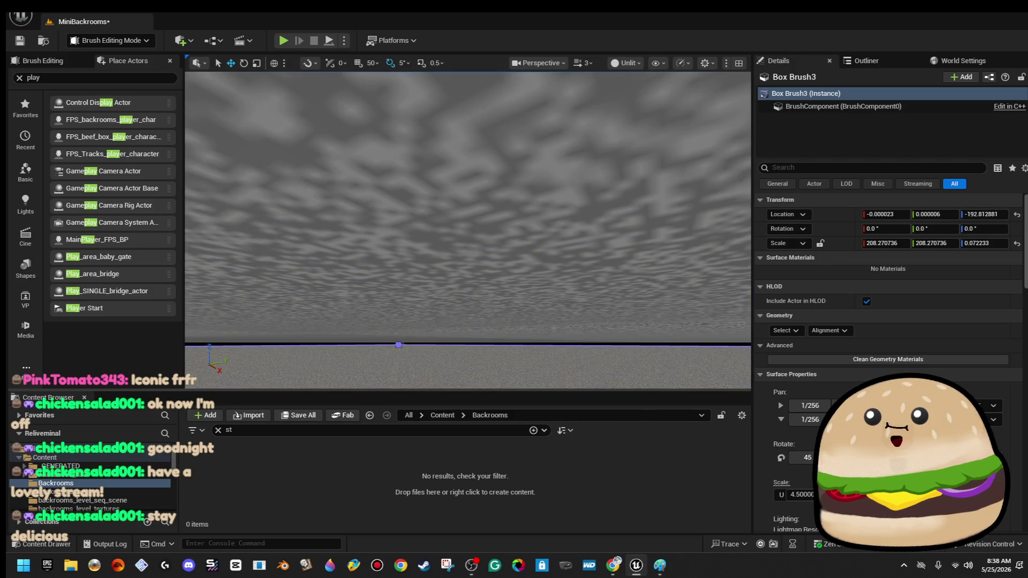
scroll(468, 230, down, 5)
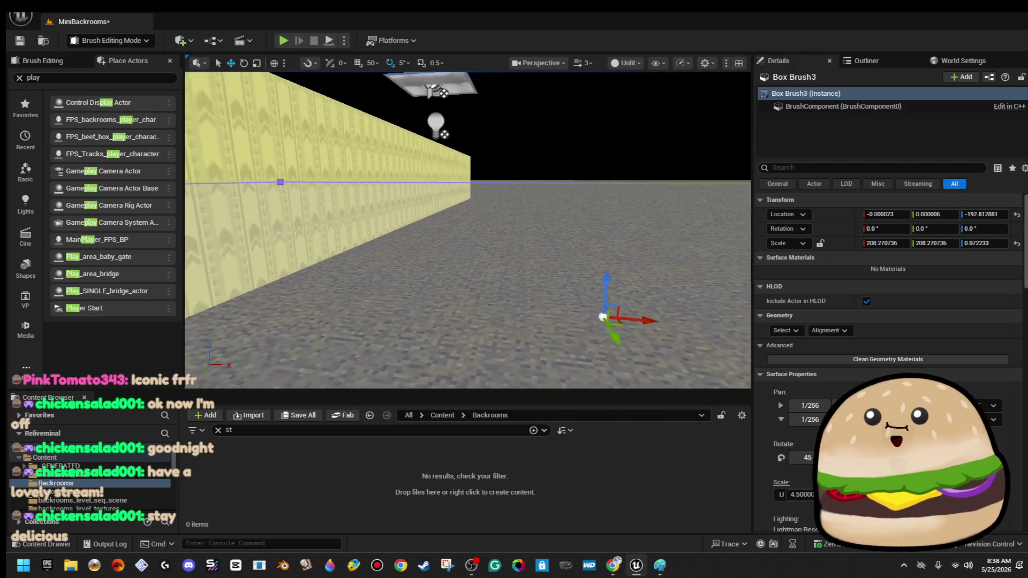
scroll(301, 76, down, 3)
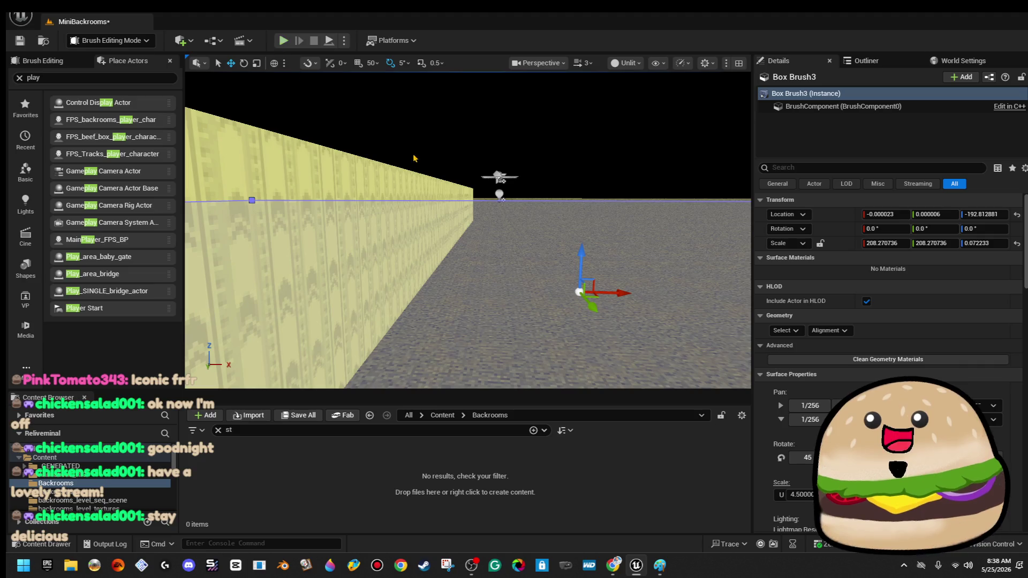
click(283, 40)
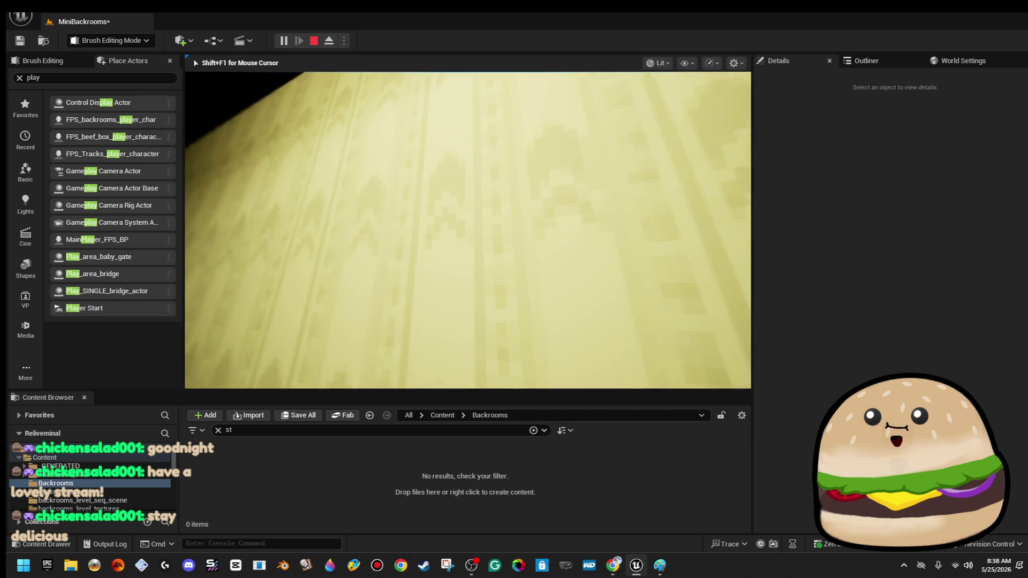
key(Escape)
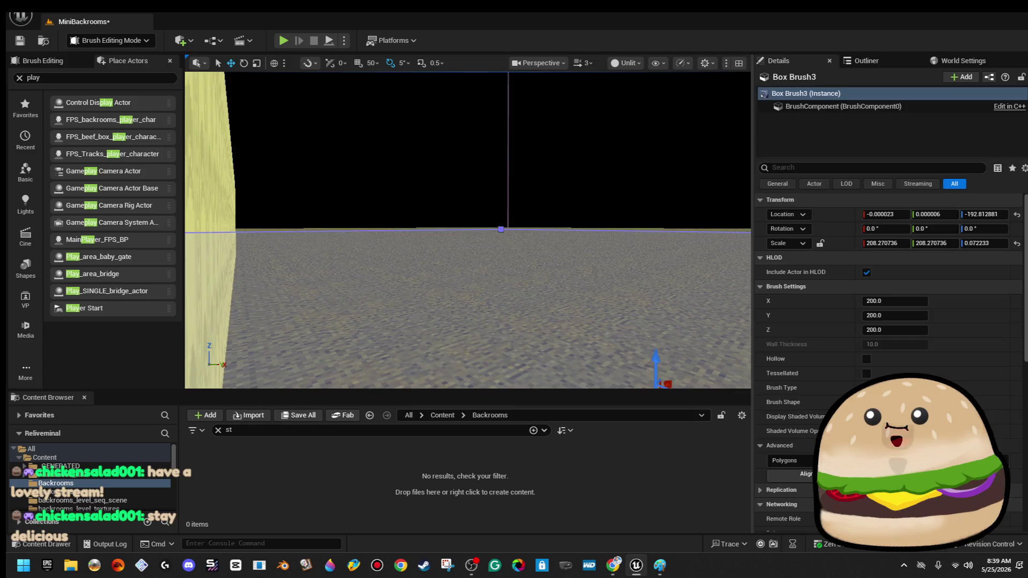
- Stretch the wall strip Box Brush2 along Y with the scale tool into a long thin wall
key(Escape)
drag(468, 230, 468, 290)
mouse_move(544, 248)
mouse_down()
mouse_move(514, 252)
mouse_move(567, 257)
mouse_move(357, 135)
mouse_up()
click(579, 262)
key(f)
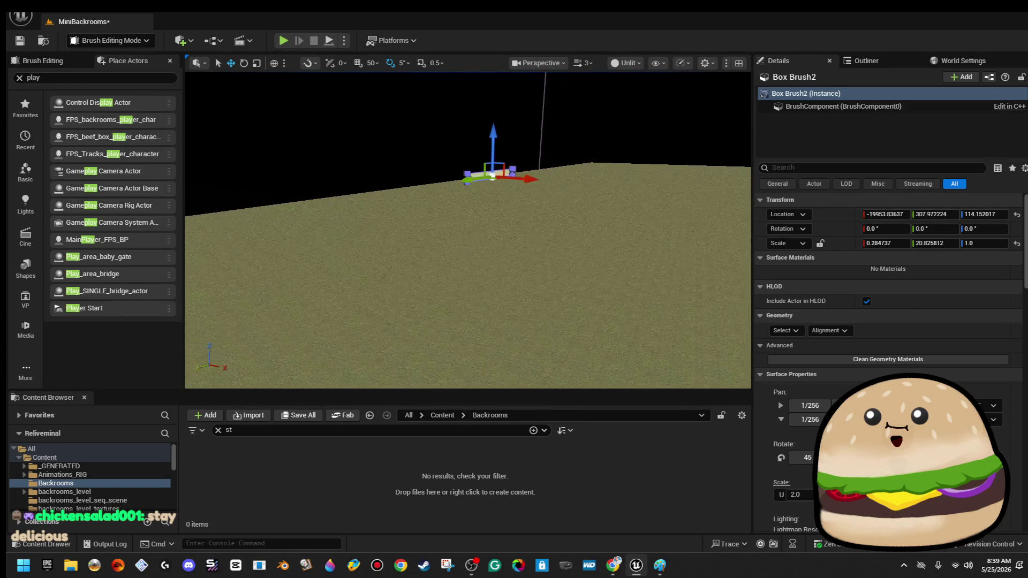
drag(403, 175, 404, 175)
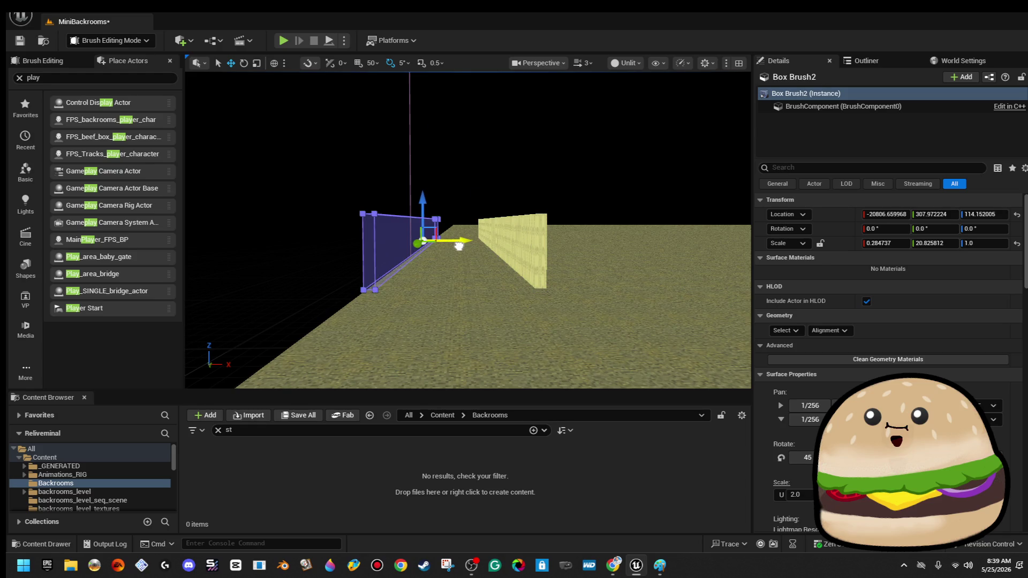
drag(461, 248, 465, 248)
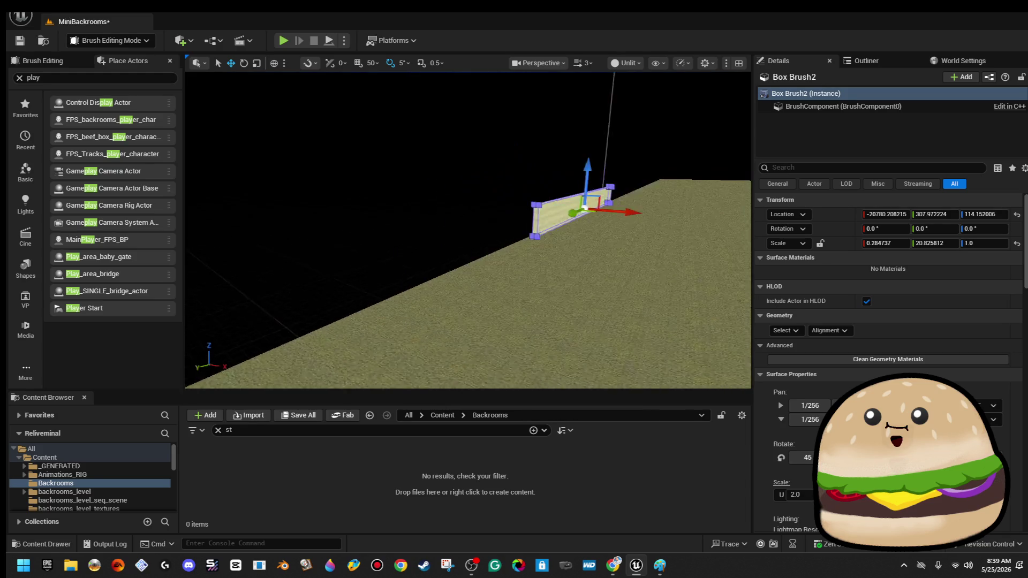
key(a)
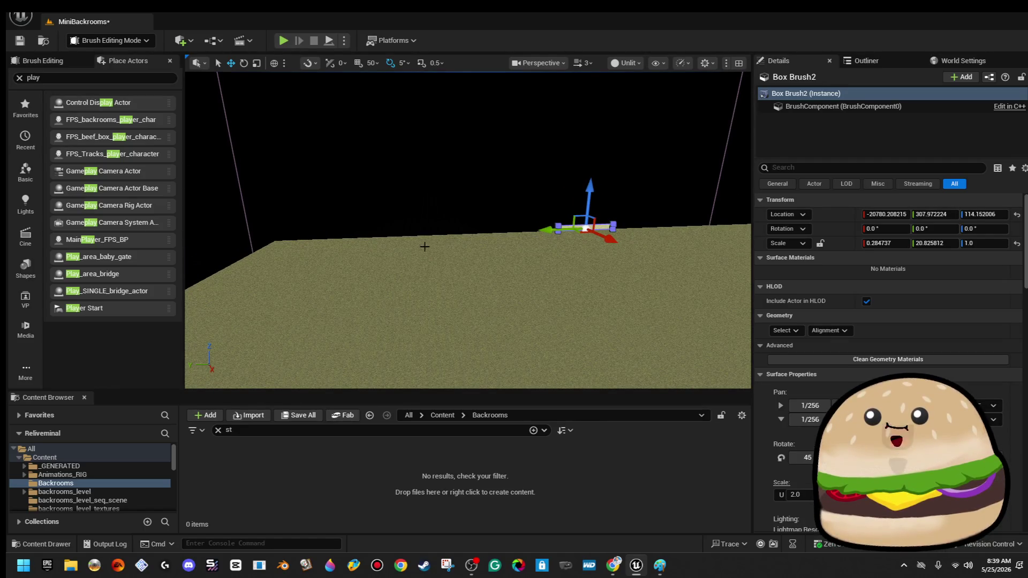
key(r)
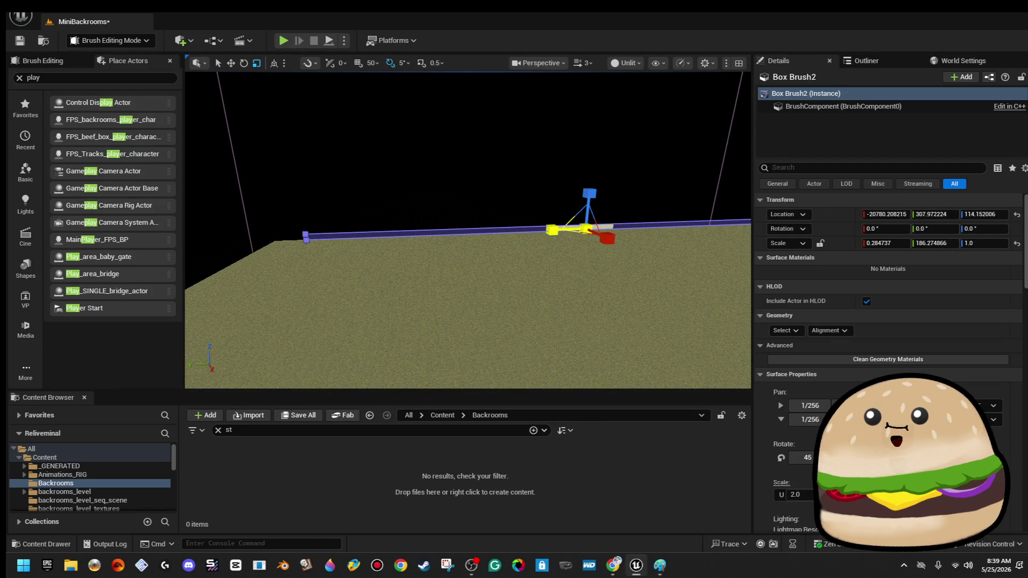
mouse_move(548, 196)
mouse_down()
mouse_move(664, 196)
mouse_move(621, 174)
mouse_move(584, 174)
mouse_up()
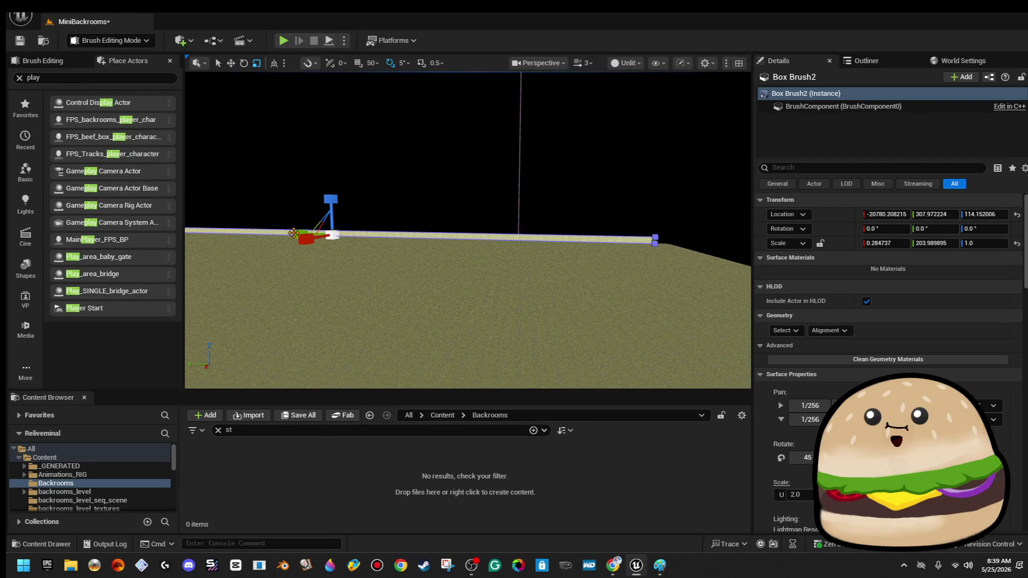
click(331, 172)
drag(337, 155, 342, 200)
click(373, 196)
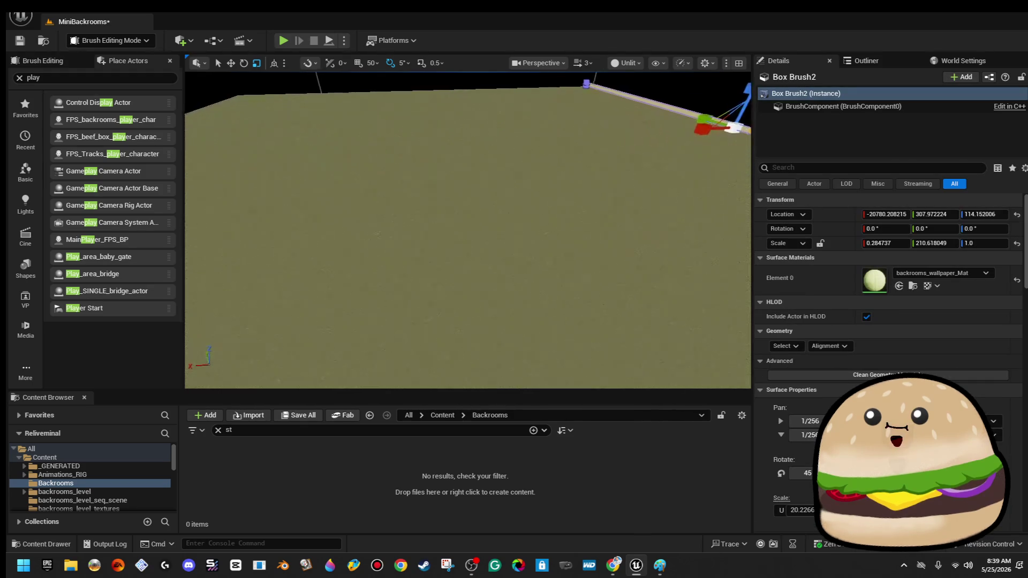
- Alt-drag a copy of the wall, Box Brush4, to the far floor edge at X about 20793
key(w)
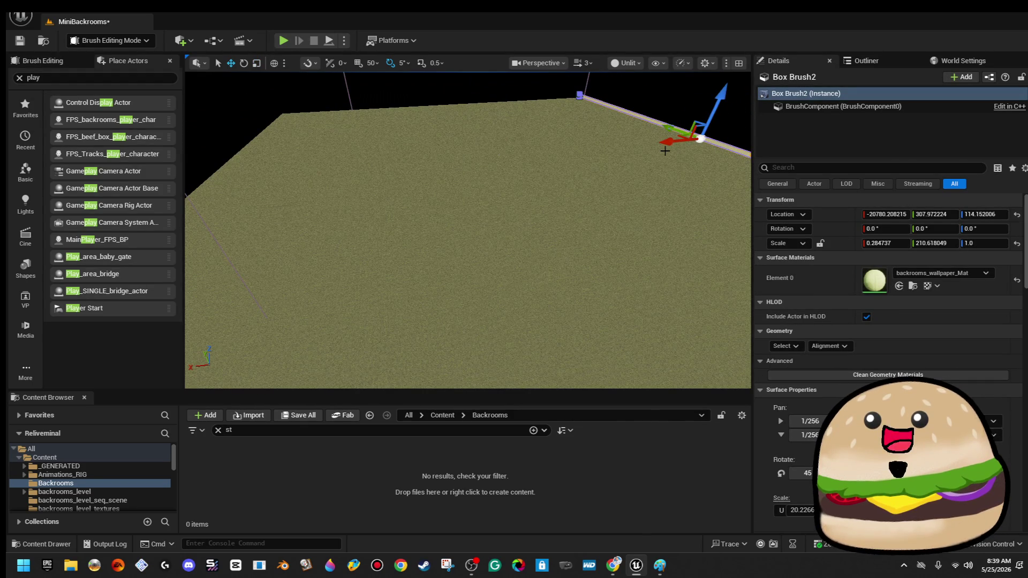
drag(666, 150, 555, 165)
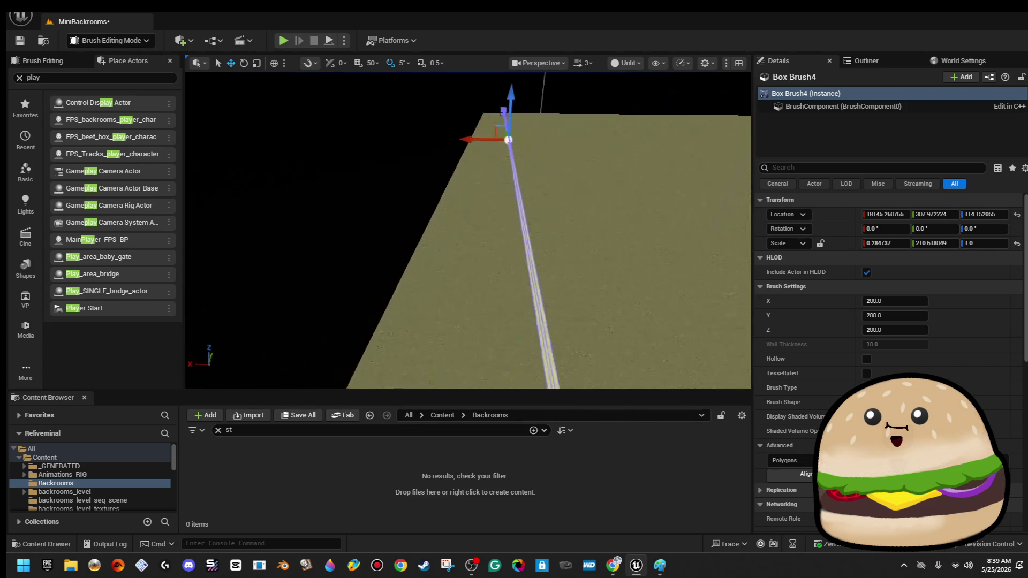
drag(384, 195, 385, 194)
drag(458, 144, 421, 161)
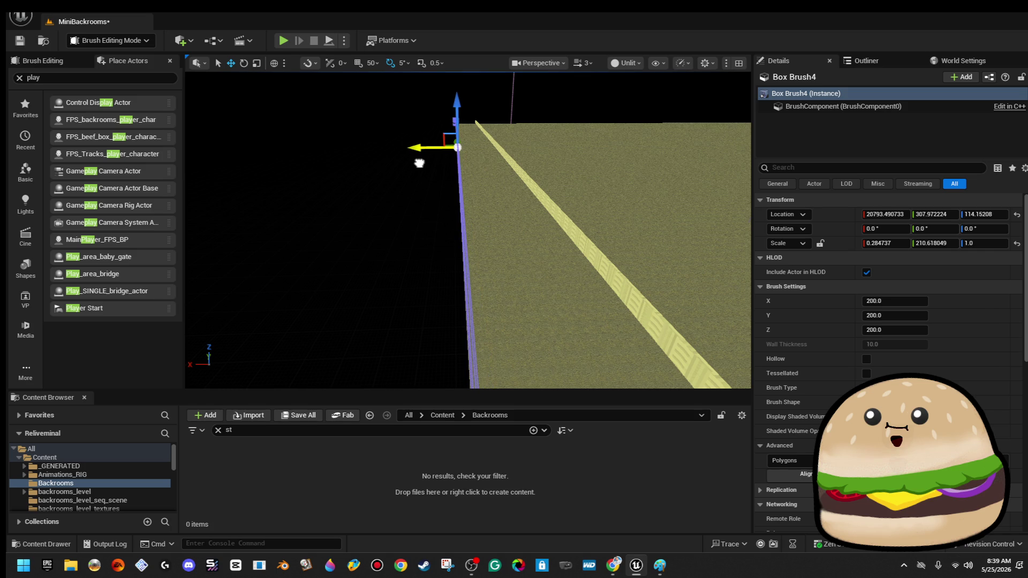
click(401, 199)
drag(401, 200, 401, 200)
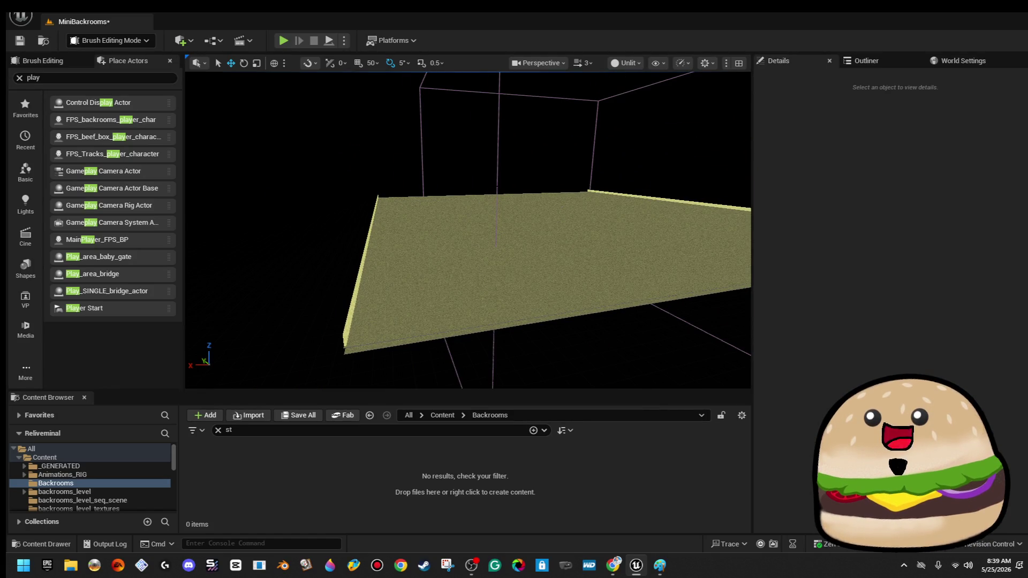
- Select the PostProcessVolume and set its Location X and Y to 0
click(495, 185)
mouse_move(536, 205)
mouse_down()
mouse_move(548, 204)
mouse_move(303, 210)
mouse_move(418, 209)
mouse_up()
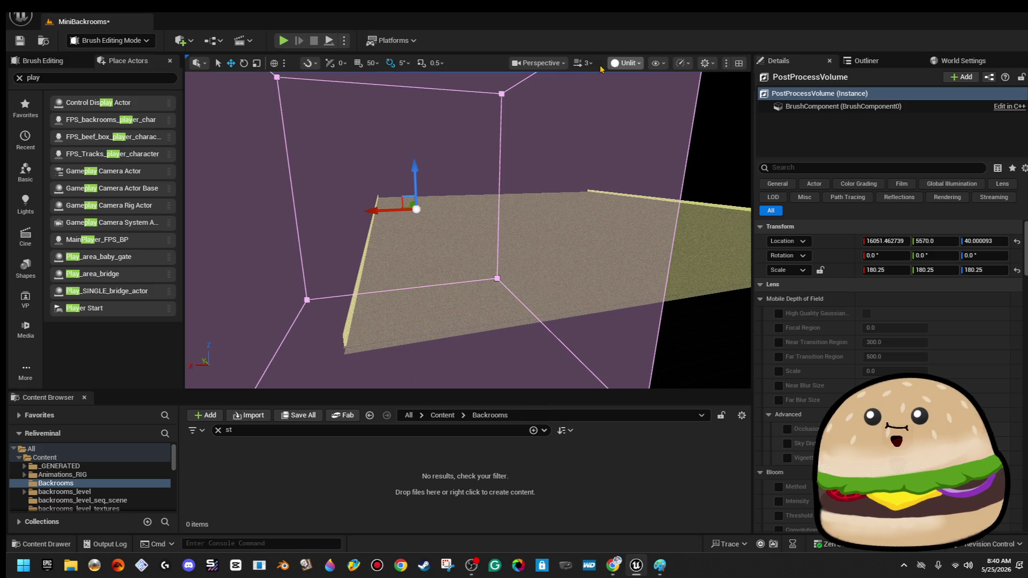
click(583, 63)
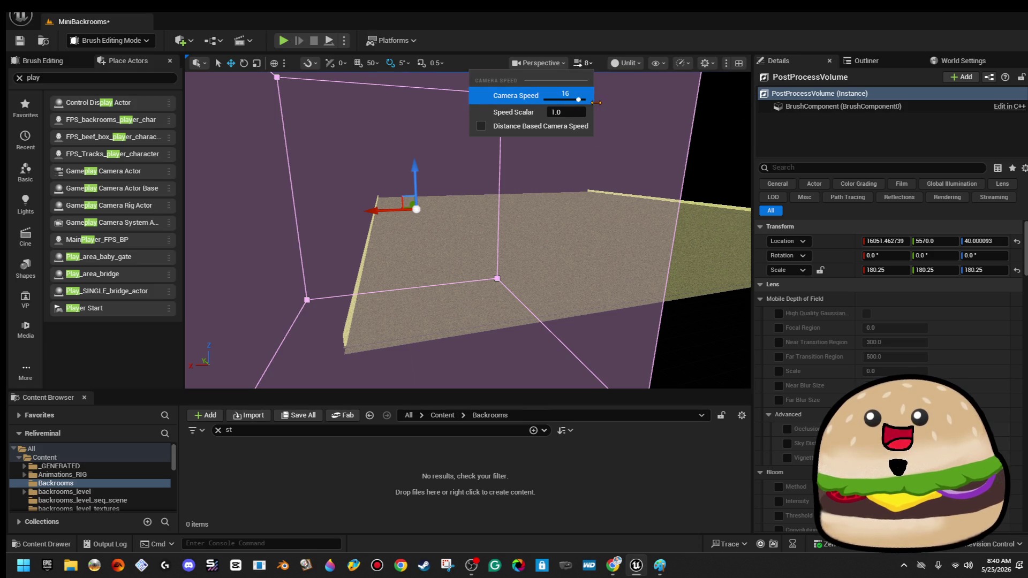
scroll(603, 212, down, 5)
text(16051)
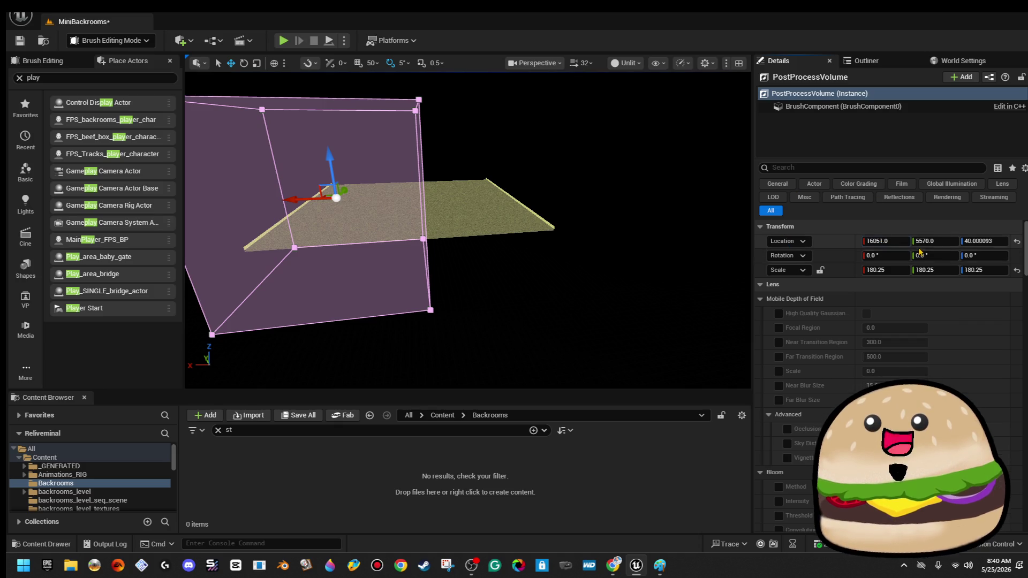
text(0)
key(Tab)
text(0)
key(Tab)
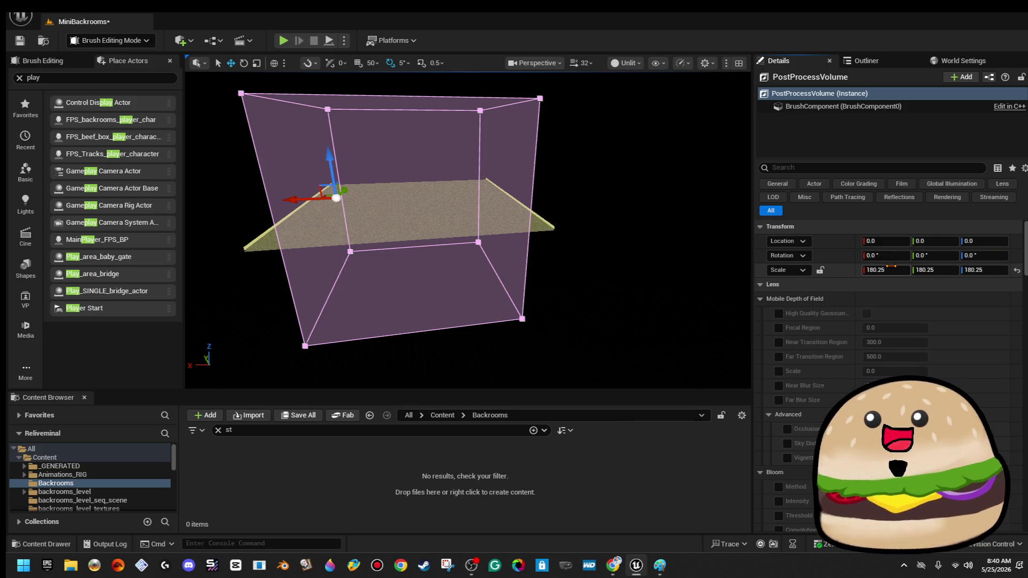
- Scale the PostProcessVolume to 1000 on X, Y and Z, then deselect it
key(Tab)
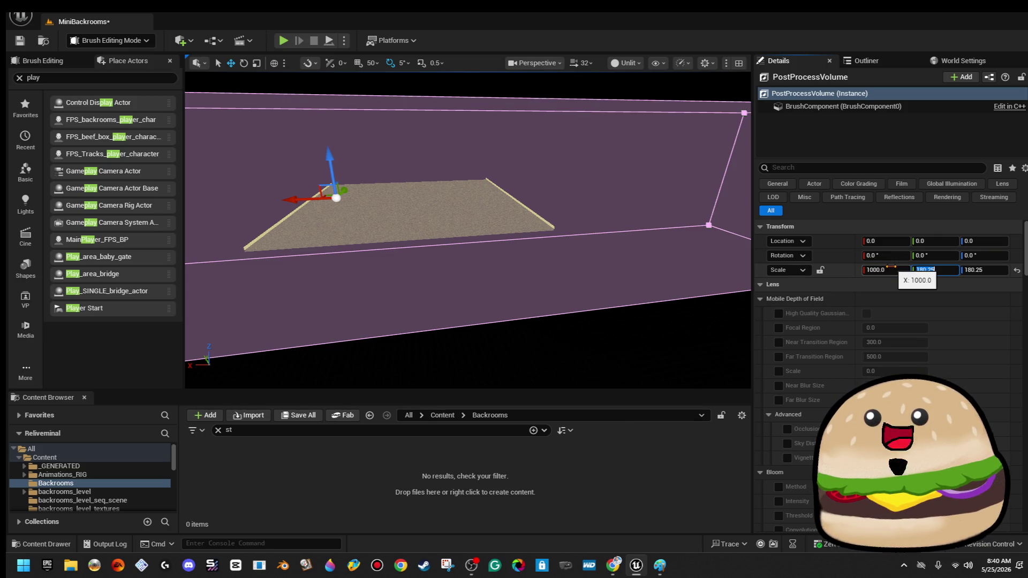
text(0)
key(Tab)
text(1000)
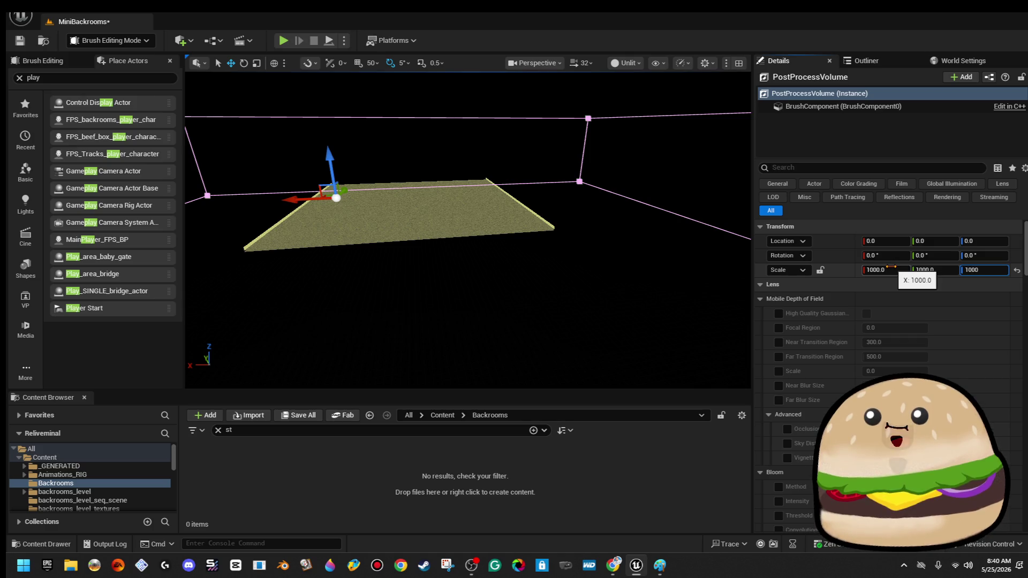
key(Return)
click(525, 157)
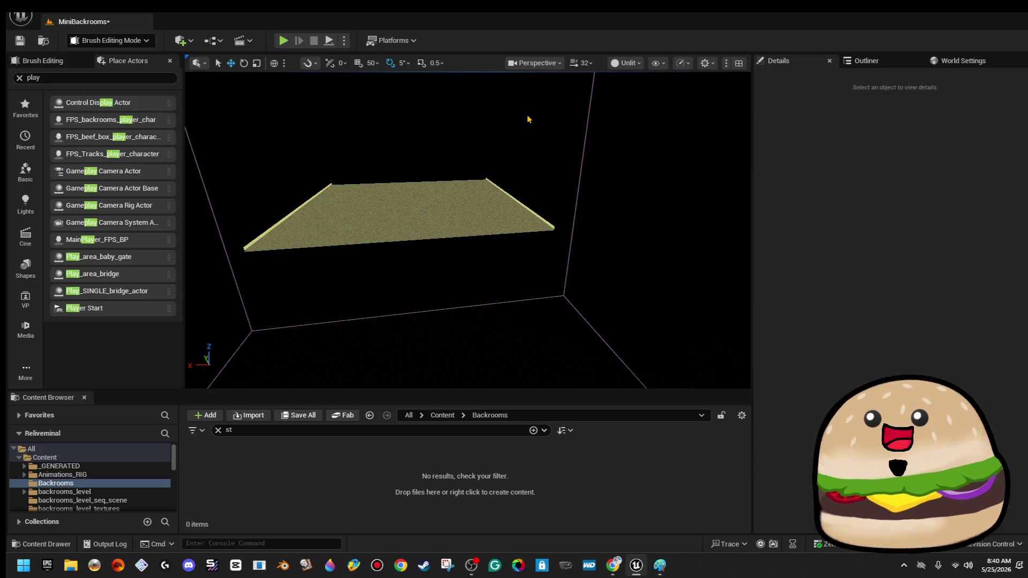
mouse_move(529, 120)
mouse_down()
mouse_move(482, 80)
mouse_move(439, 123)
mouse_up()
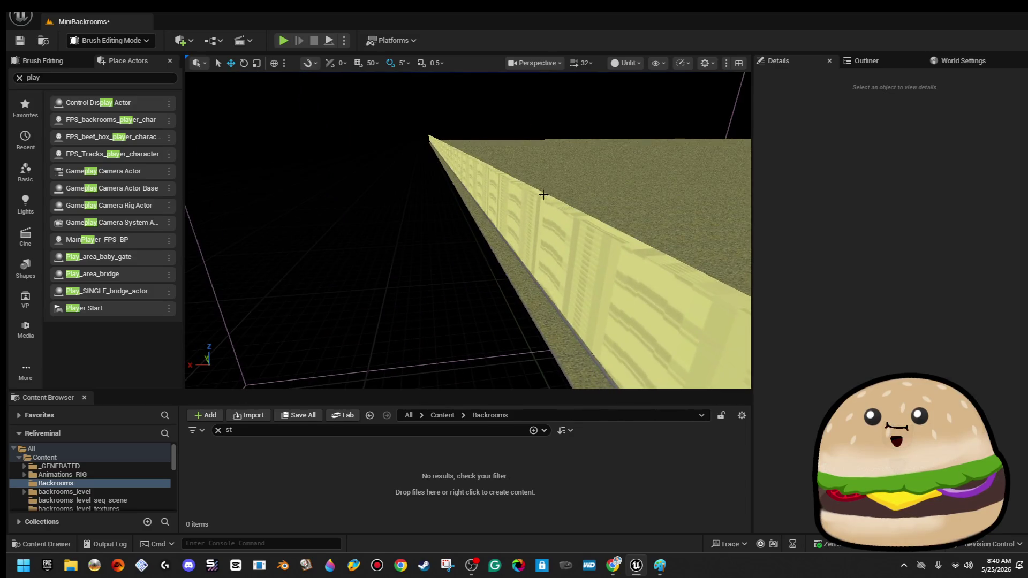
- Alt-rotate a copy of the edge wall 90° and move it onto an adjacent floor edge
click(522, 213)
mouse_move(523, 213)
mouse_down()
mouse_move(503, 206)
mouse_move(515, 191)
mouse_up()
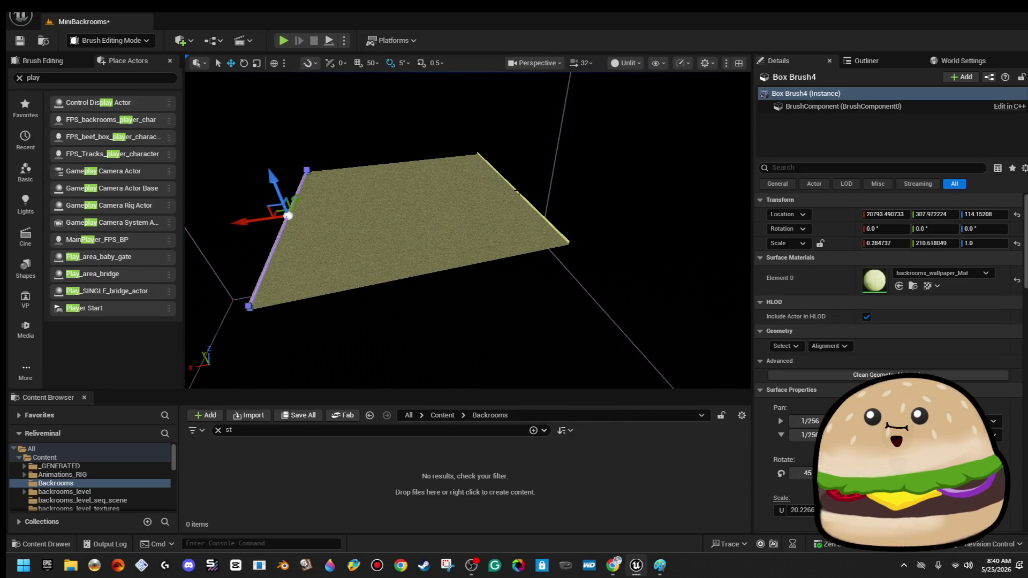
key(e)
drag(321, 247, 348, 209)
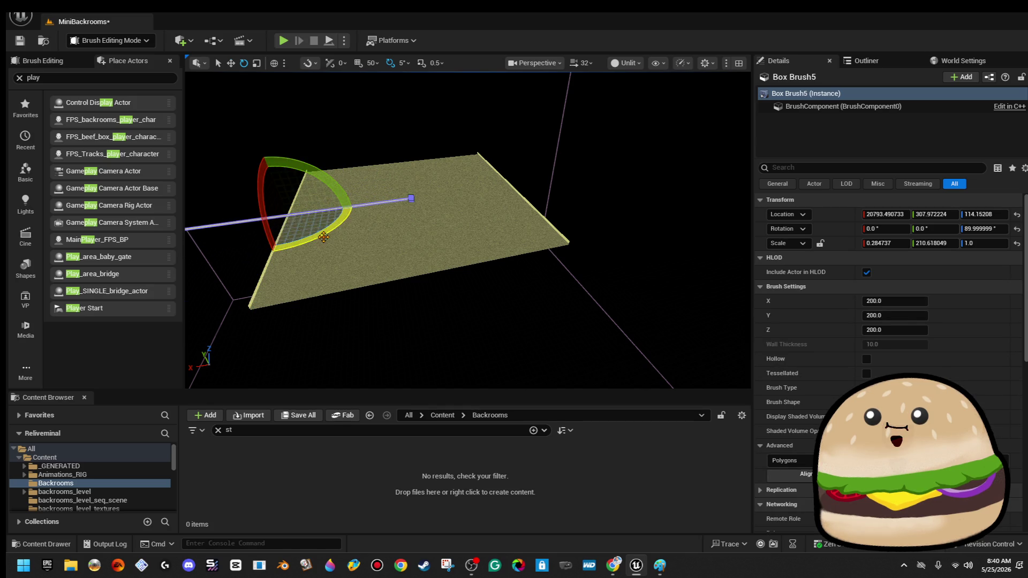
key(w)
mouse_move(249, 219)
mouse_down()
mouse_move(376, 220)
mouse_move(335, 200)
mouse_up()
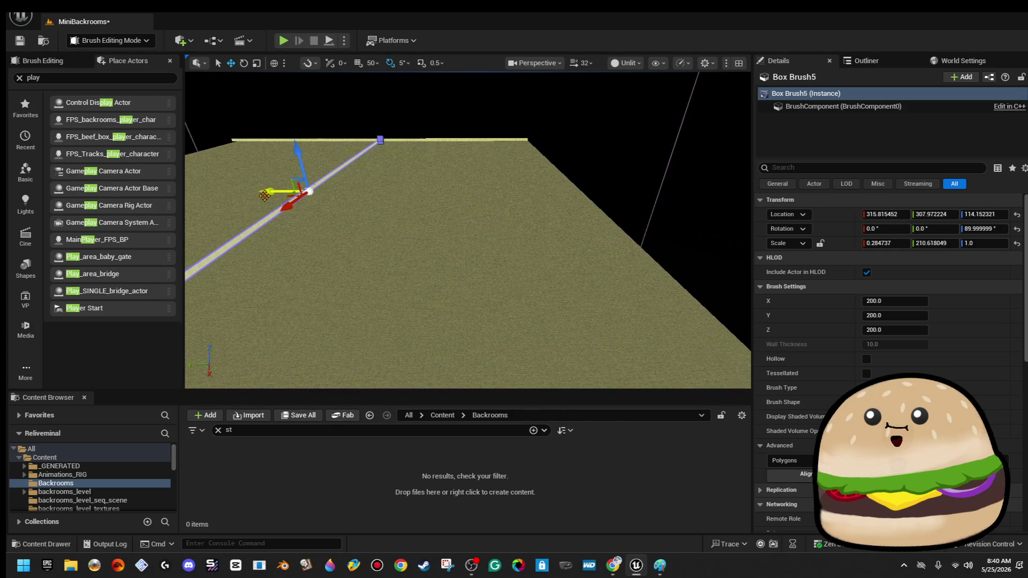
mouse_move(503, 194)
mouse_down()
mouse_move(509, 175)
mouse_move(315, 170)
mouse_up()
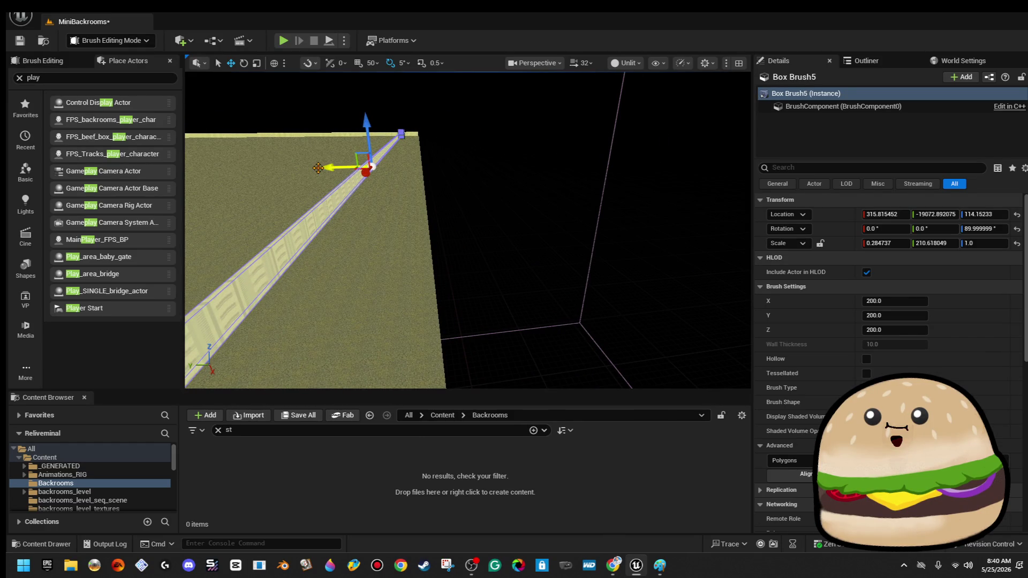
- Alt-drag another copy, Box Brush6, to the opposite edge at Y about 20713, and save
drag(374, 183, 484, 203)
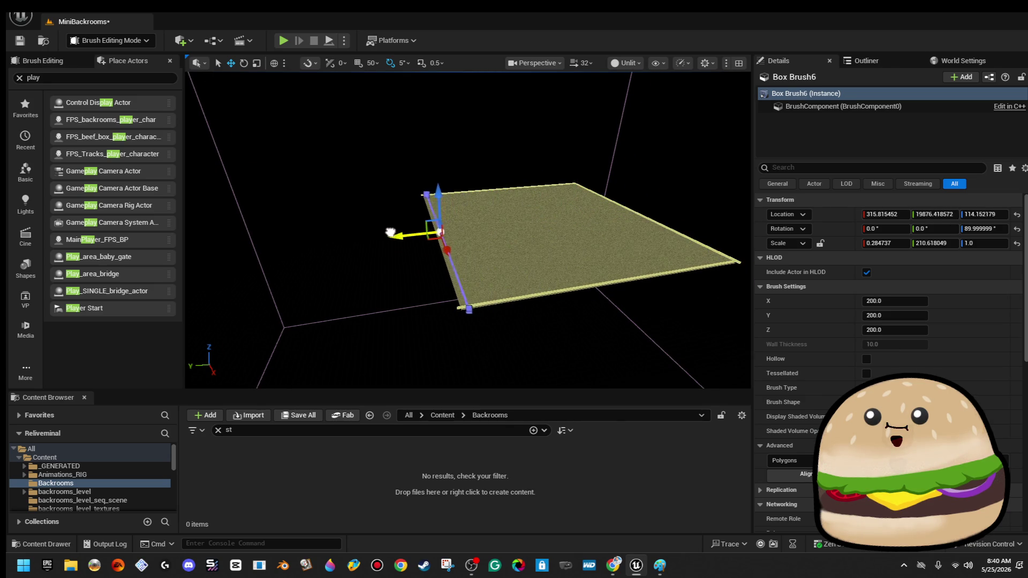
drag(468, 230, 570, 217)
drag(432, 230, 432, 231)
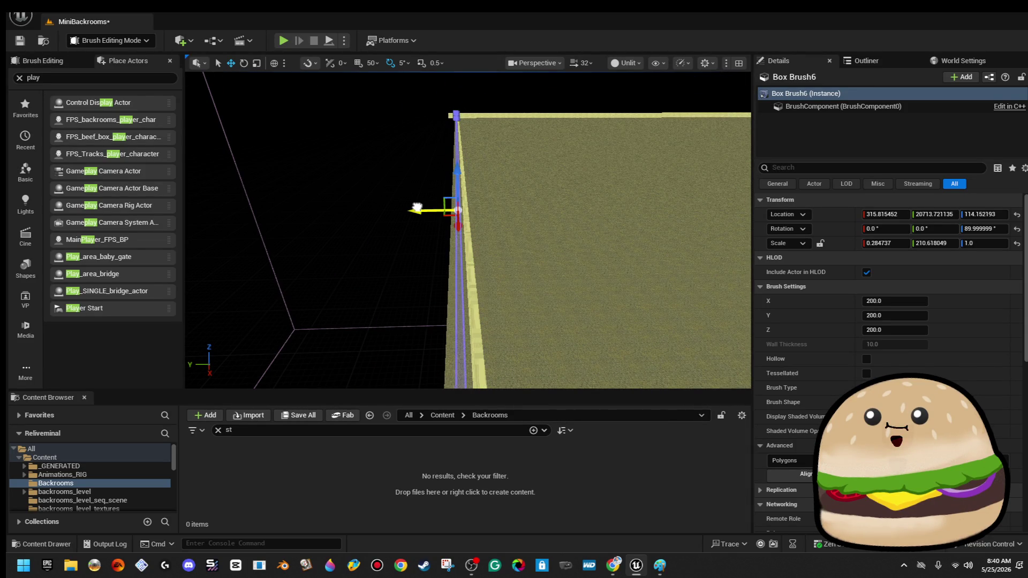
click(404, 189)
drag(404, 189, 405, 189)
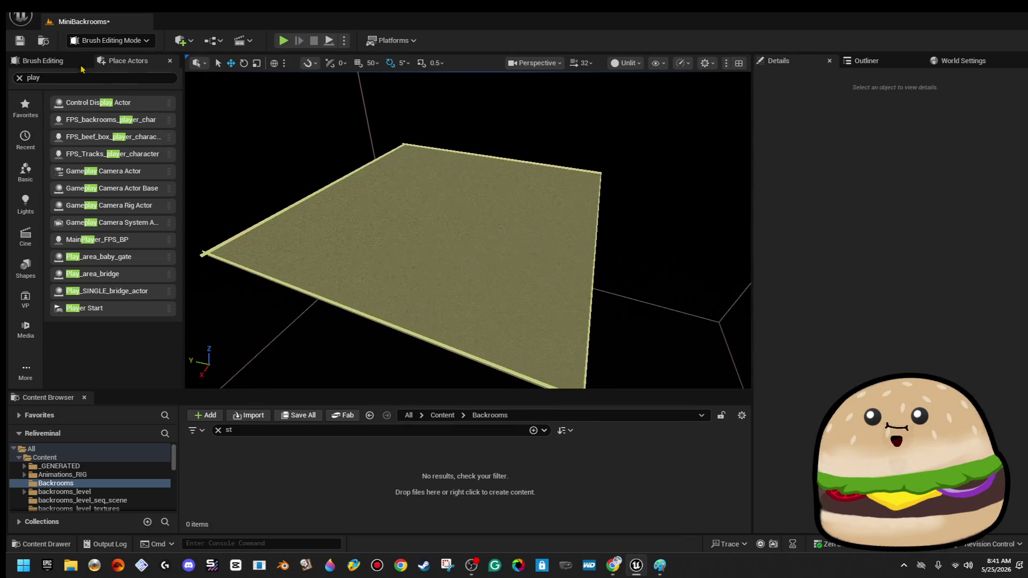
click(21, 42)
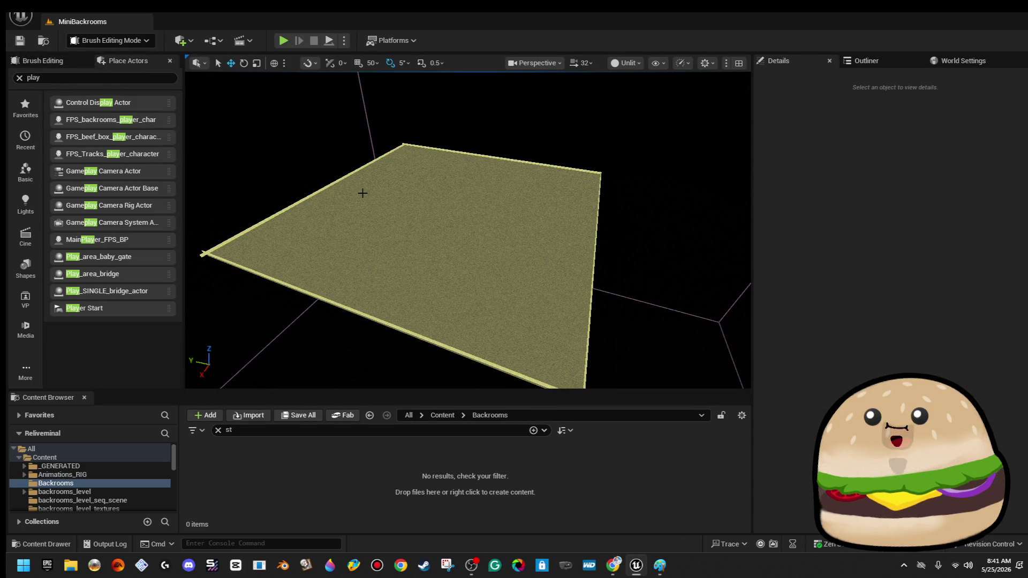
- Shorten a duplicated edge wall, Box Brush7, and move it inward to X about 13040, Y 18902
mouse_move(407, 221)
mouse_down()
mouse_move(404, 243)
mouse_move(409, 229)
mouse_up()
click(404, 244)
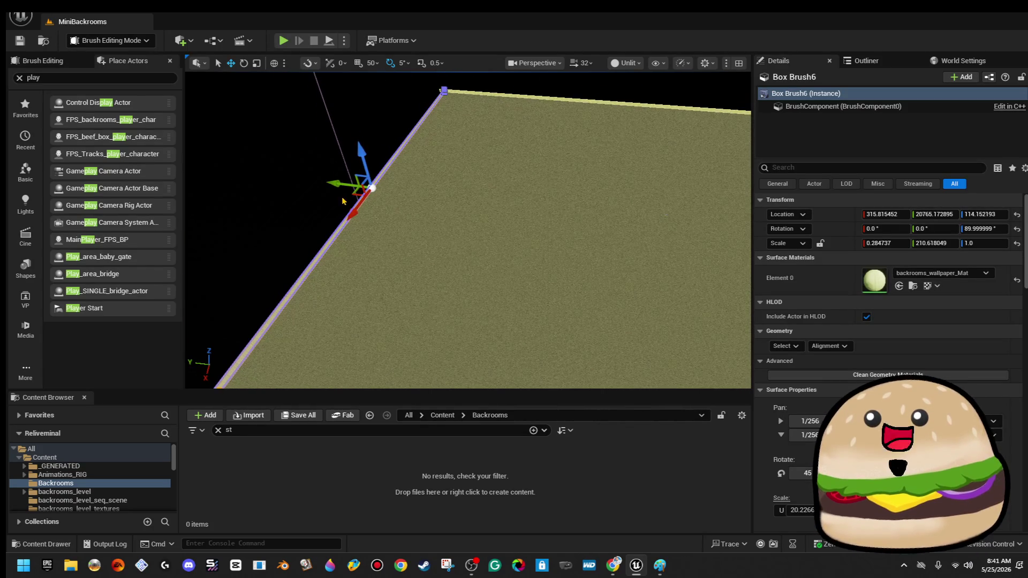
click(393, 235)
key(r)
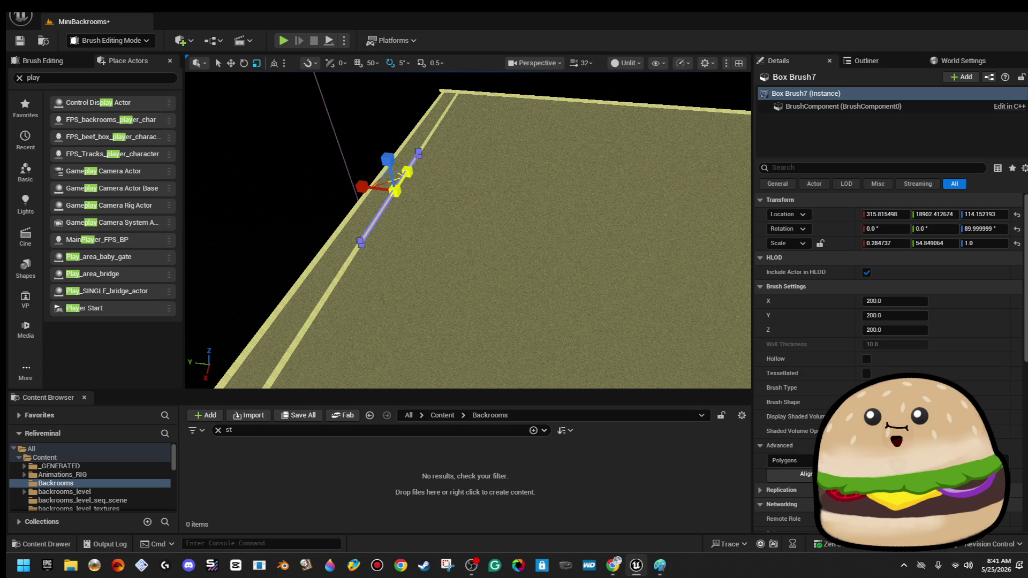
drag(475, 167, 475, 167)
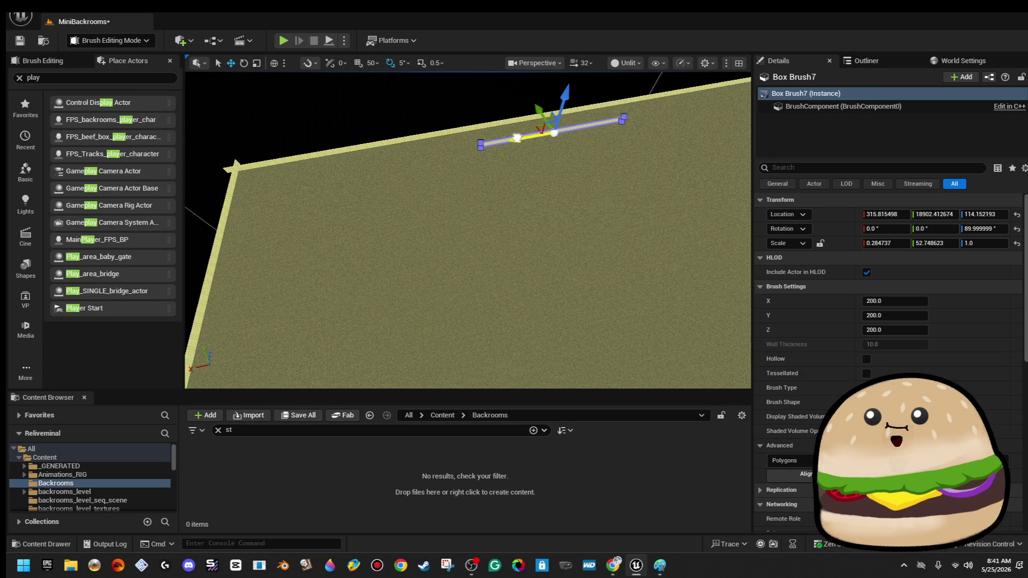
drag(316, 173, 278, 182)
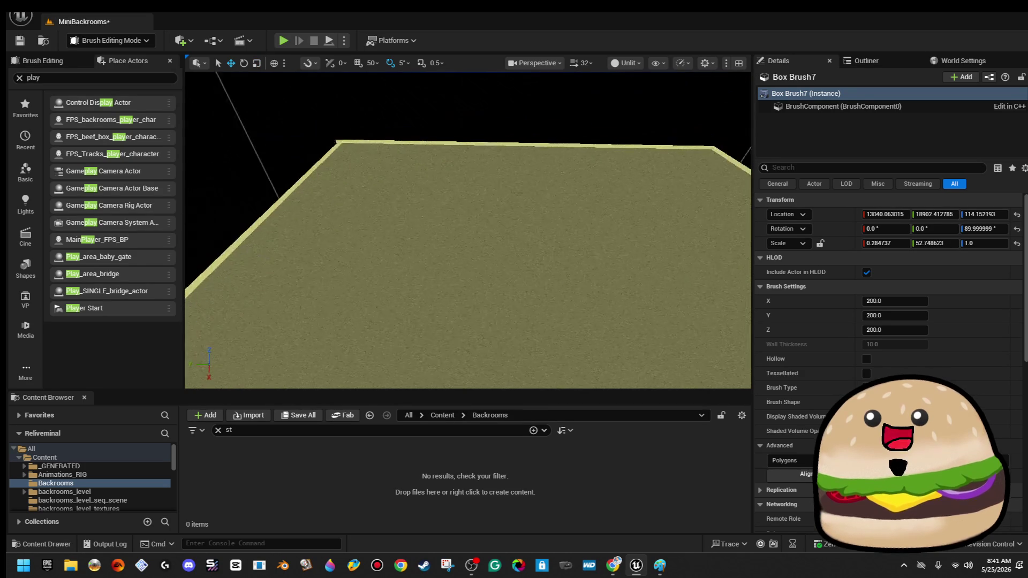
drag(479, 210, 560, 230)
click(479, 209)
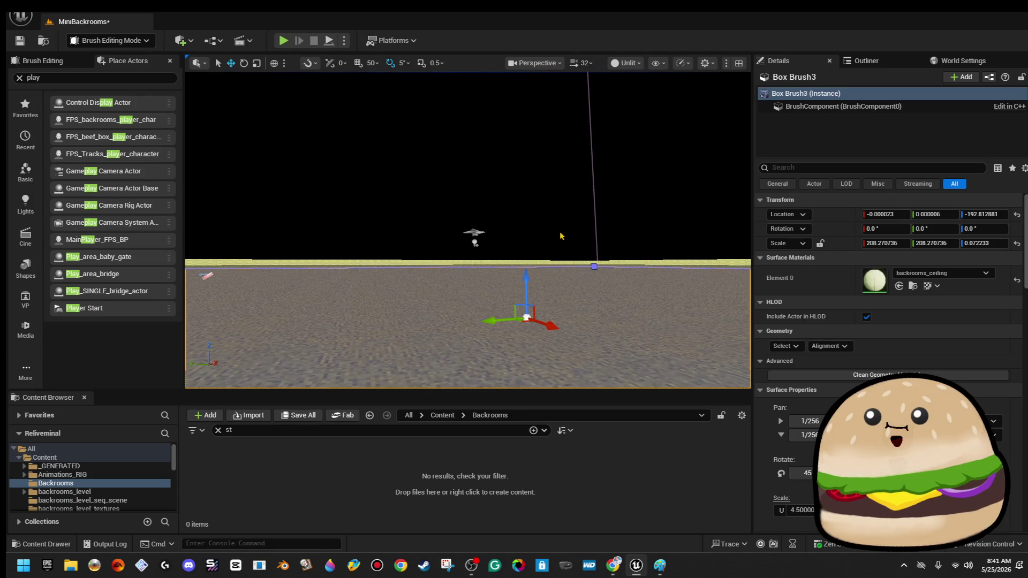
- Raise Box Brush3 to Z about 413.3, select the ceiling light, and switch the viewport to Lit
drag(526, 280, 525, 191)
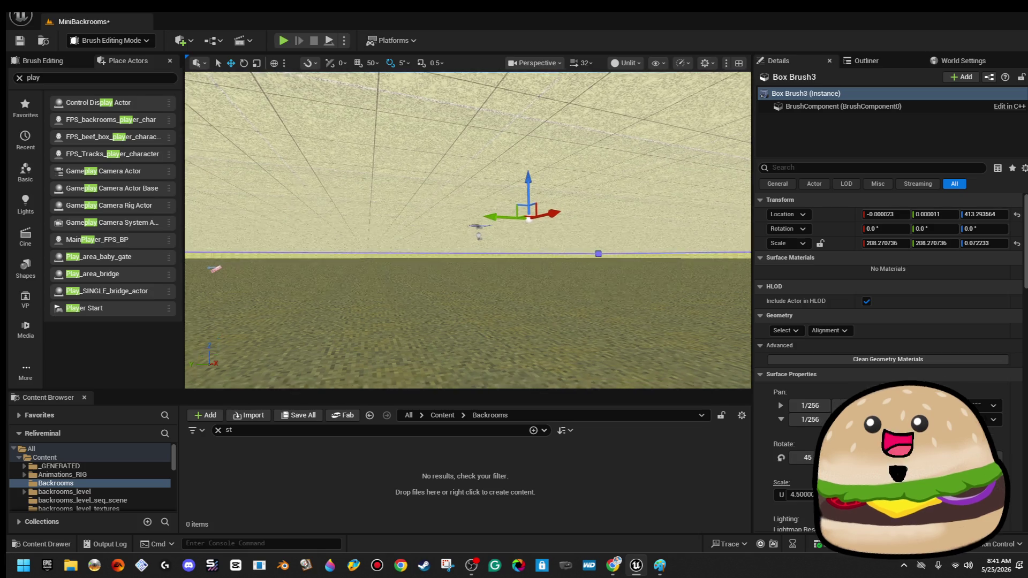
key(f)
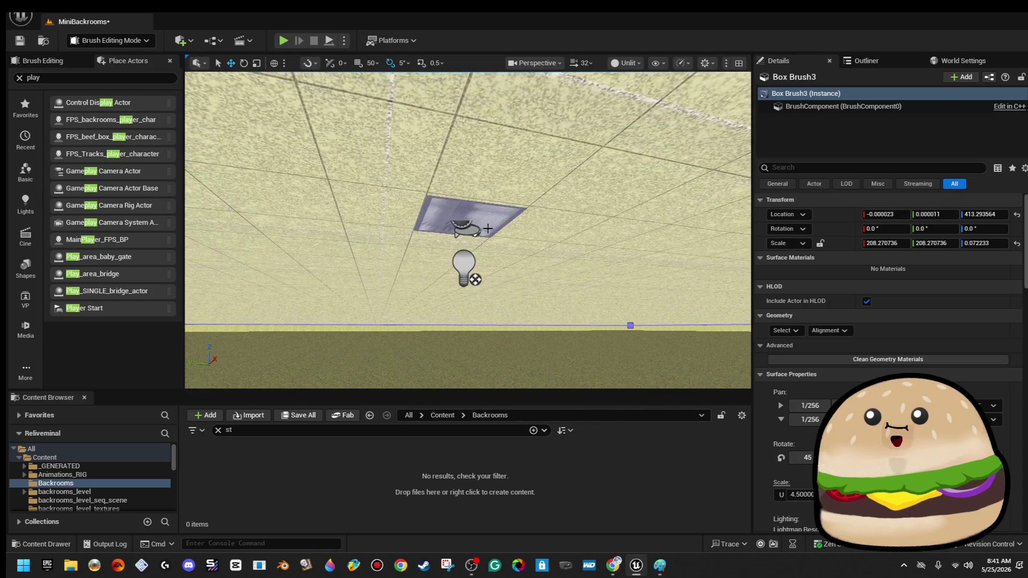
click(465, 228)
click(624, 62)
click(629, 94)
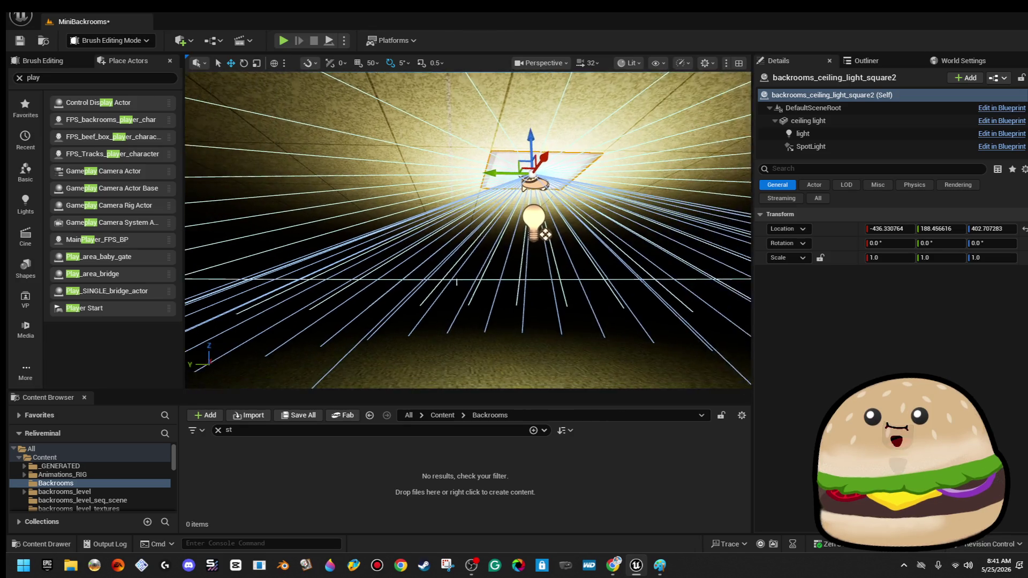
- Duplicate the ceiling light, set camera speed to 0.33, and move the copy to Y about 2439
mouse_move(677, 181)
mouse_down()
mouse_move(631, 180)
mouse_move(632, 158)
mouse_move(201, 229)
mouse_move(187, 182)
mouse_up()
mouse_move(468, 230)
mouse_down()
mouse_move(482, 214)
mouse_move(461, 211)
mouse_up()
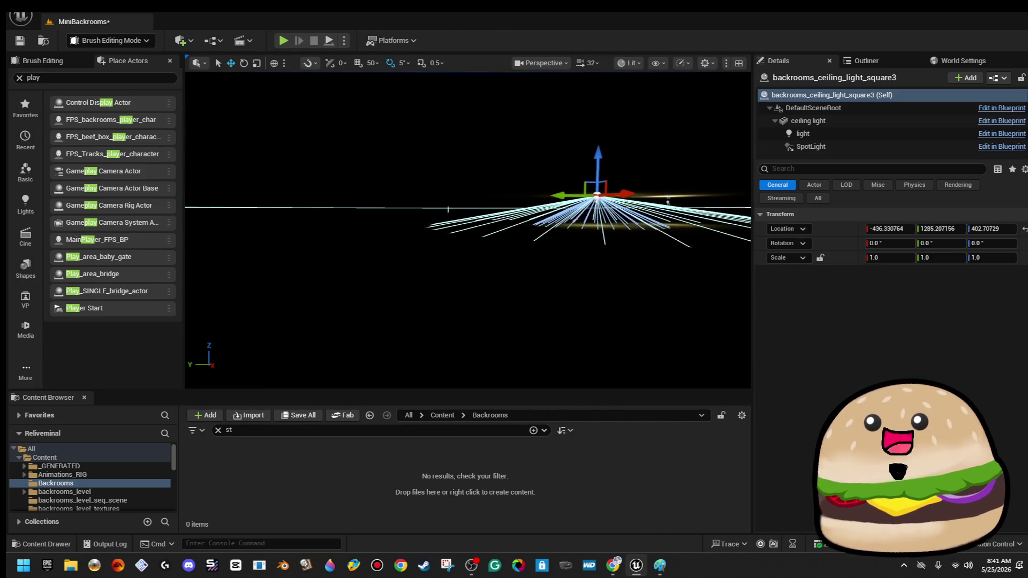
click(589, 62)
drag(569, 106, 551, 106)
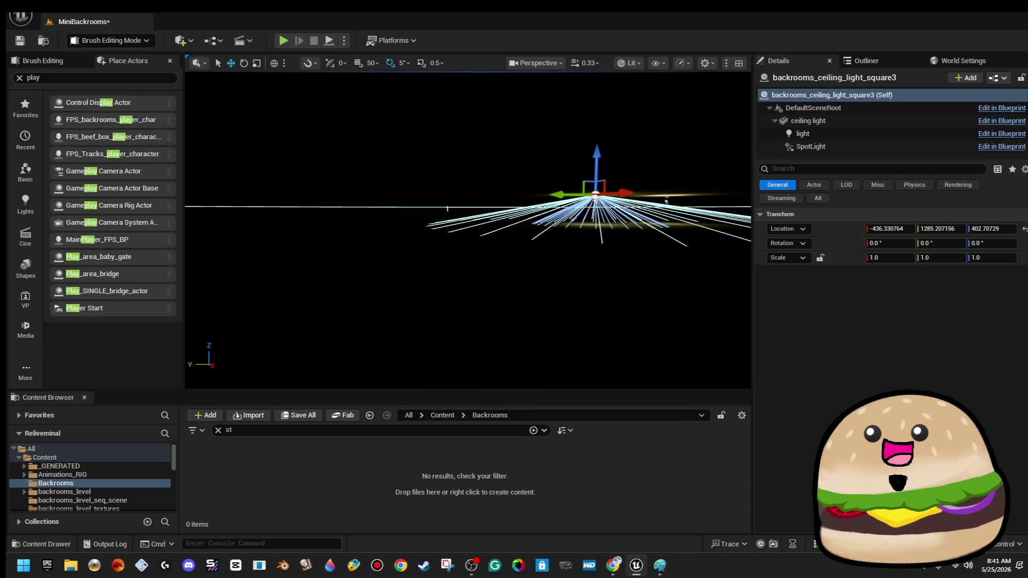
mouse_move(466, 230)
mouse_down()
mouse_move(466, 182)
mouse_move(465, 198)
mouse_up()
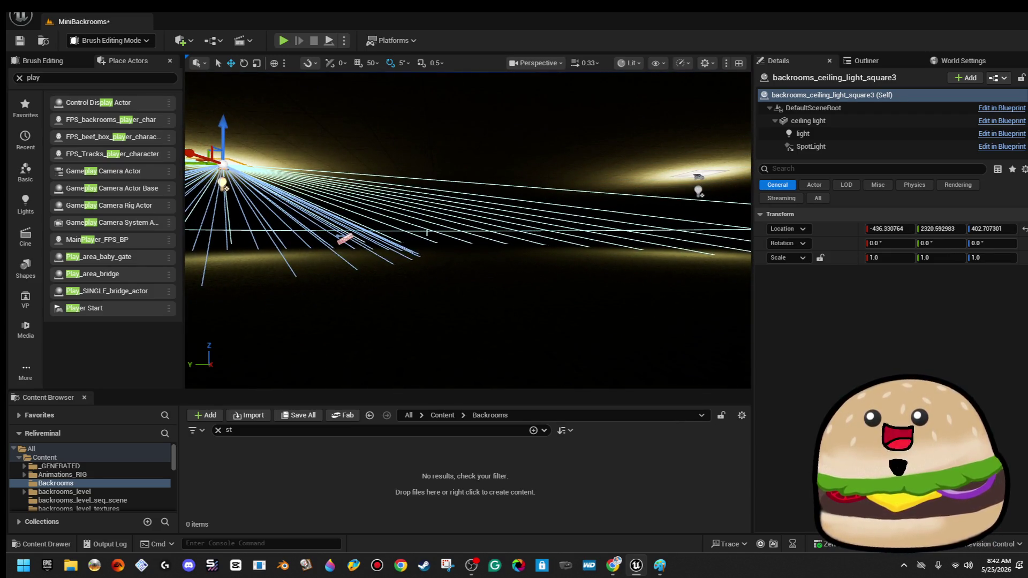
mouse_move(421, 192)
mouse_down()
mouse_move(415, 176)
mouse_move(367, 173)
mouse_move(392, 172)
mouse_move(392, 219)
mouse_move(321, 220)
mouse_move(554, 268)
mouse_up()
right_click(554, 268)
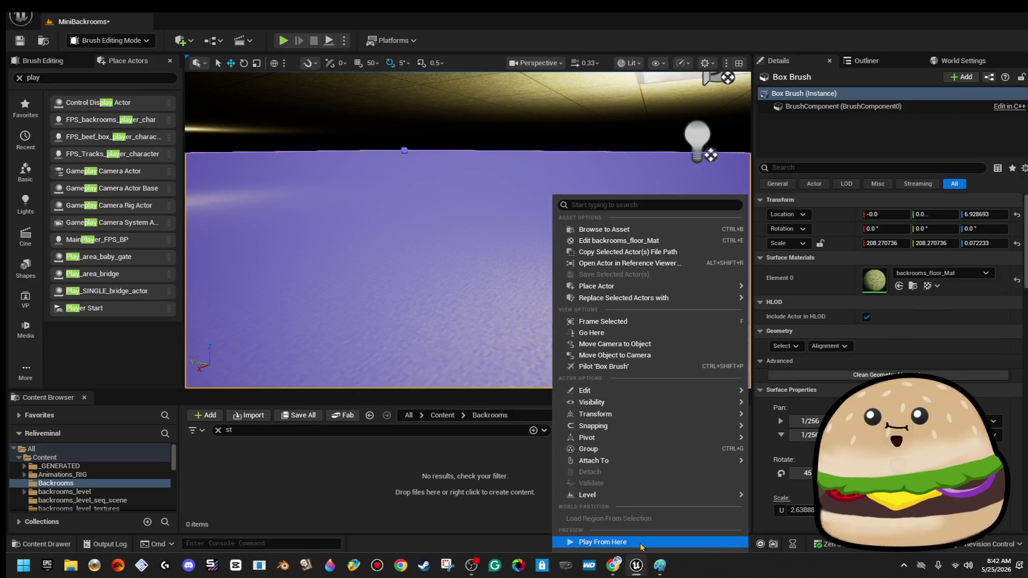
click(640, 542)
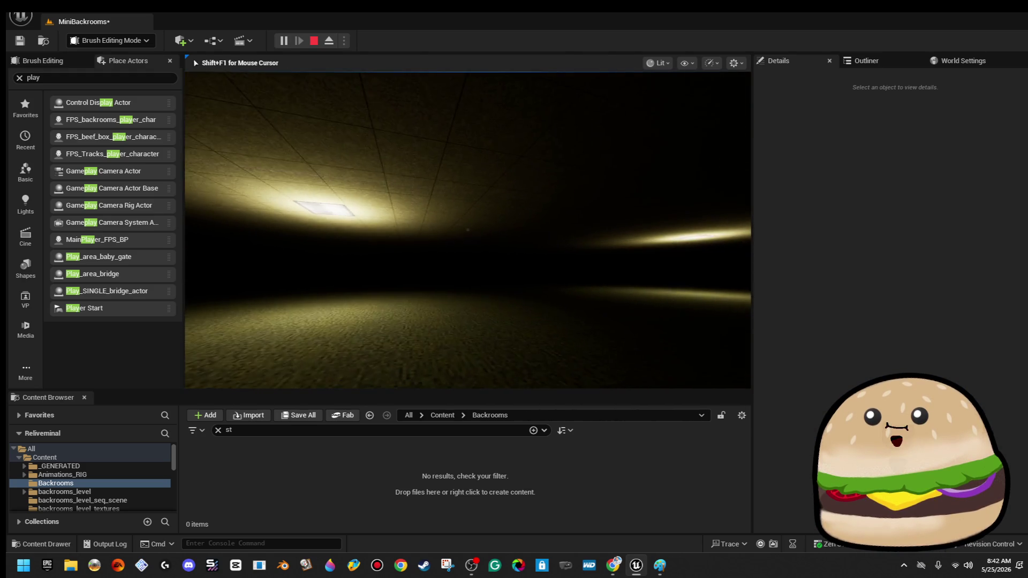
key(Escape)
drag(524, 298, 524, 298)
click(524, 304)
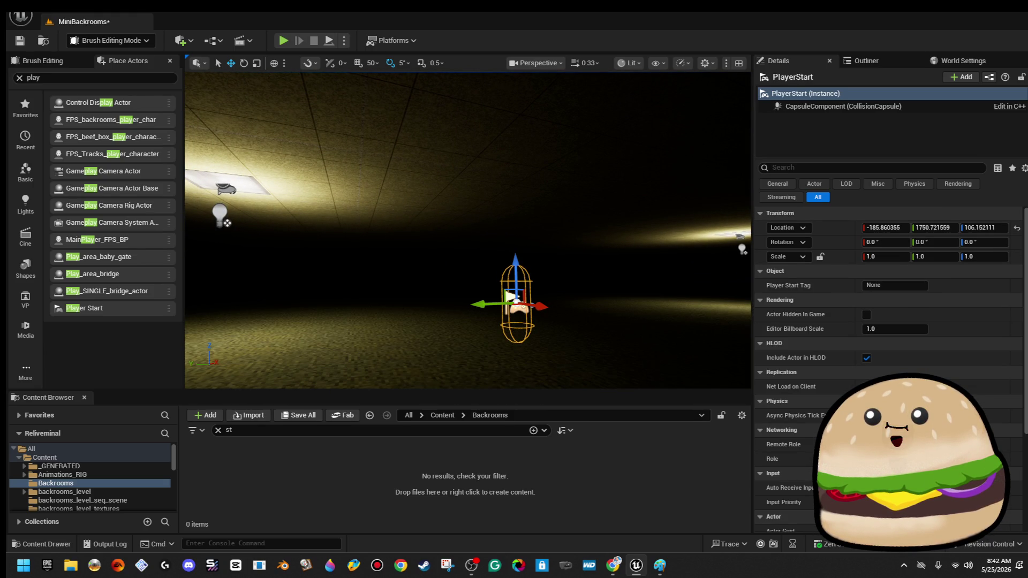
- Select both ceiling lights, frame them, and switch the viewport to Unlit shading
drag(524, 304, 524, 304)
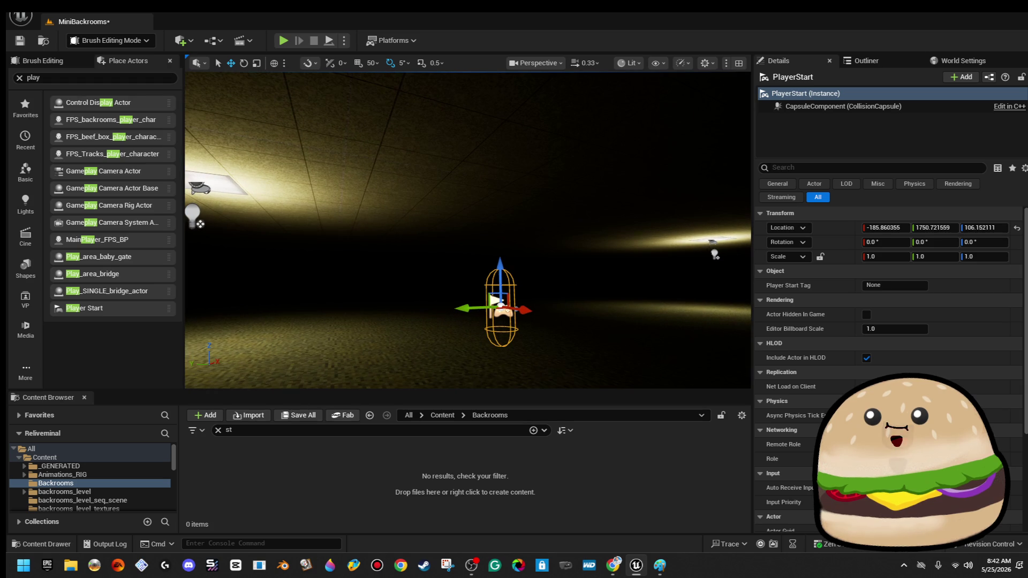
click(713, 241)
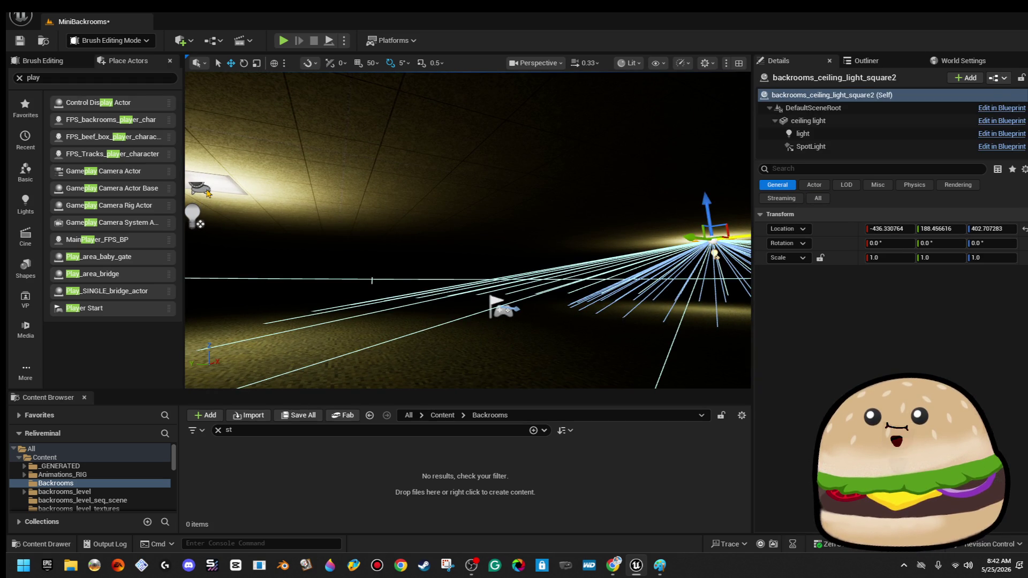
ctrl+click(207, 193)
key(f)
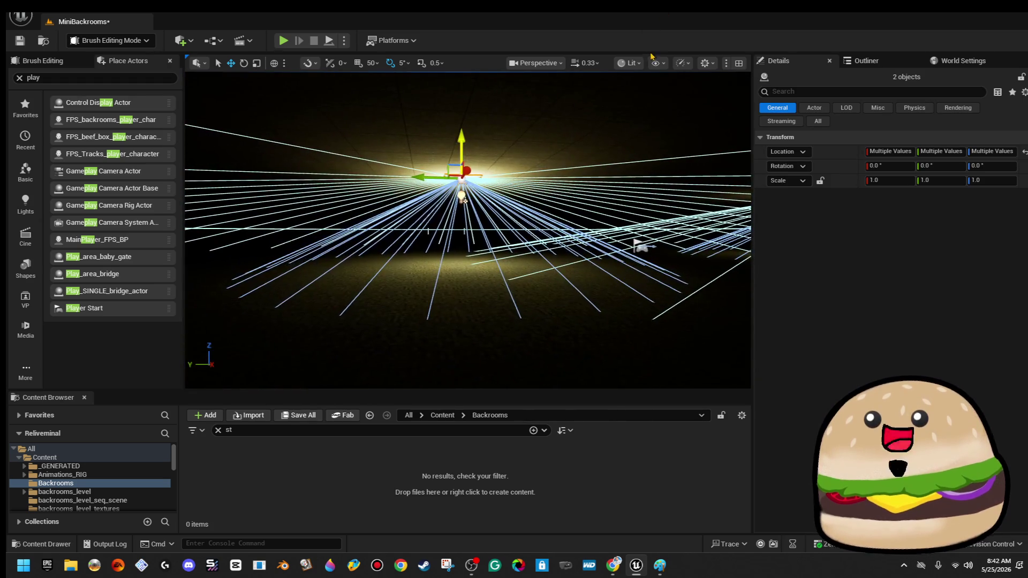
click(630, 63)
click(656, 115)
drag(656, 115, 656, 126)
drag(525, 184, 524, 184)
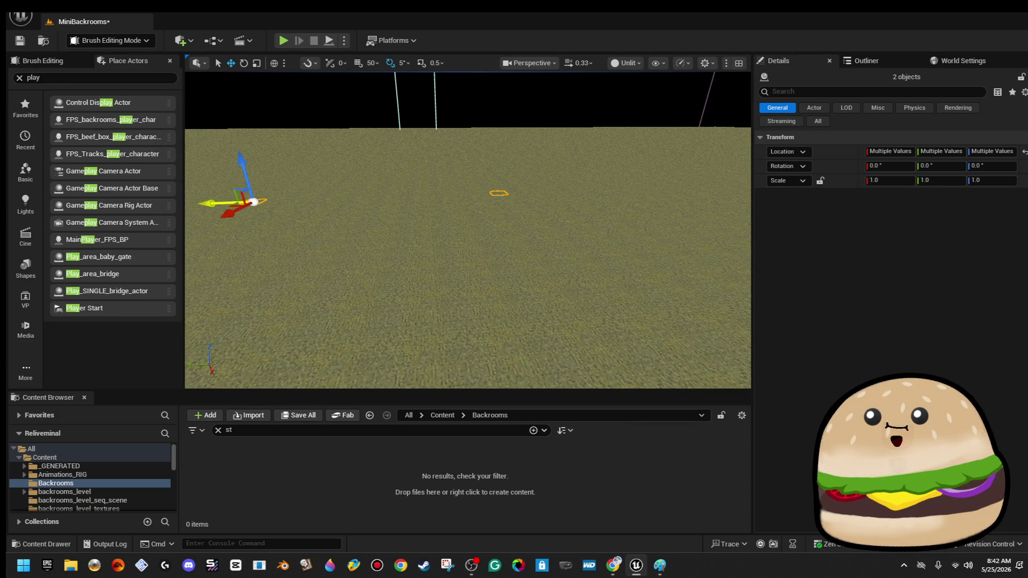
- Set the viewport camera speed to 8 and fly back into the corridor
click(626, 63)
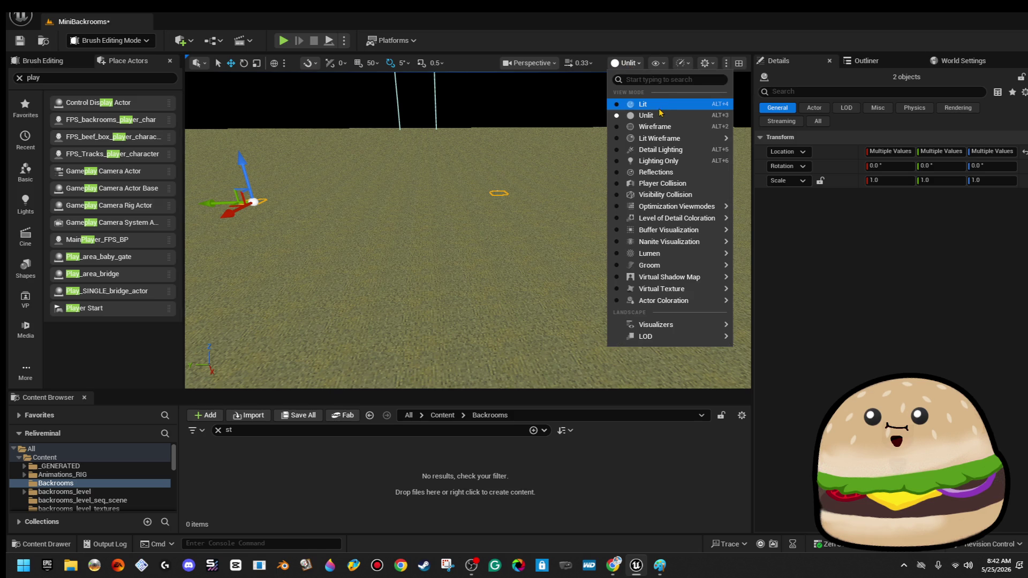
click(580, 63)
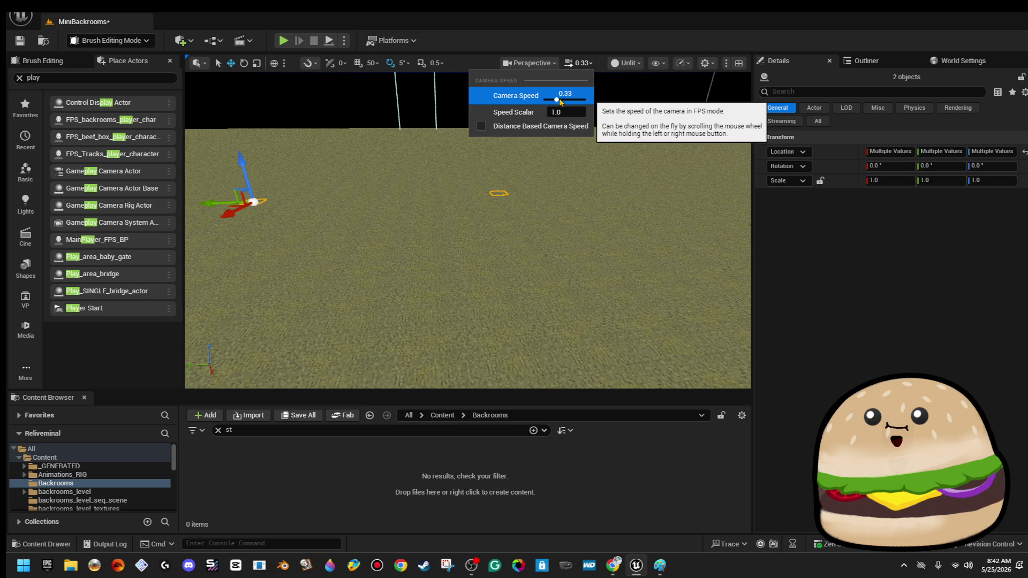
mouse_move(592, 111)
mouse_down()
mouse_move(506, 228)
mouse_move(327, 222)
mouse_up()
key(f)
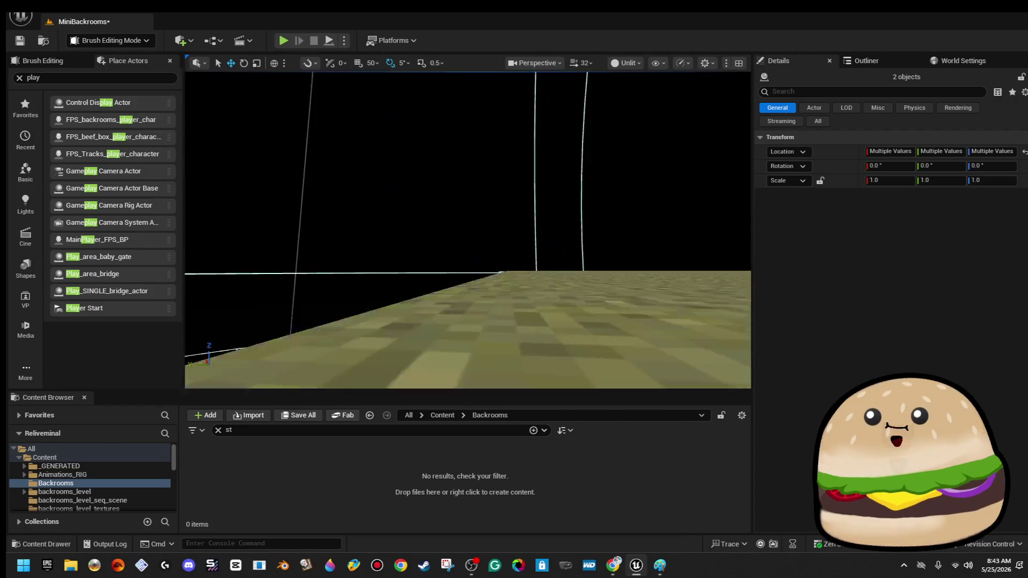
click(586, 64)
drag(569, 151, 569, 177)
drag(562, 241, 562, 210)
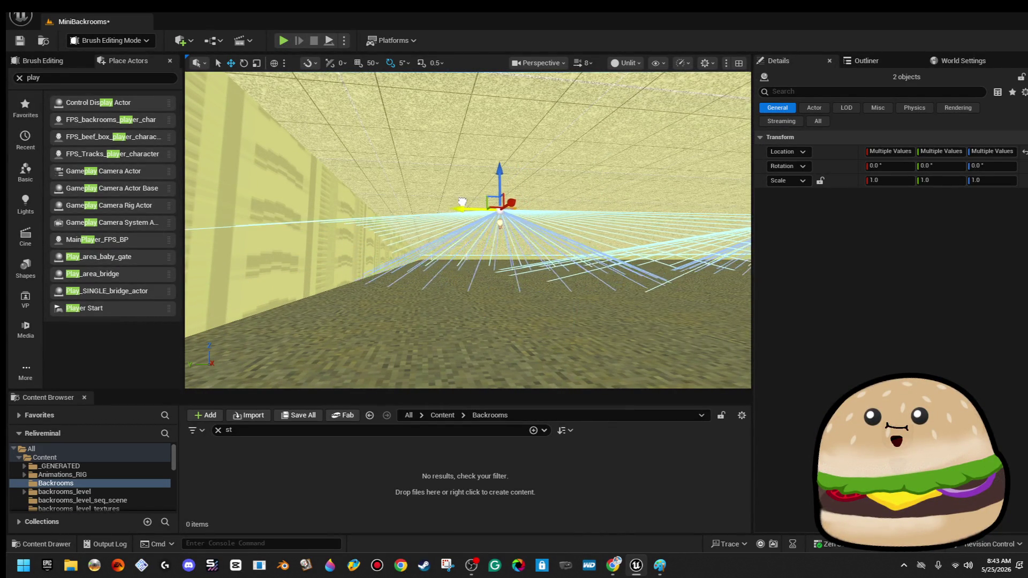
- Fly up toward the ceiling lights, then Play From Here on the floor
scroll(424, 199, up, 5)
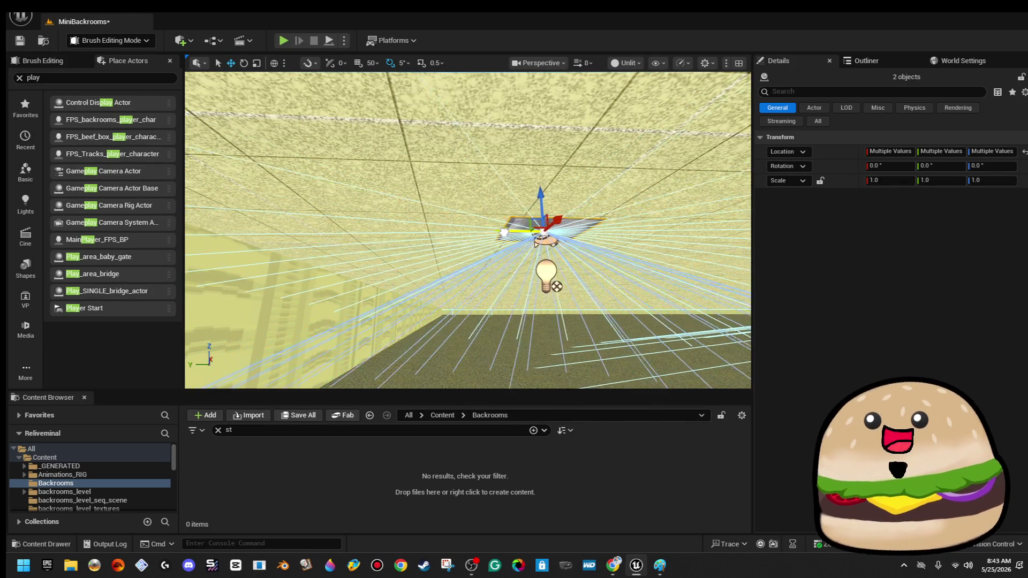
mouse_move(504, 232)
mouse_down()
mouse_move(490, 232)
mouse_move(507, 227)
mouse_move(451, 119)
mouse_up()
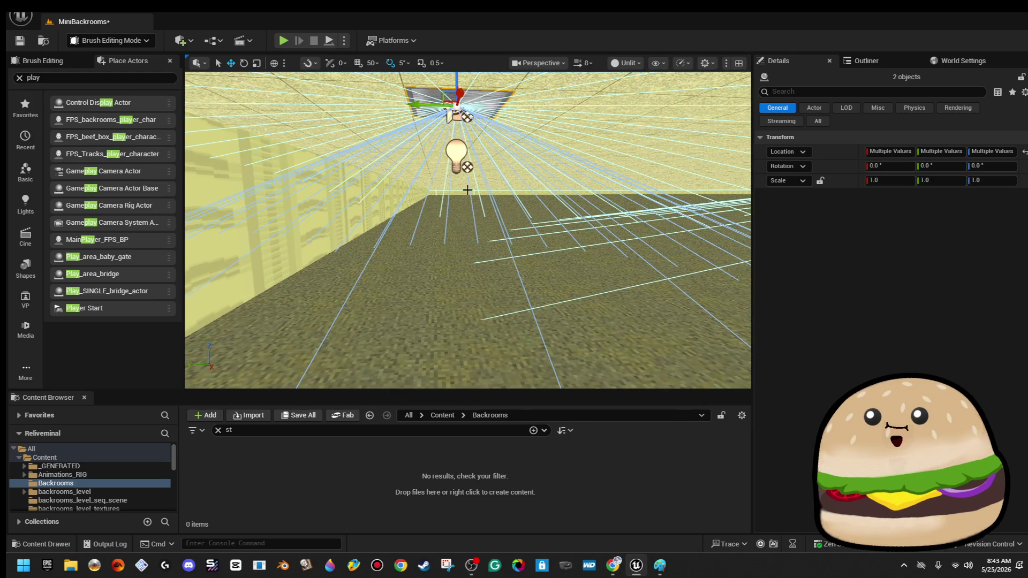
mouse_move(528, 131)
mouse_down()
mouse_move(524, 86)
mouse_move(525, 128)
mouse_up()
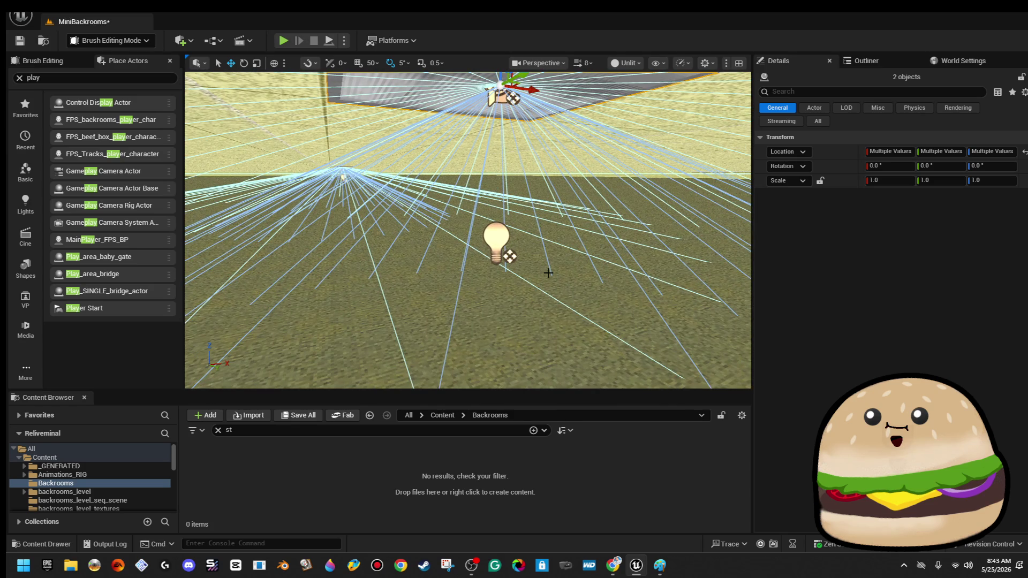
right_click(573, 276)
click(595, 542)
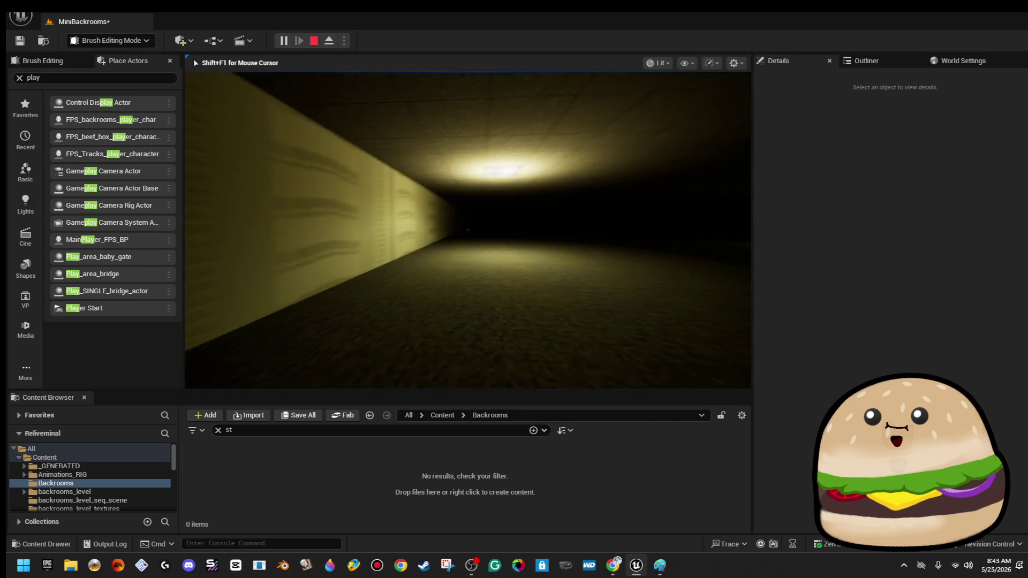
- Stop the Play In Editor session and return to the editor viewport
key(Escape)
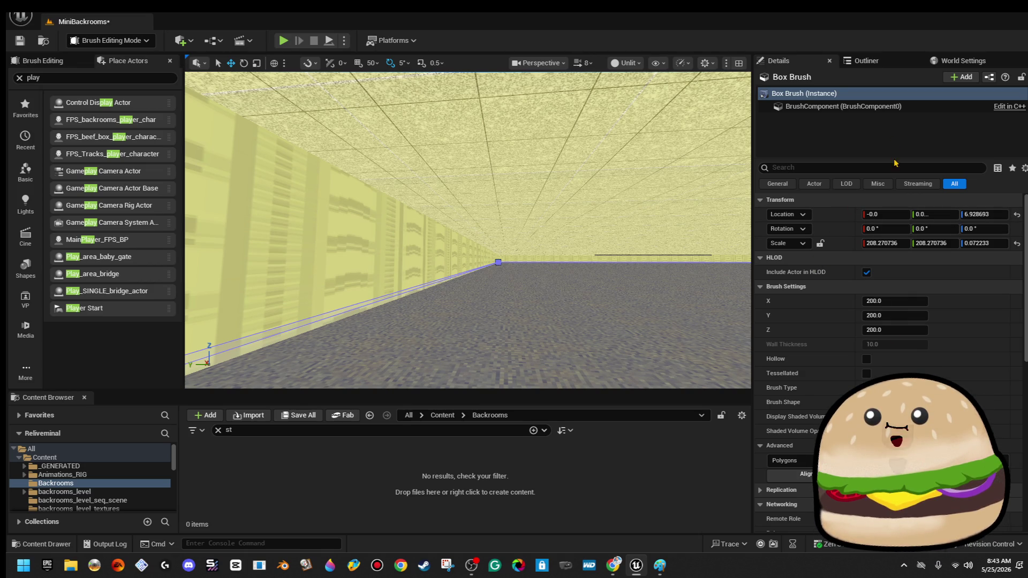
- Convert the floor brush into static mesh Backrooms_floor_mesh in the Backrooms folder
click(899, 474)
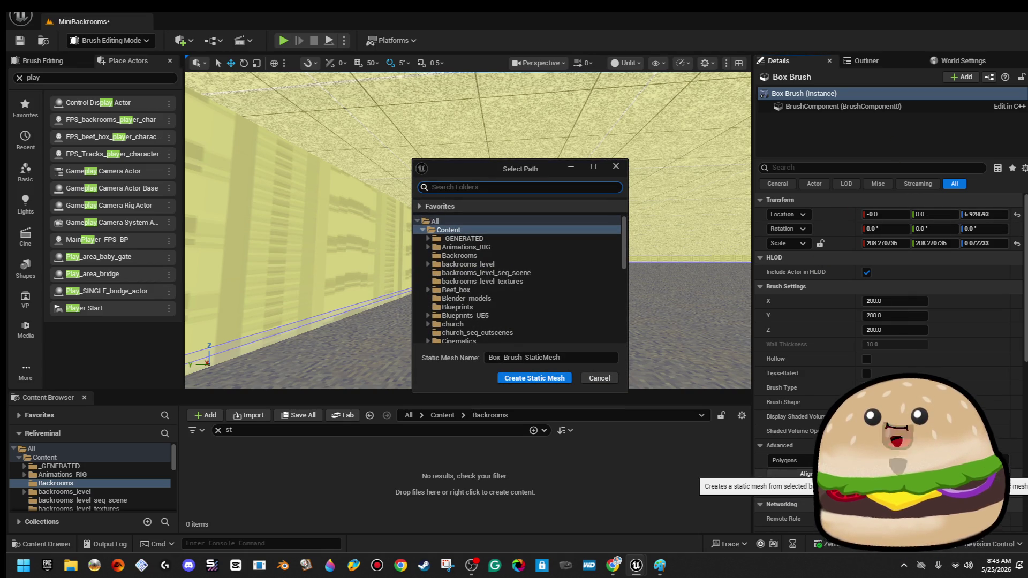
click(574, 249)
click(569, 256)
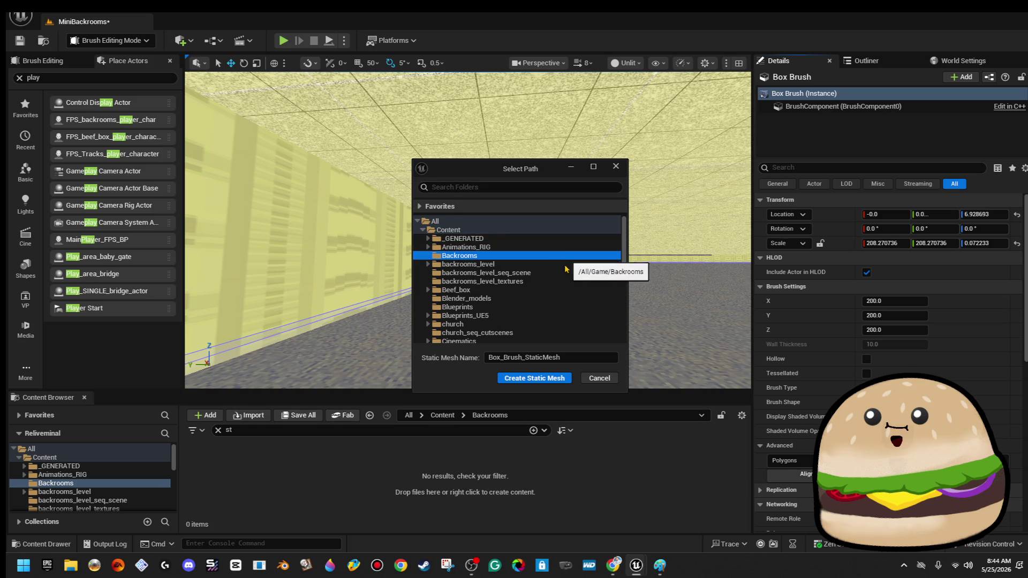
click(589, 357)
text(ackrooms_f)
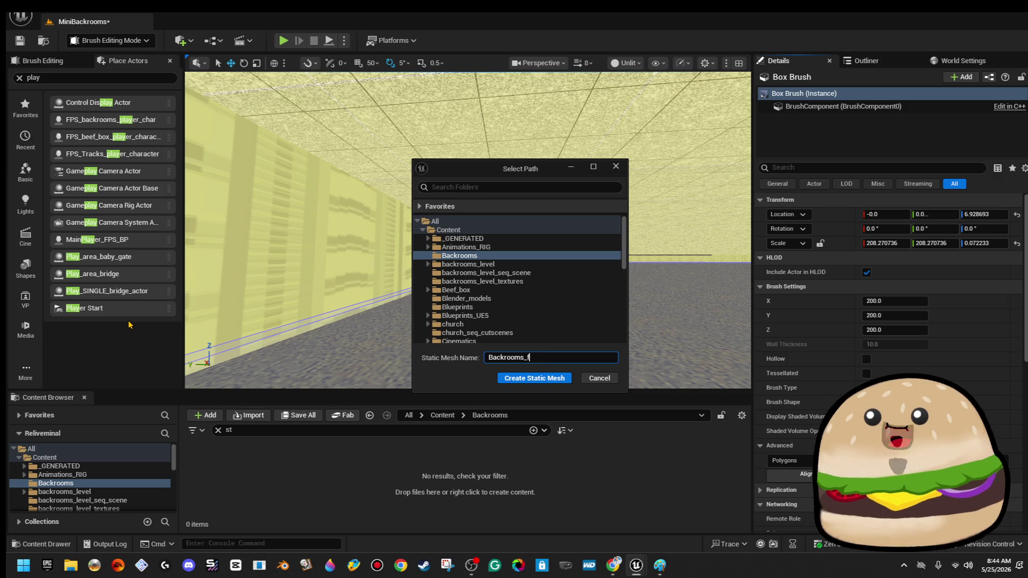
text(_mesh)
click(516, 378)
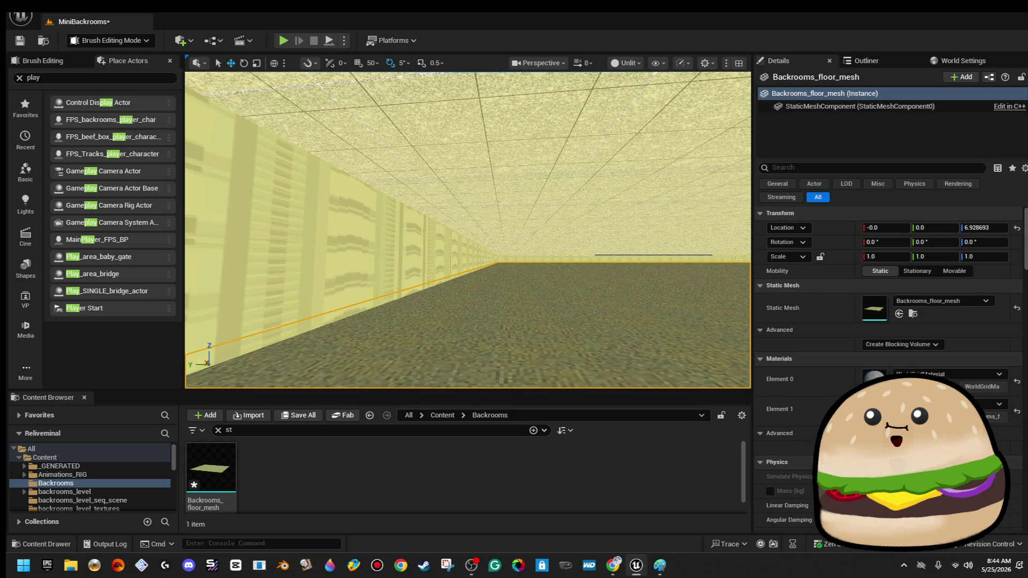
- Select the ceiling brush and start its static mesh conversion into the Backrooms folder
click(552, 213)
click(948, 275)
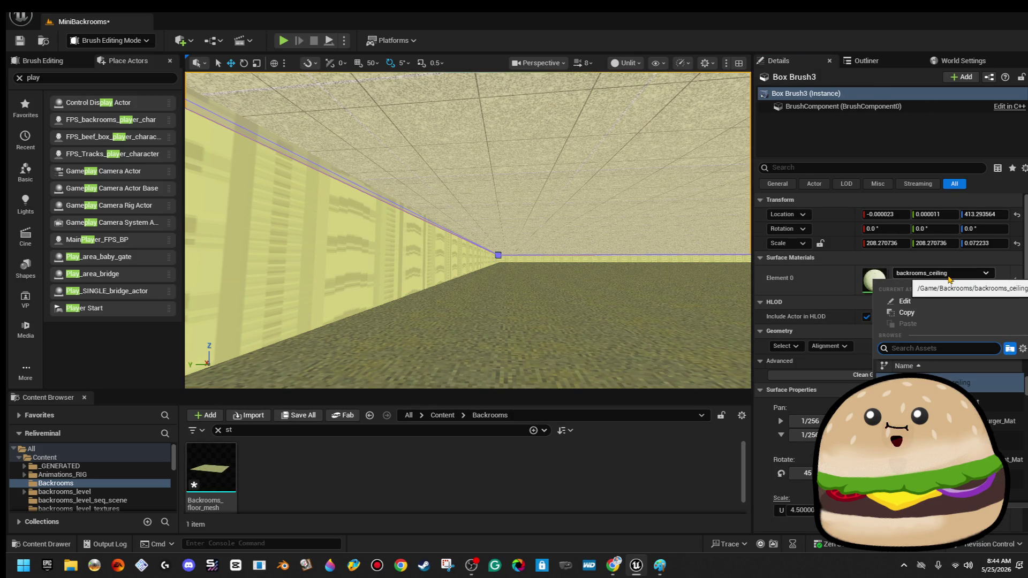
click(948, 275)
scroll(888, 300, down, 10)
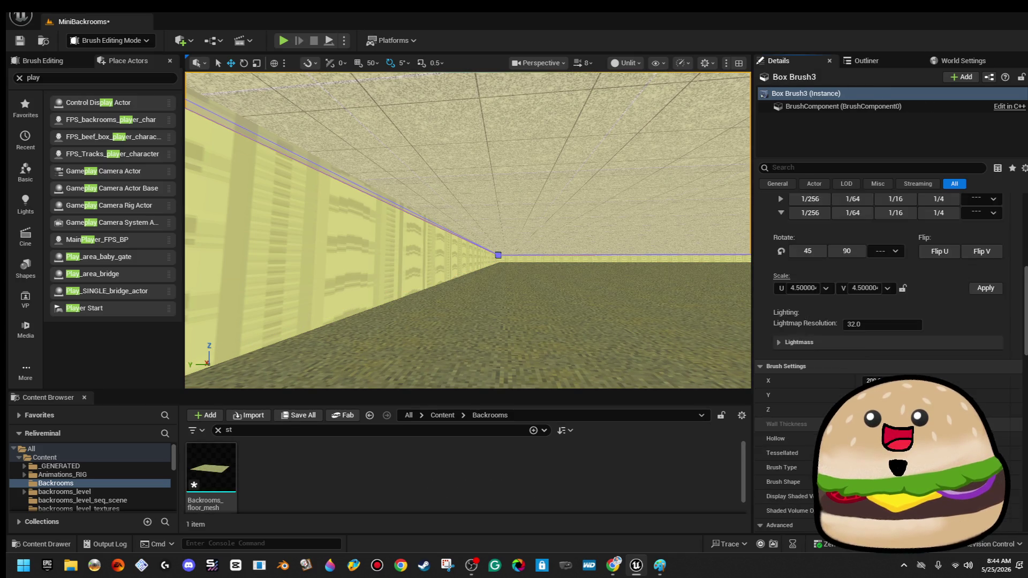
scroll(889, 300, down, 5)
click(948, 276)
text(backrooms_ceil)
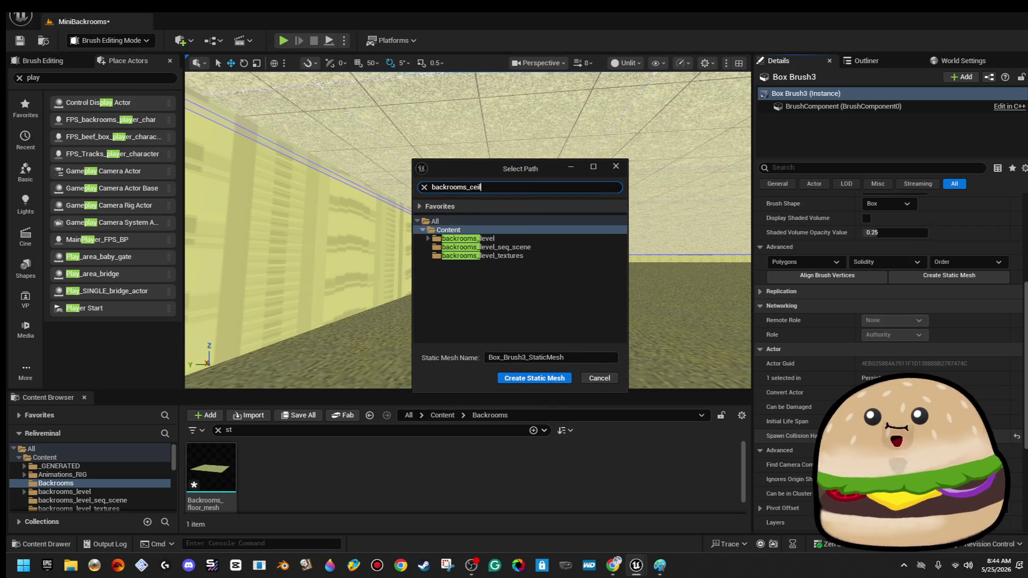
text(ing)
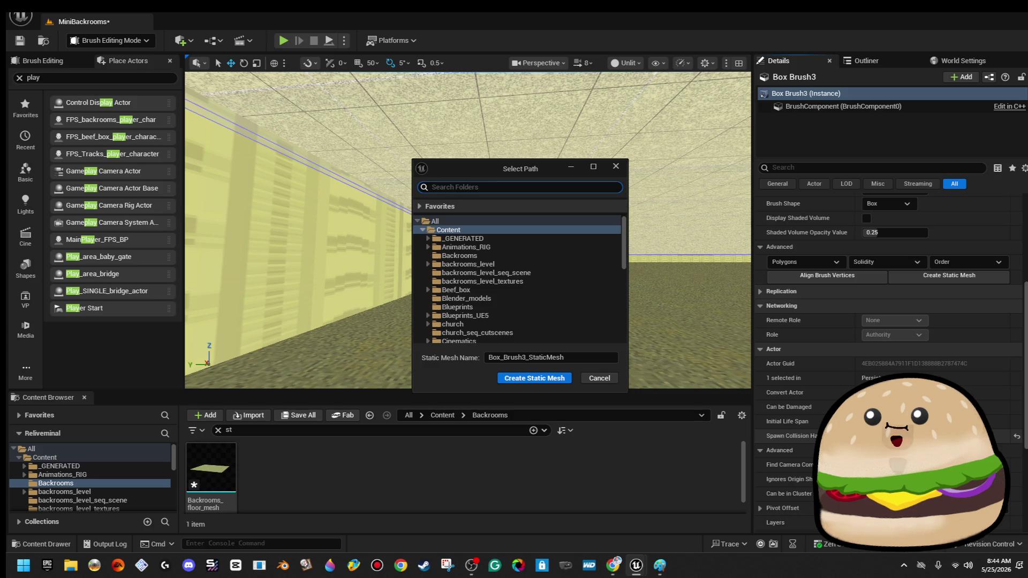
click(514, 255)
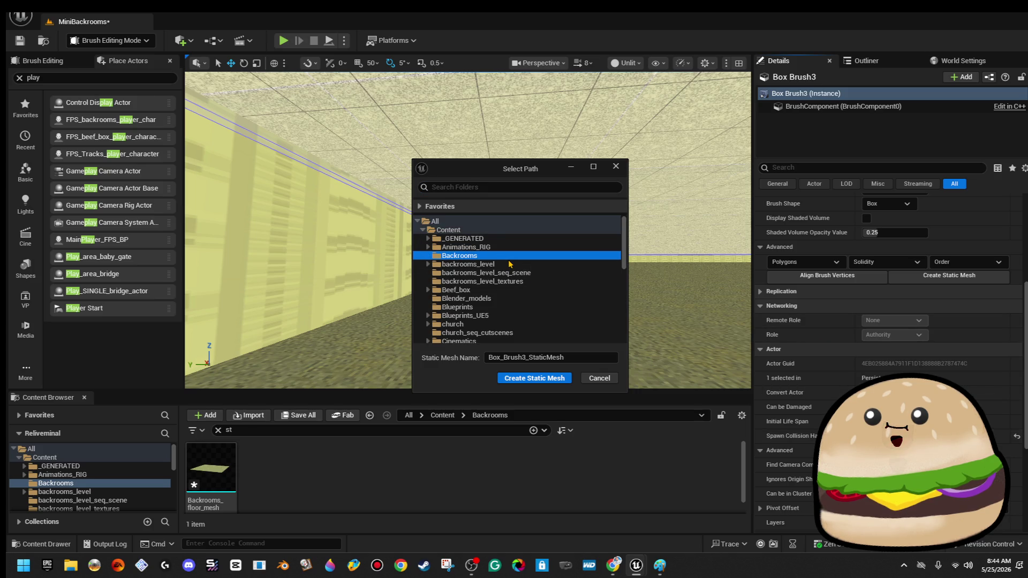
- Name the ceiling mesh backrooms_ceiling_mesh and create it
click(535, 357)
text(backrooms)
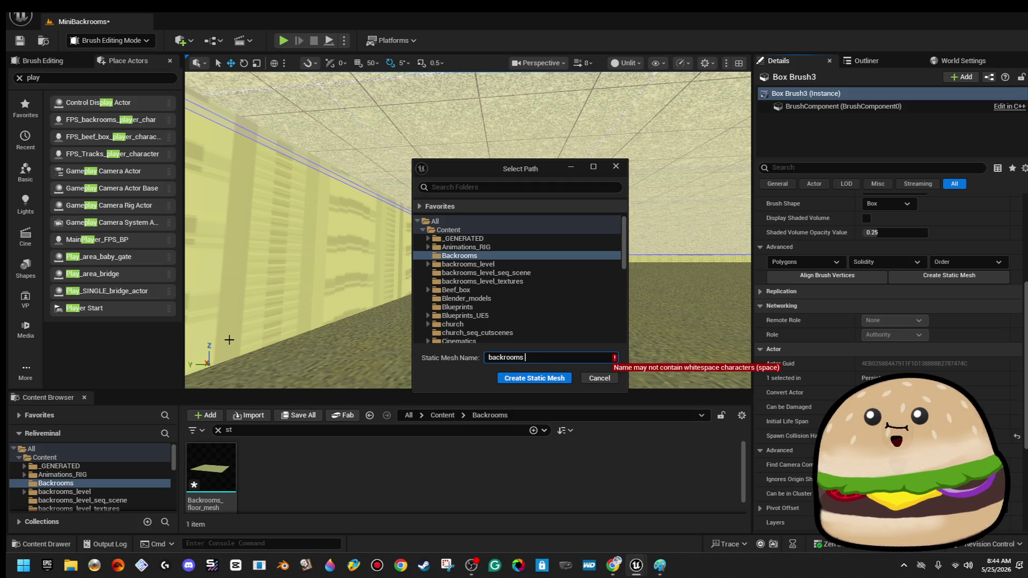
key(BackSpace)
text(_ceiling_mesh)
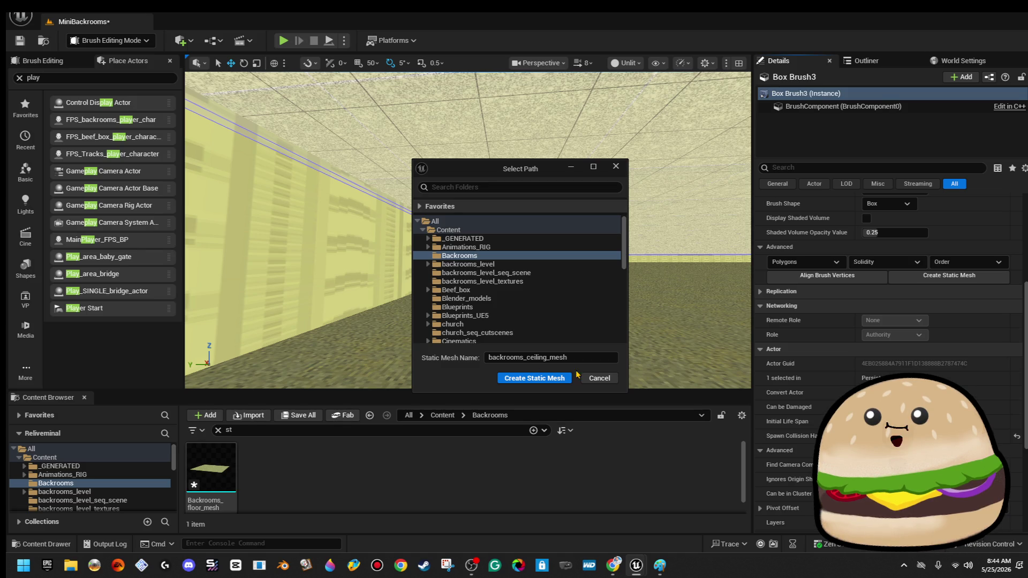
click(567, 377)
right_click(632, 178)
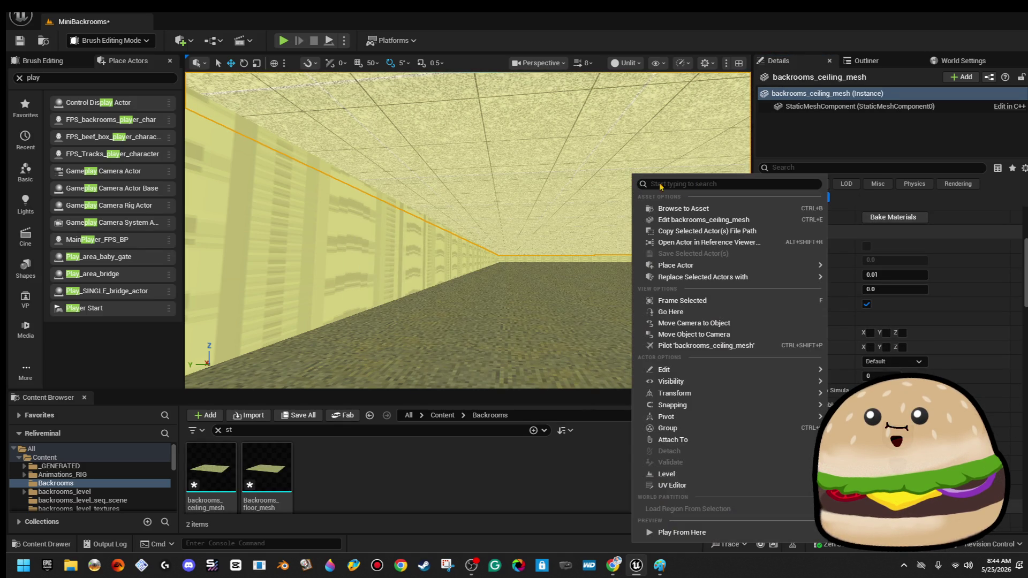
- Add a box simplified collision to backrooms_ceiling_mesh and close its editor
click(710, 220)
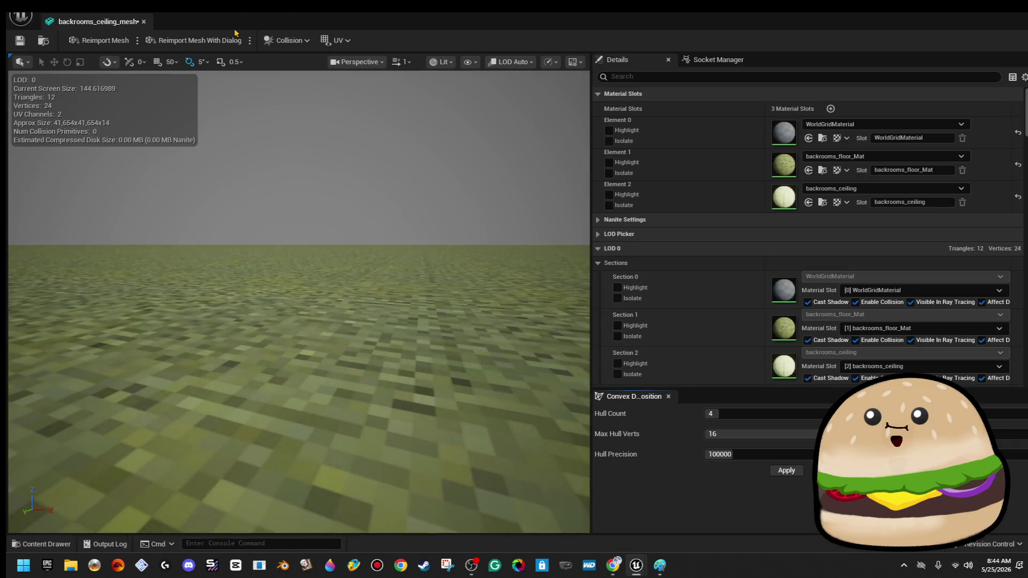
click(287, 40)
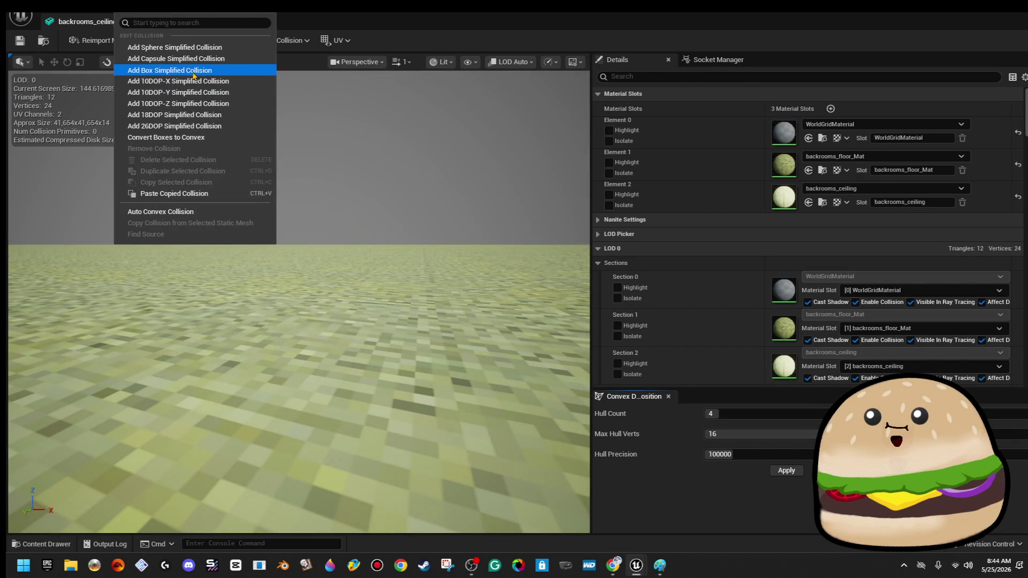
click(161, 69)
click(143, 23)
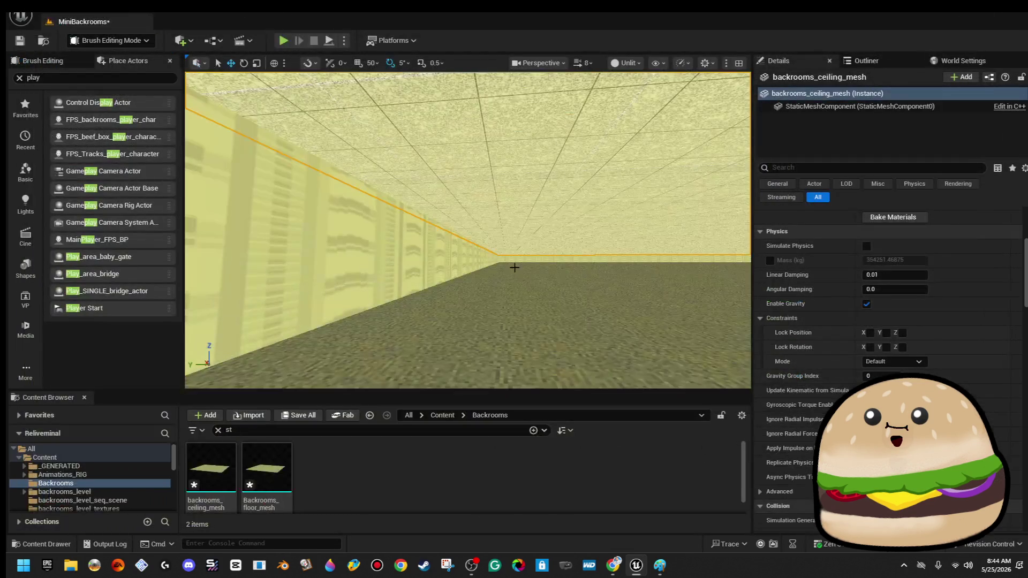
- Locate Backrooms_floor_mesh in the content browser and bring up its actions menu
right_click(528, 287)
mouse_move(612, 395)
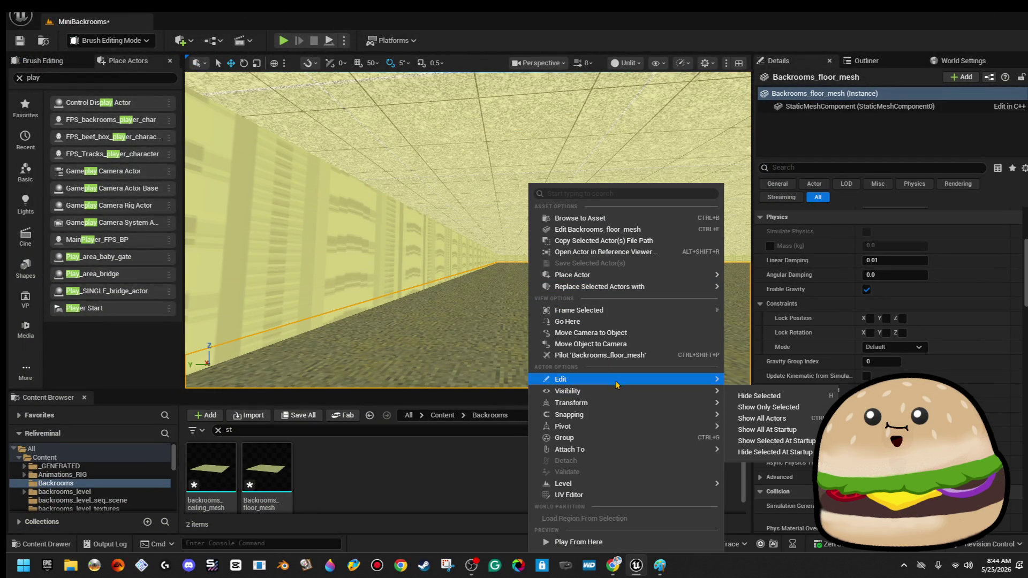
key(Escape)
right_click(592, 320)
key(Escape)
scroll(888, 321, up, 5)
scroll(889, 321, down, 15)
scroll(979, 399, down, 15)
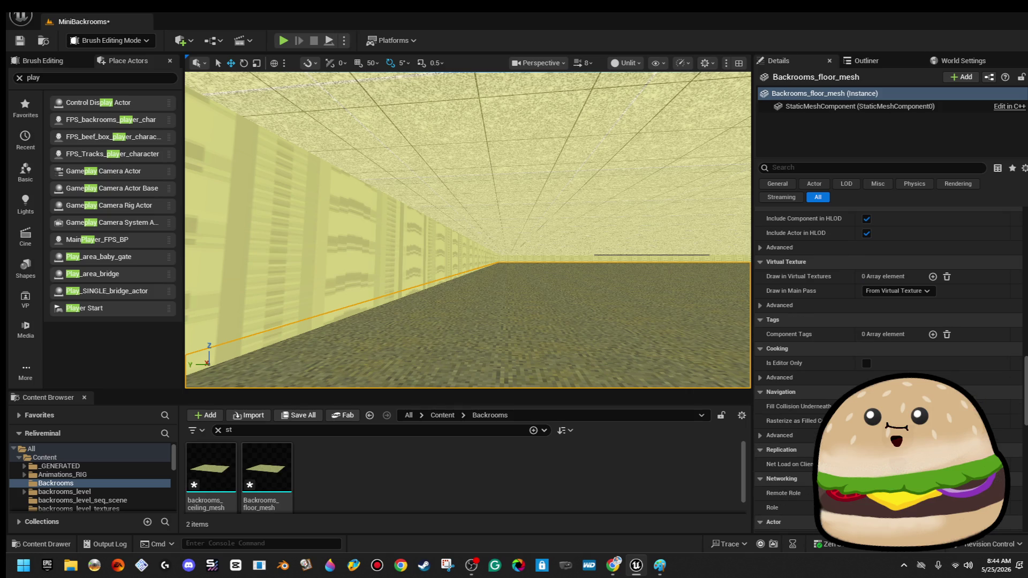
right_click(574, 321)
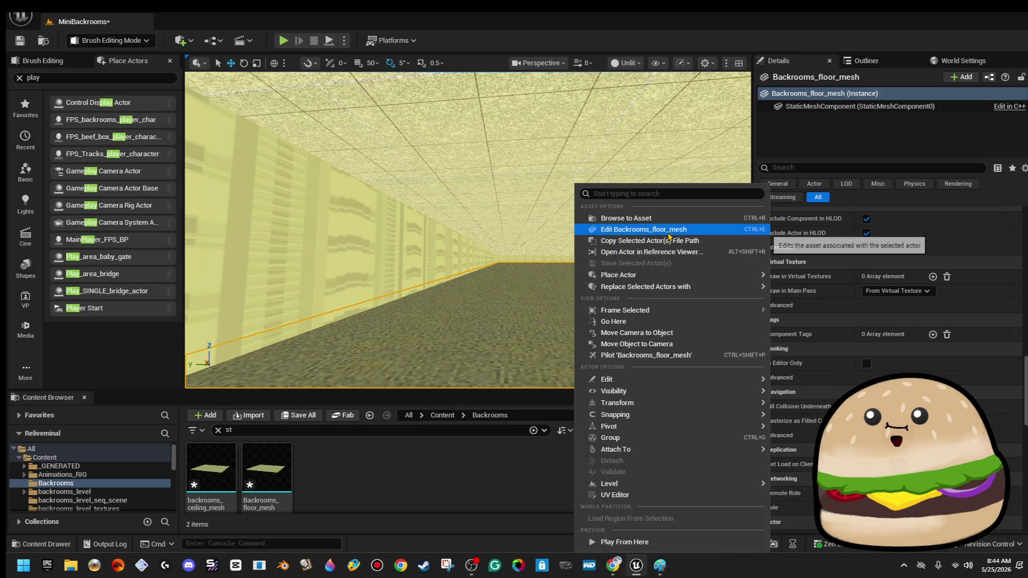
- Add a box simplified collision to Backrooms_floor_mesh and close its editor
click(642, 227)
click(289, 40)
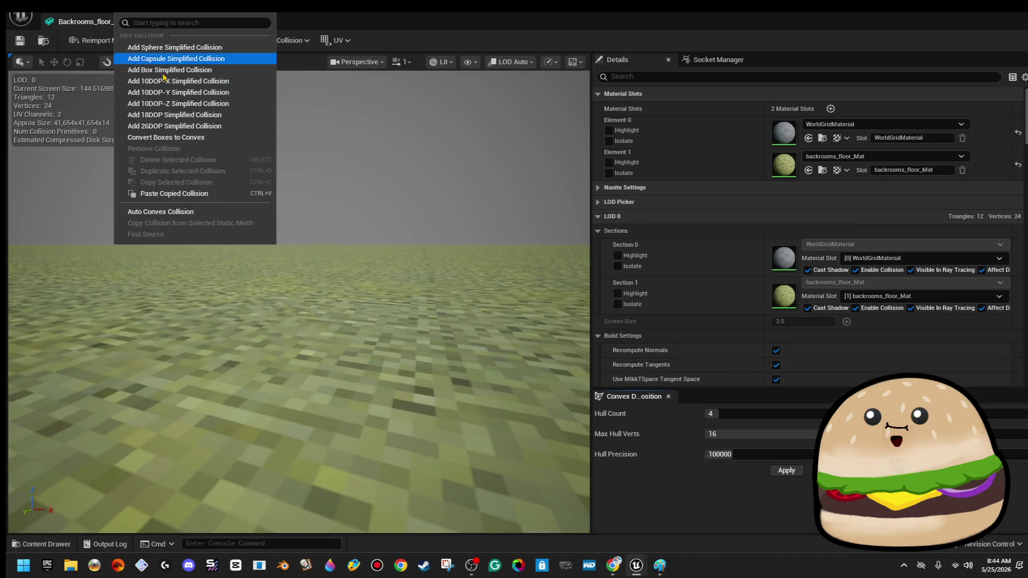
click(166, 69)
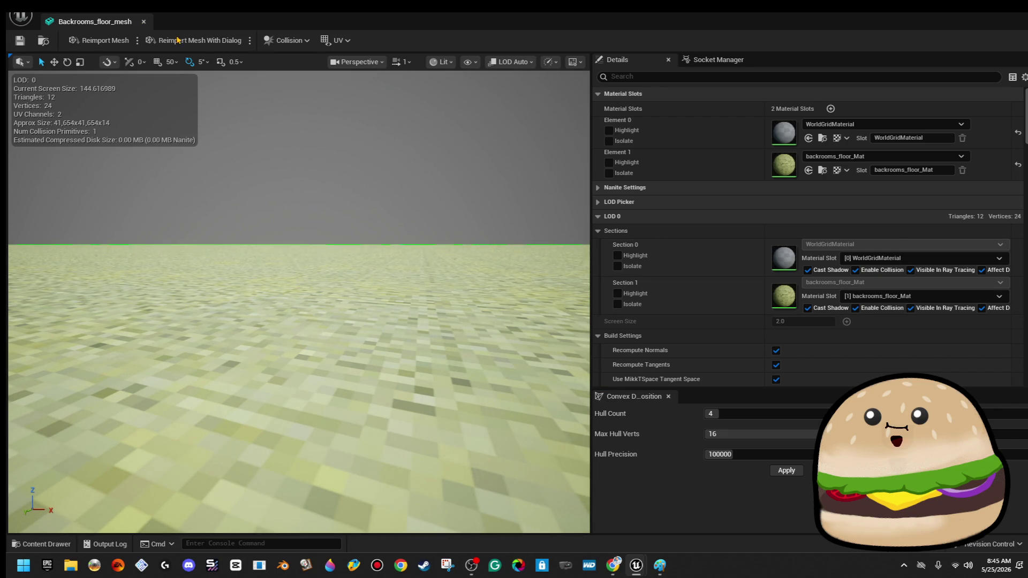
click(144, 21)
click(487, 247)
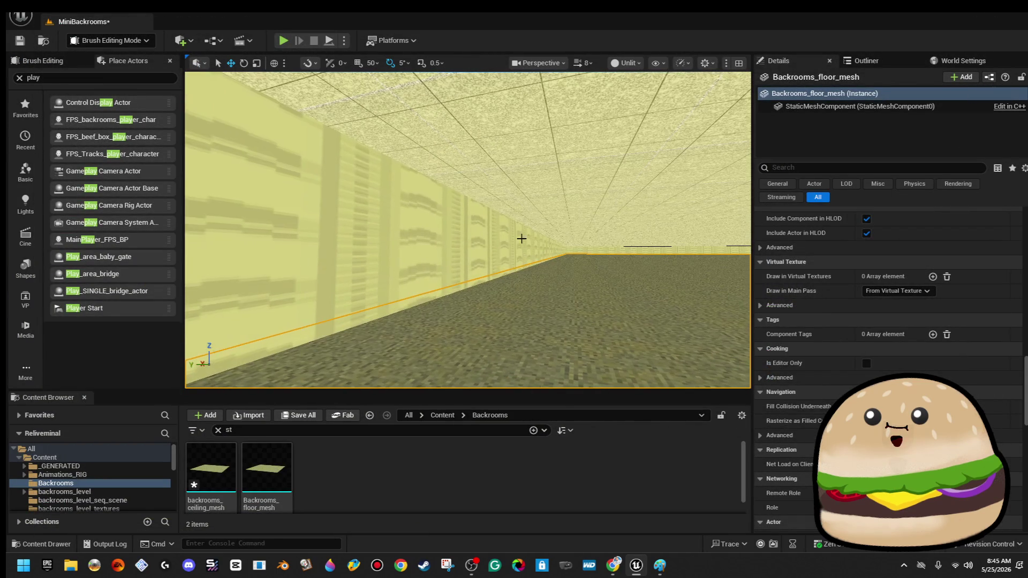
- Select Box Brush2 through Box Brush7 in the Outliner and frame them
click(866, 61)
click(905, 160)
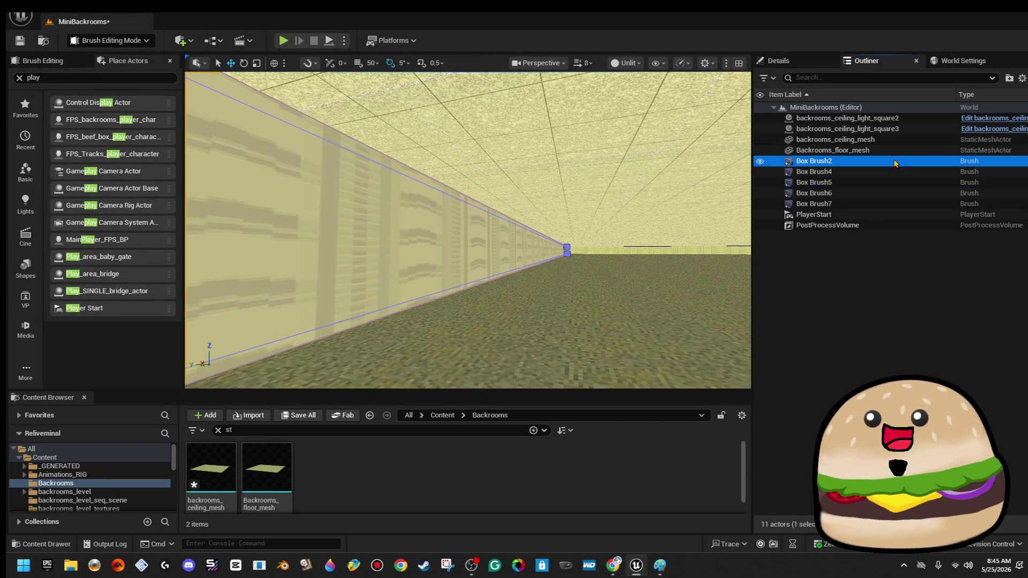
shift+click(873, 205)
key(f)
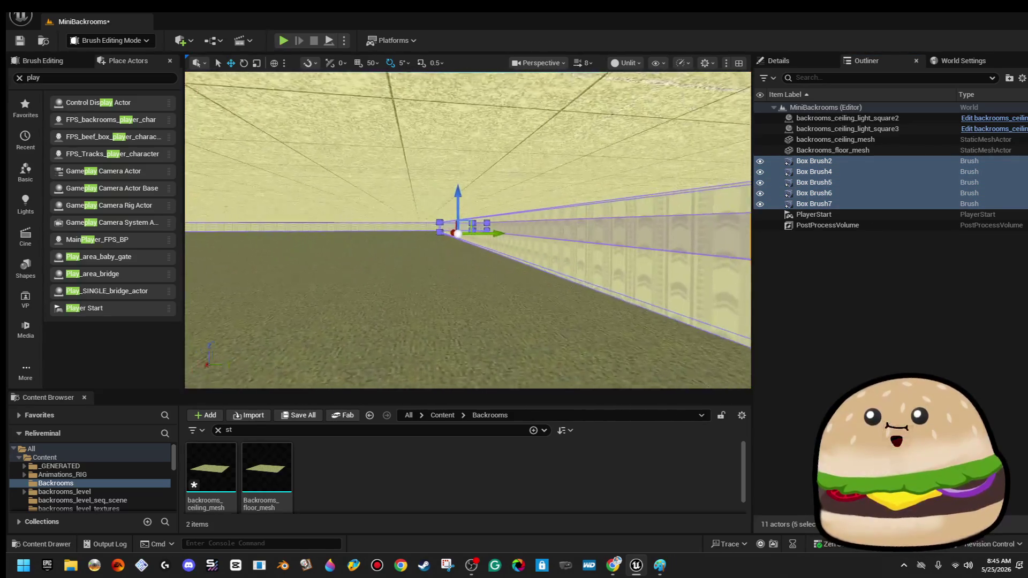
- Play the level from a spot inside the corridor, then stop
right_click(463, 271)
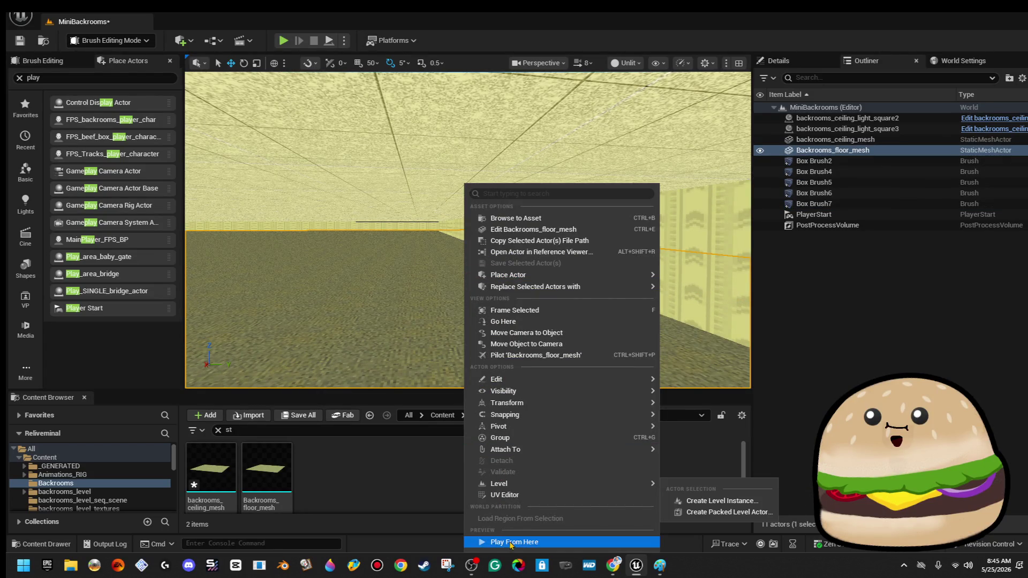
click(510, 542)
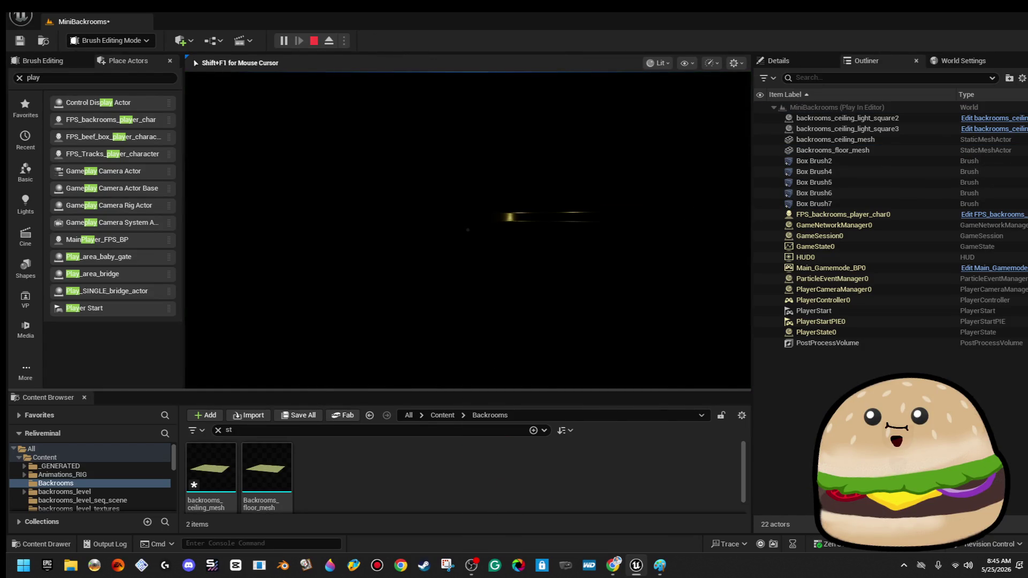
key(Escape)
- Turn the view down the hall and select backrooms_ceiling_mesh
mouse_move(465, 230)
mouse_down()
mouse_move(460, 214)
mouse_move(445, 236)
mouse_move(460, 230)
mouse_move(439, 230)
mouse_up()
drag(553, 209, 554, 209)
click(554, 209)
drag(466, 230, 466, 214)
drag(363, 184, 362, 182)
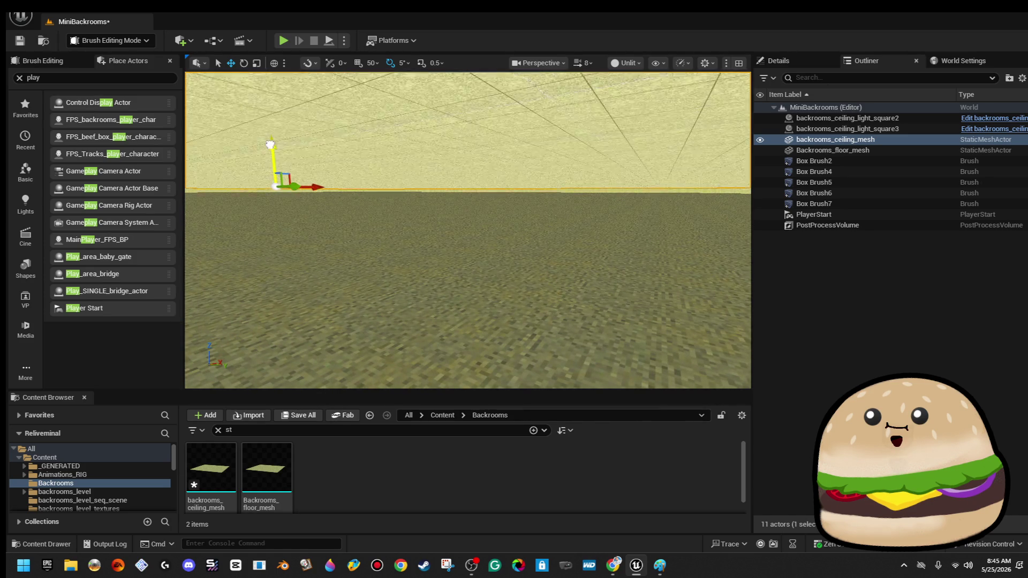
- Select the whole Box Brush7 wall and view its properties
drag(270, 142, 267, 193)
click(498, 143)
mouse_move(499, 144)
mouse_down()
mouse_move(495, 214)
mouse_move(496, 198)
mouse_move(442, 224)
mouse_up()
click(442, 211)
mouse_move(259, 219)
mouse_down()
mouse_move(546, 212)
mouse_move(524, 212)
mouse_up()
mouse_move(591, 243)
mouse_down()
mouse_move(591, 232)
mouse_move(591, 243)
mouse_move(665, 227)
mouse_up()
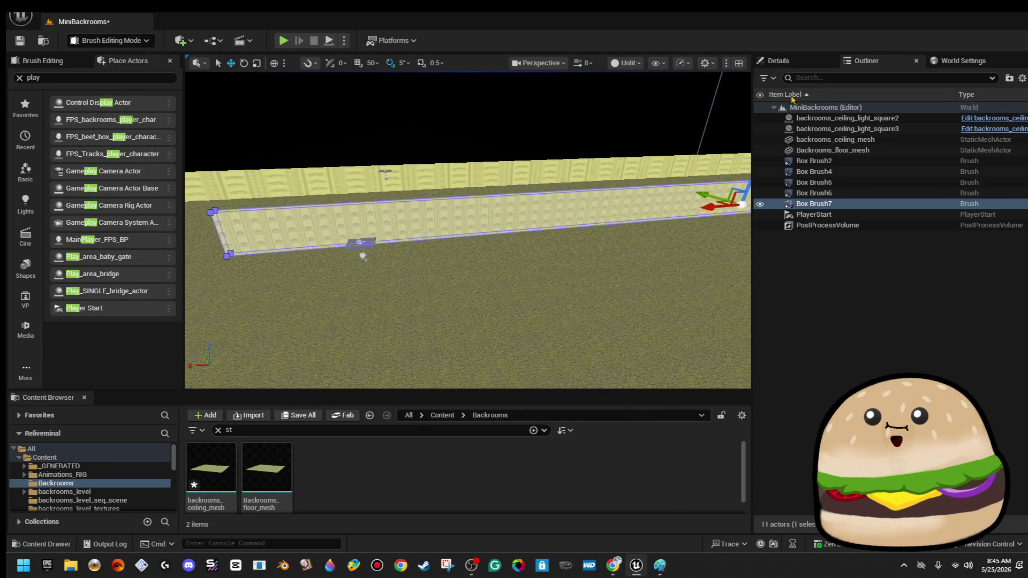
click(778, 61)
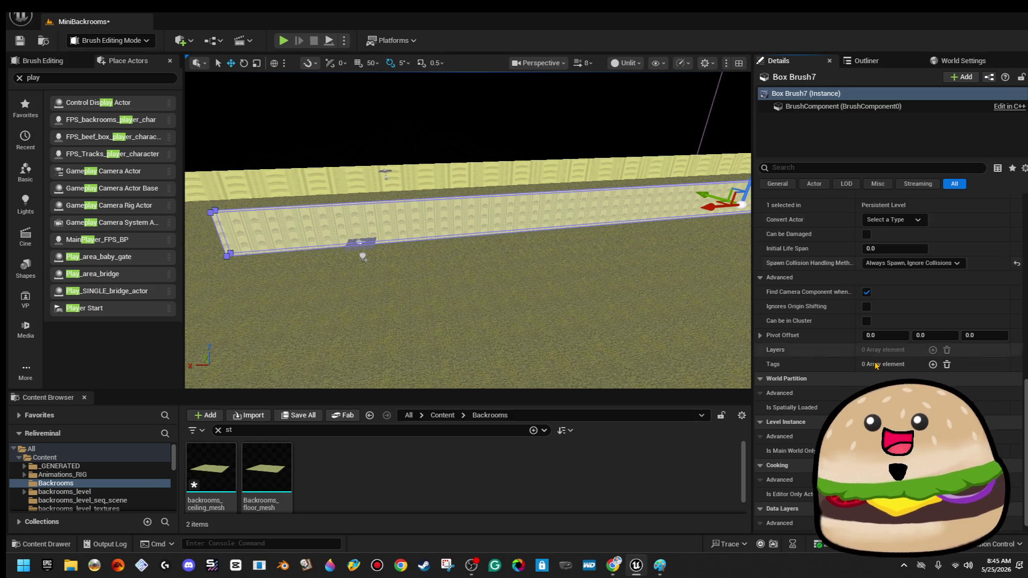
click(568, 214)
scroll(962, 276, up, 5)
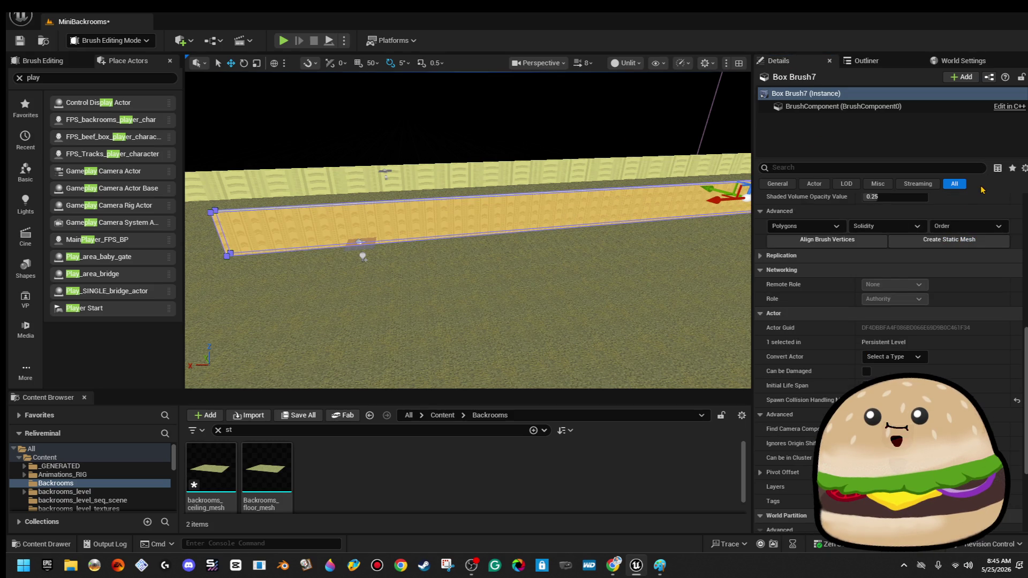
scroll(911, 212, down, 8)
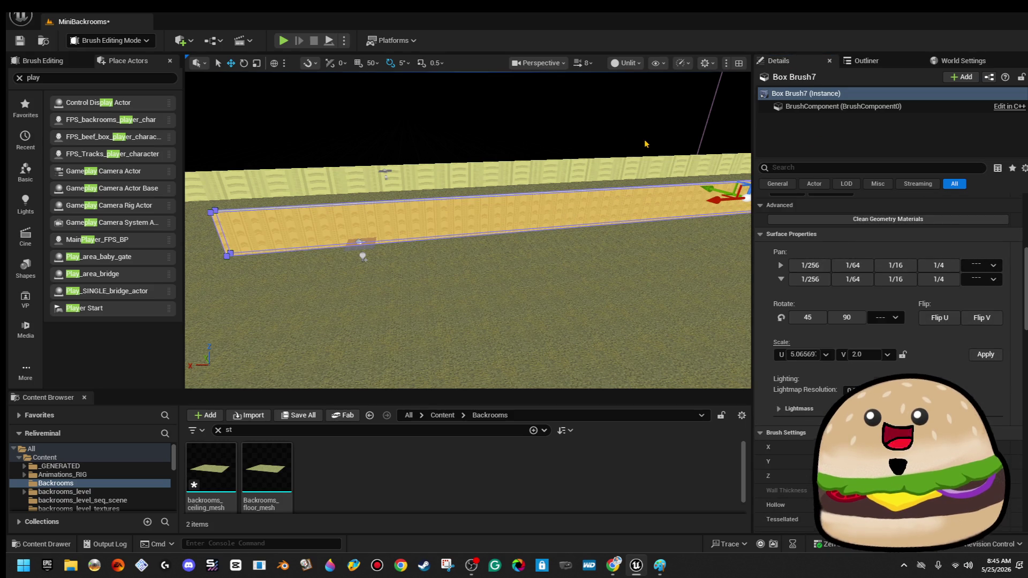
key(Escape)
click(668, 190)
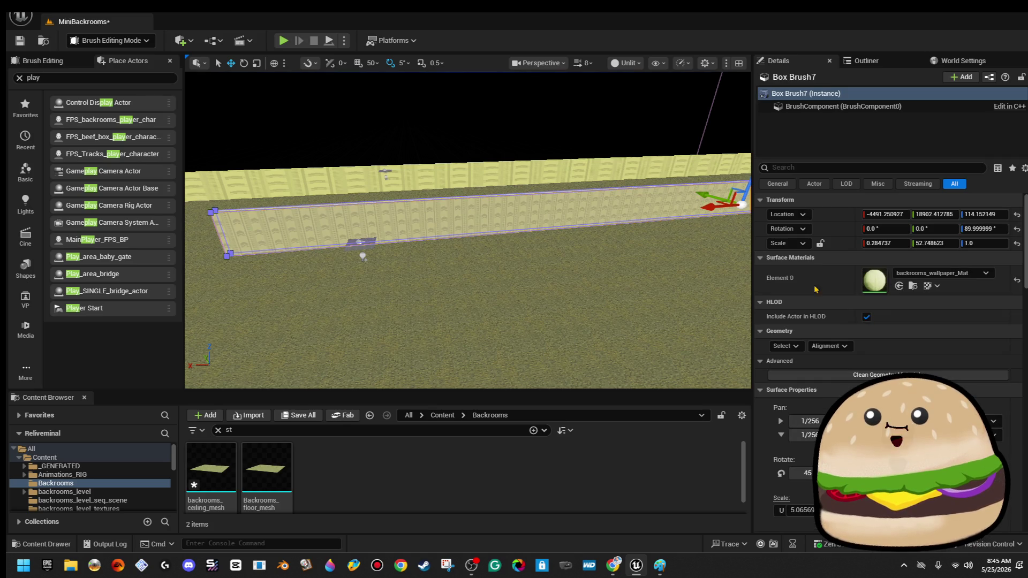
- Set texture Scale U to 2 on wall brushes Box Brush2 through Box Brush7
click(863, 61)
click(861, 160)
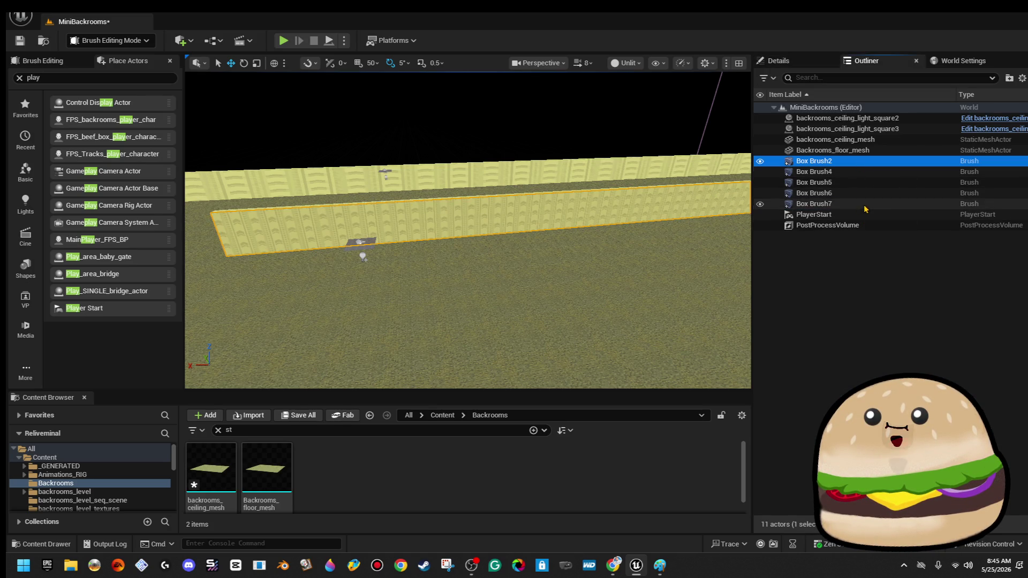
shift+click(864, 204)
click(806, 63)
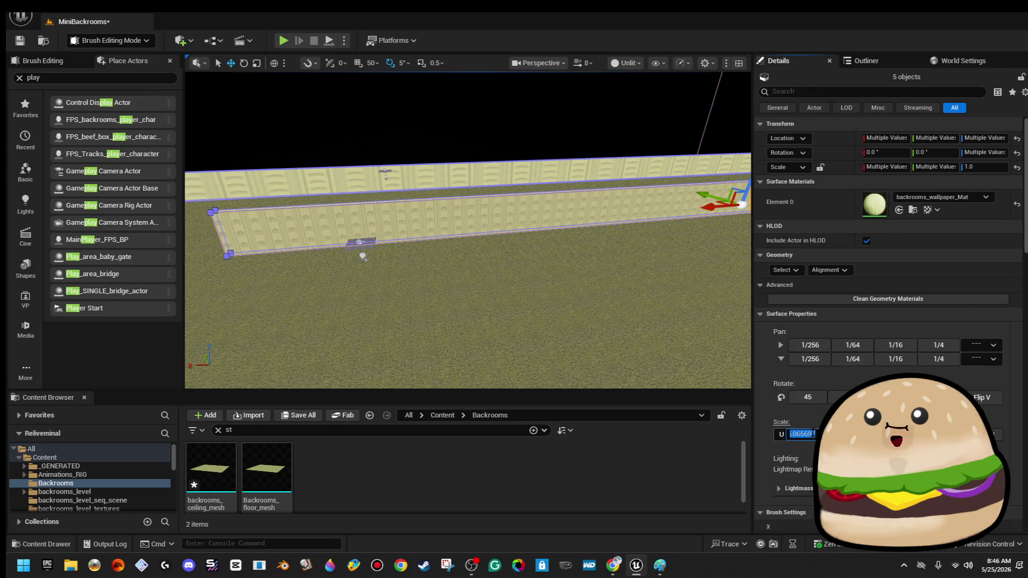
text(2)
key(Return)
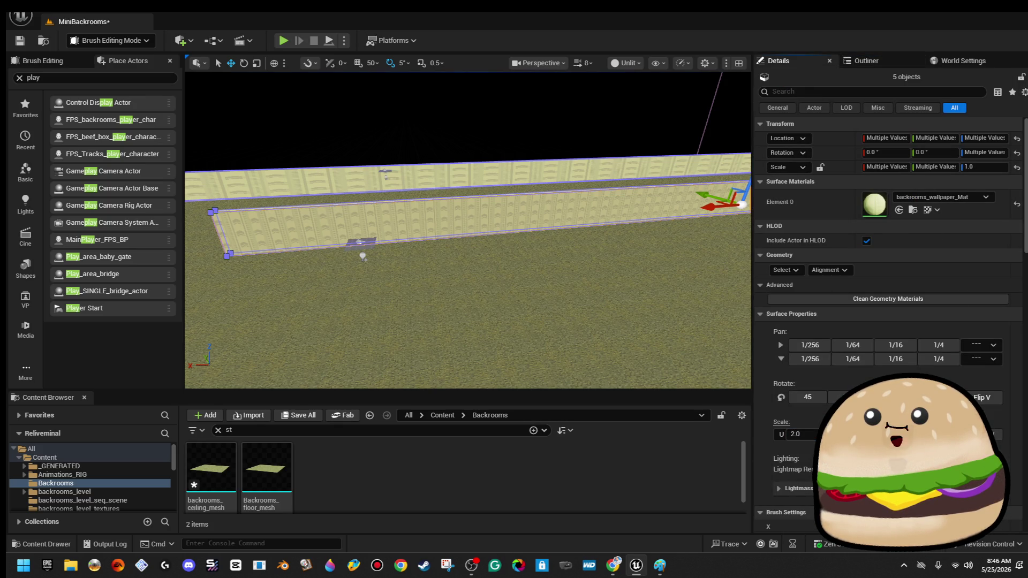
click(558, 133)
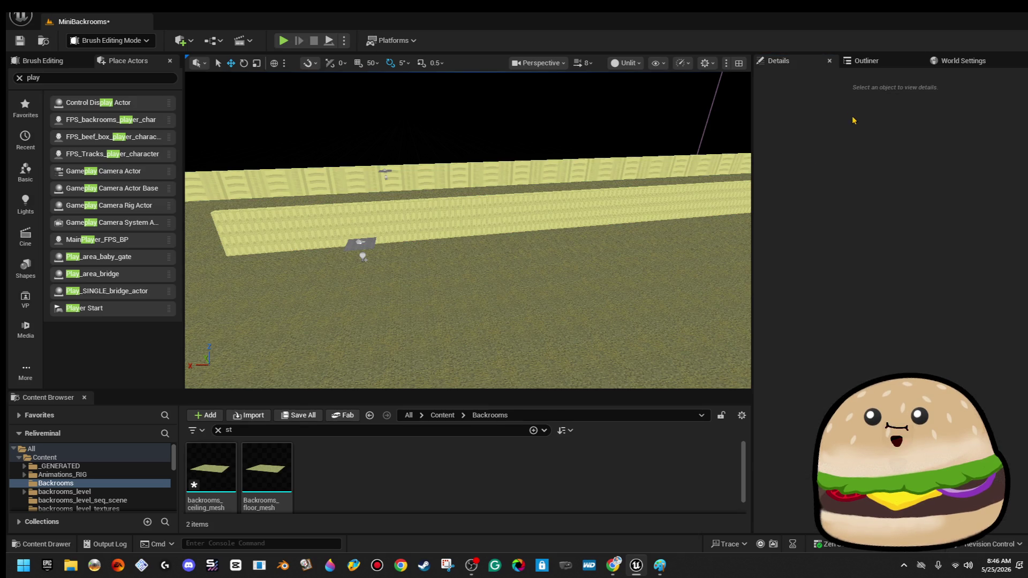
- Reselect Box Brush2 through Box Brush7 and review their surface properties
click(893, 64)
click(869, 161)
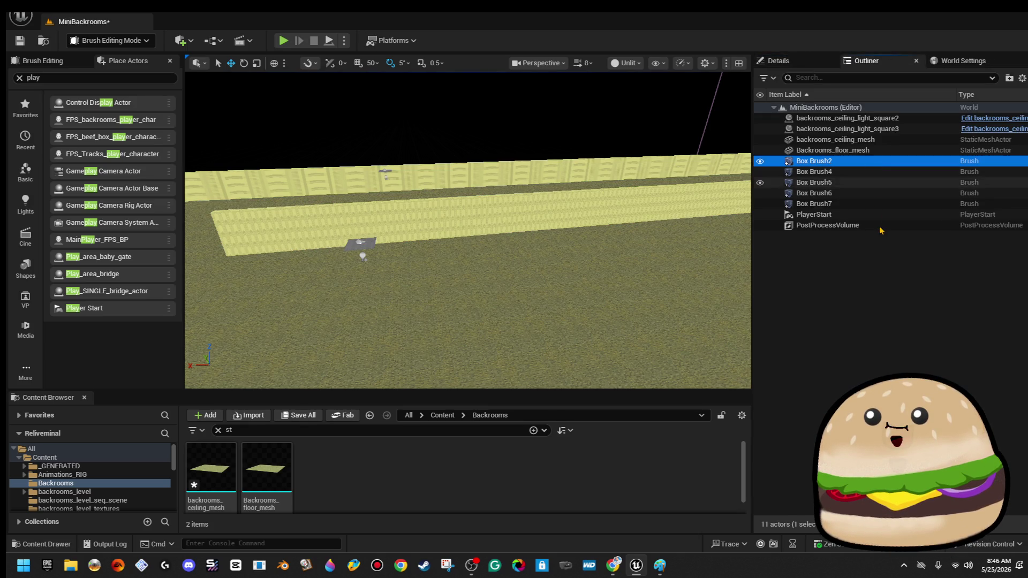
shift+click(872, 206)
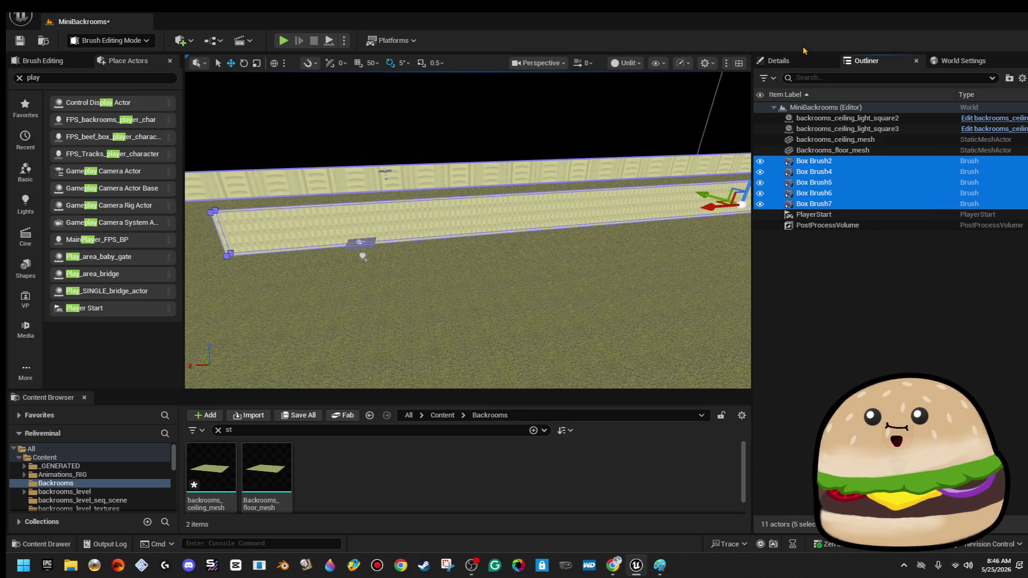
click(779, 60)
scroll(869, 369, down, 10)
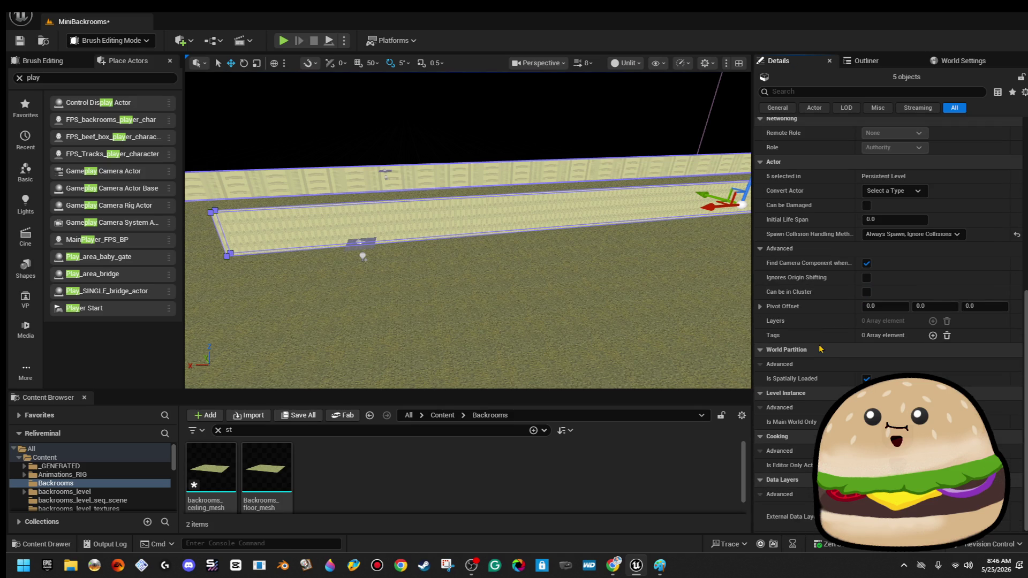
- Select wall brushes Box Brush2, Box Brush6 and Box Brush5
click(865, 61)
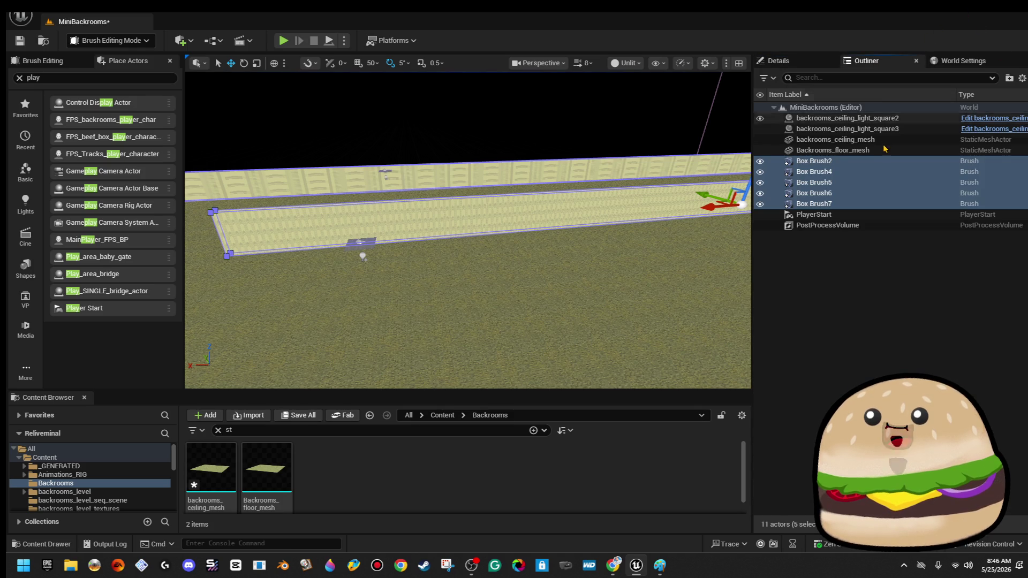
click(866, 161)
key(f)
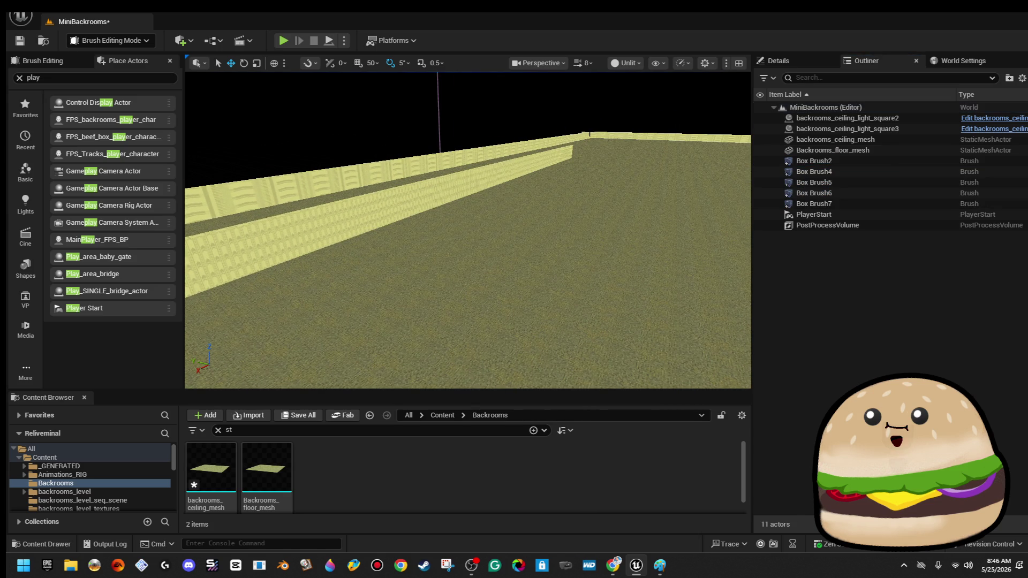
ctrl+click(544, 140)
drag(496, 134, 551, 134)
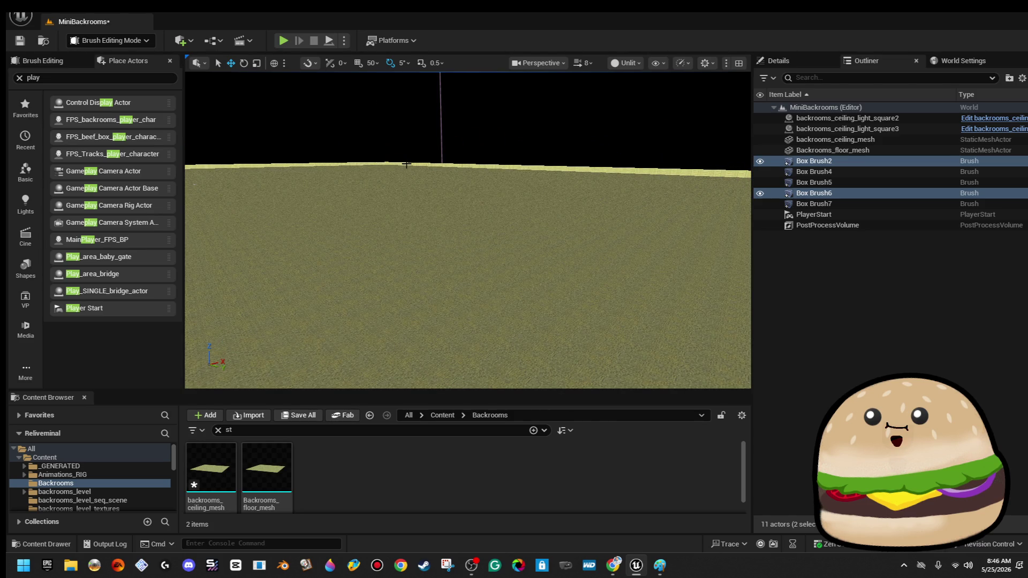
ctrl+click(346, 163)
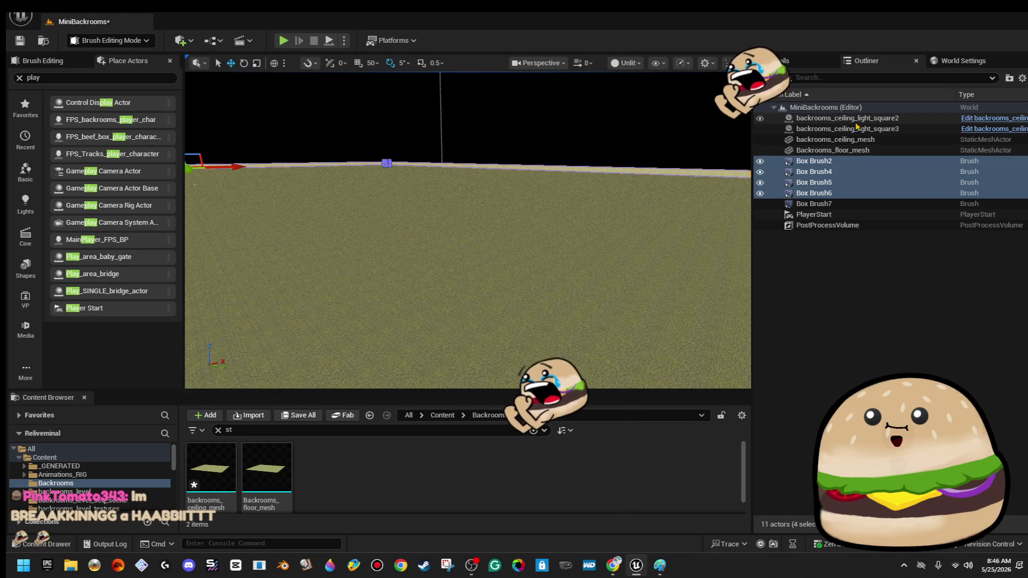
- Set the chosen walls' texture Scale U to 2.0, then deselect them
click(796, 63)
scroll(951, 290, down, 5)
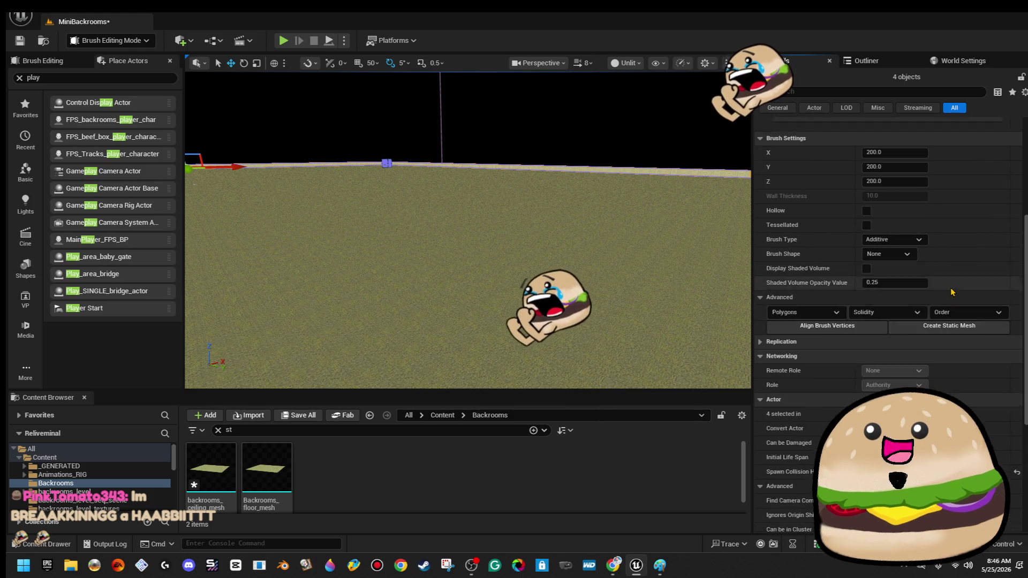
scroll(951, 291, up, 3)
scroll(951, 291, up, 5)
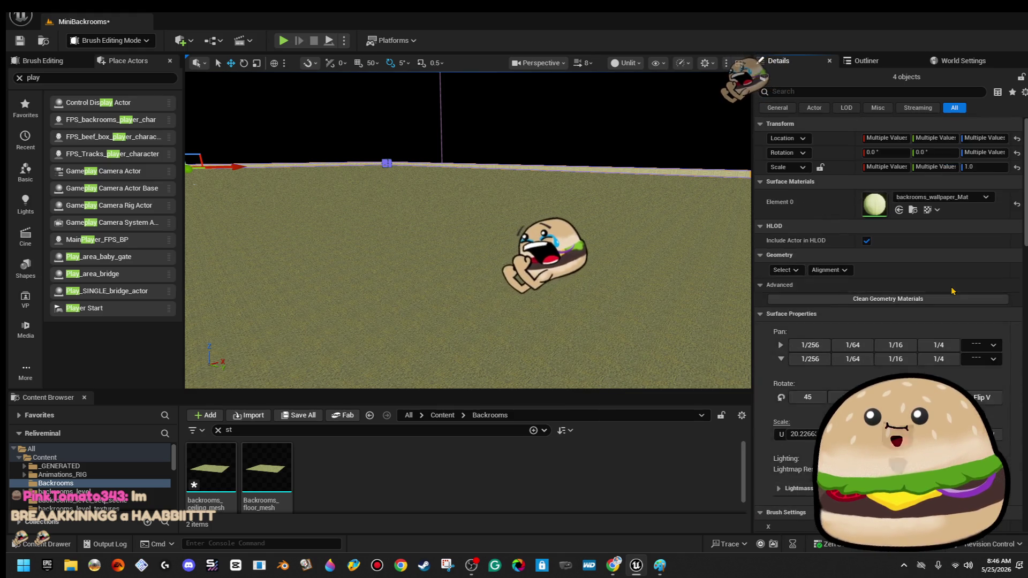
click(801, 434)
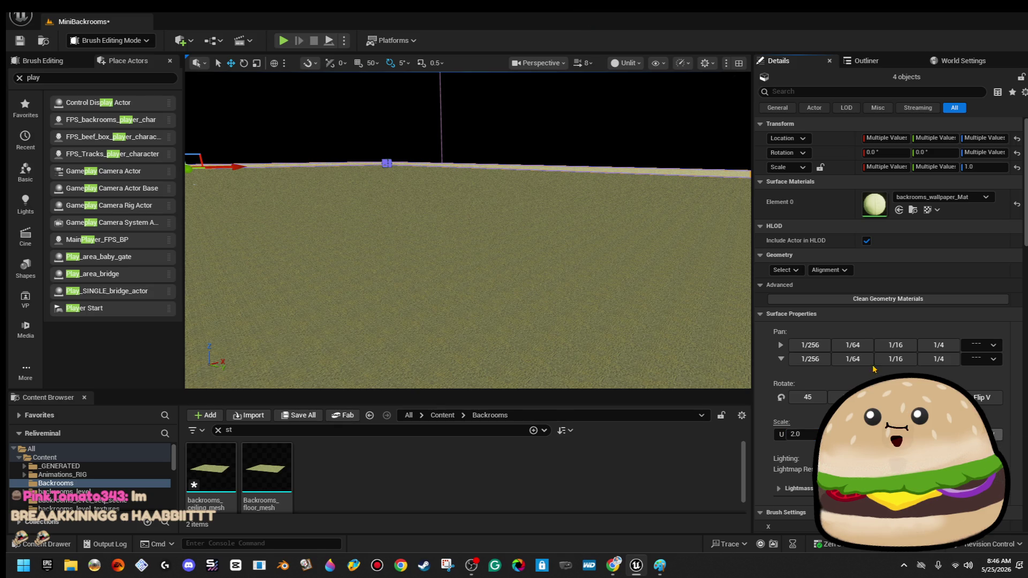
mouse_move(609, 155)
mouse_down()
mouse_move(589, 161)
mouse_move(609, 156)
mouse_up()
key(Escape)
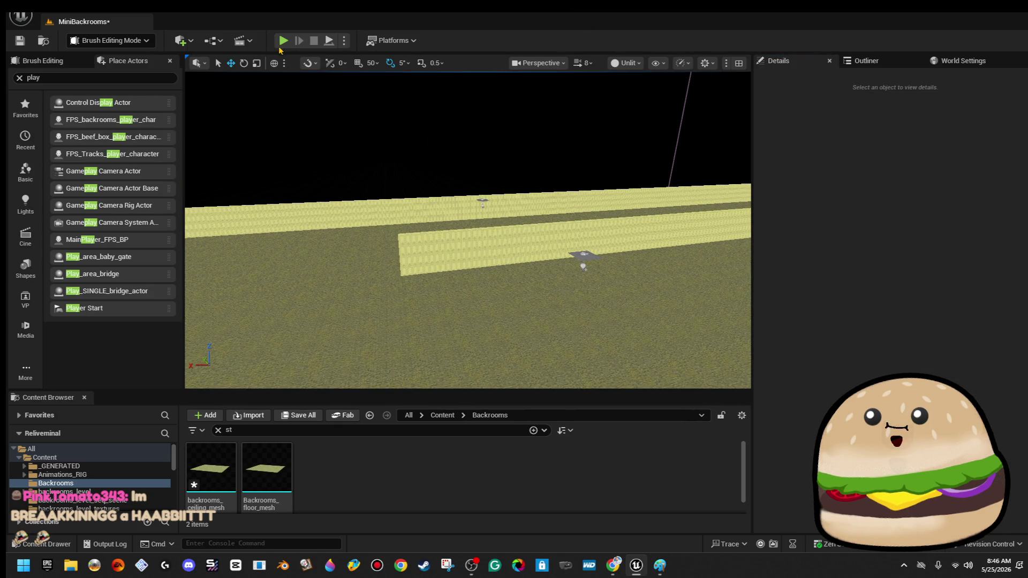
right_click(563, 295)
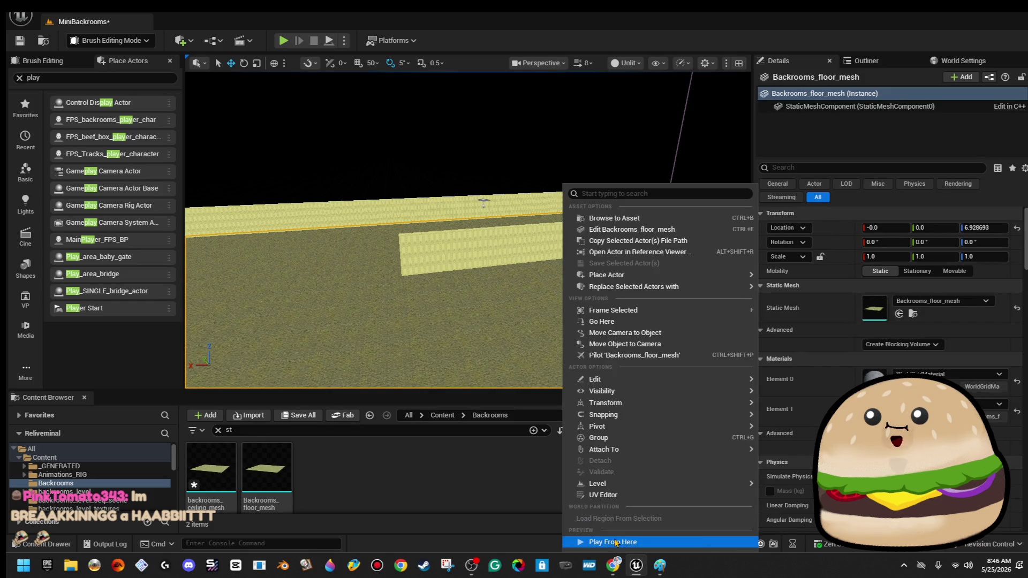
- Play-test the level from the floor spot, then stop
click(615, 542)
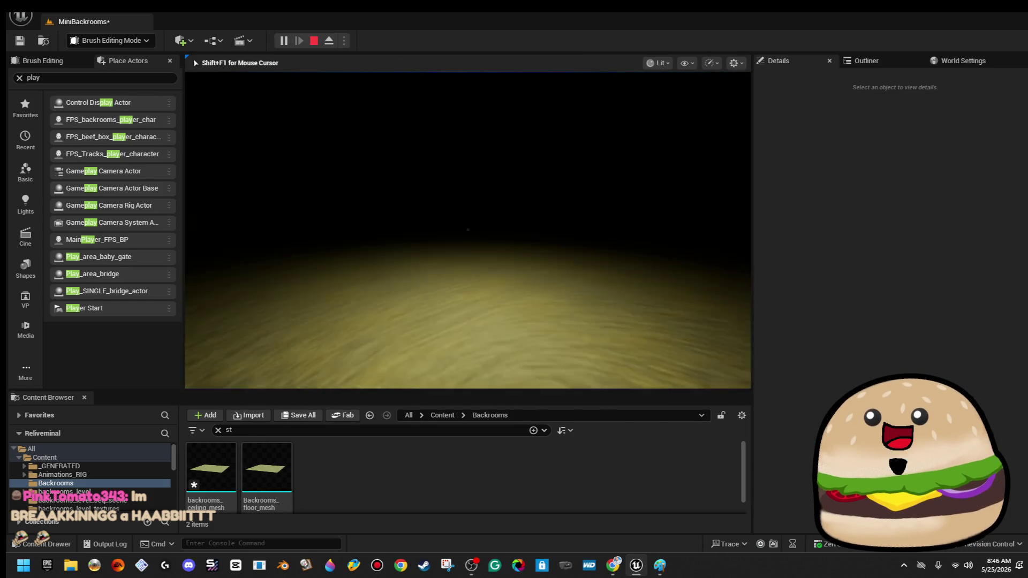
key(Escape)
drag(463, 285, 462, 285)
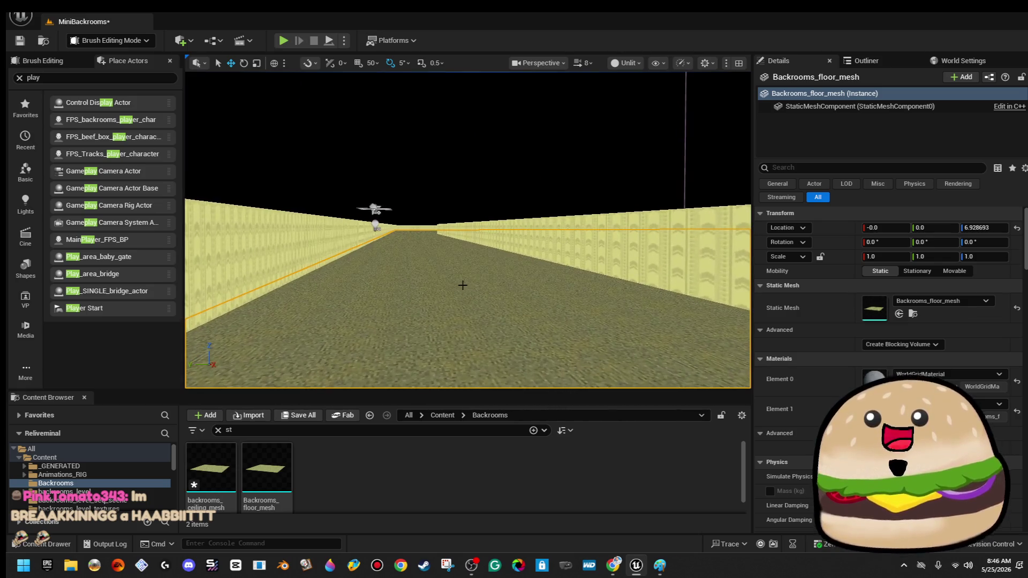
- Slide the Box Brush7 wall along the corridor with the gizmo
click(427, 235)
mouse_move(383, 237)
mouse_down()
mouse_move(420, 223)
mouse_move(312, 228)
mouse_up()
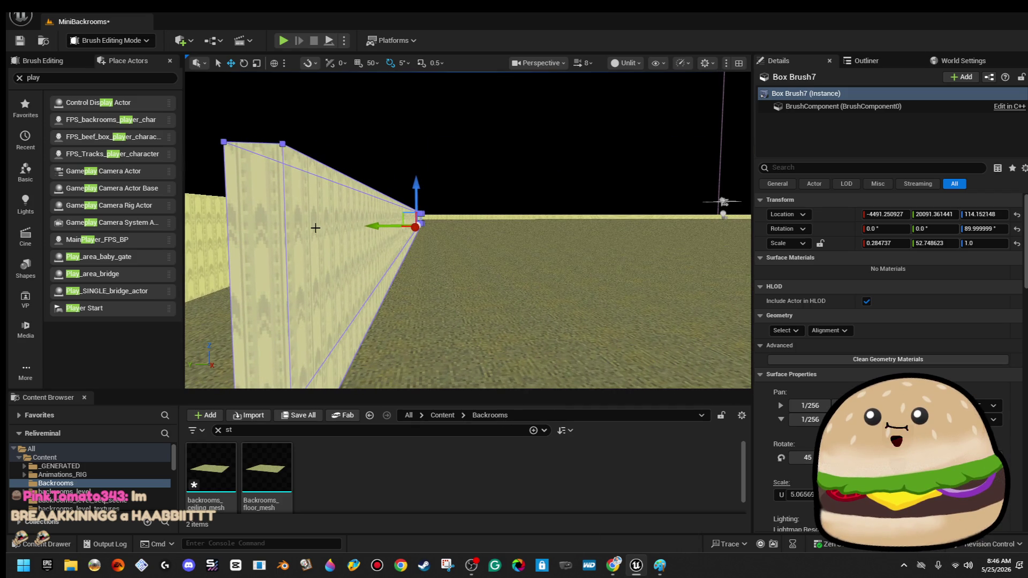
drag(373, 227, 371, 227)
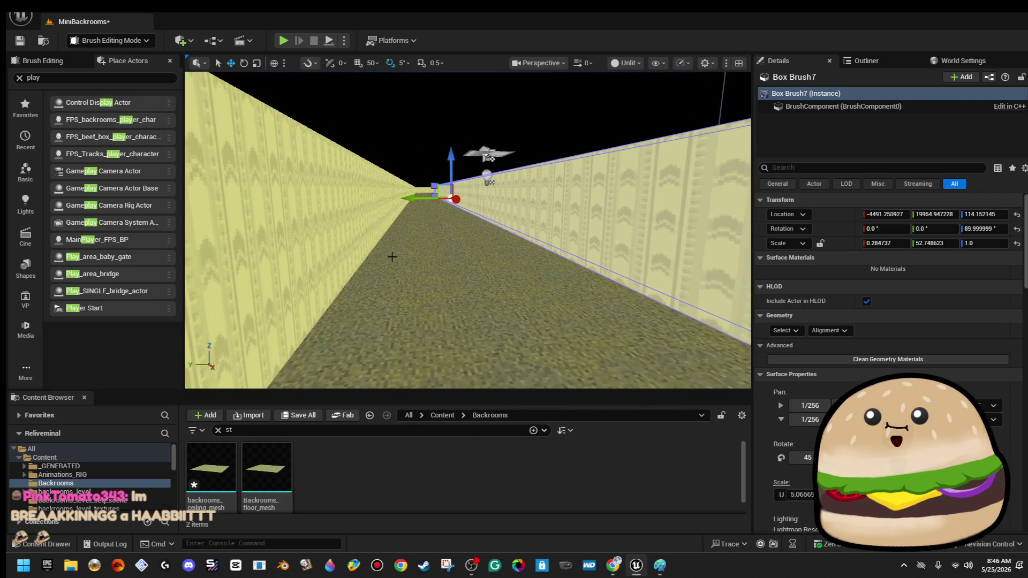
- Play from the floor again and walk forward down the corridor
right_click(482, 300)
click(554, 542)
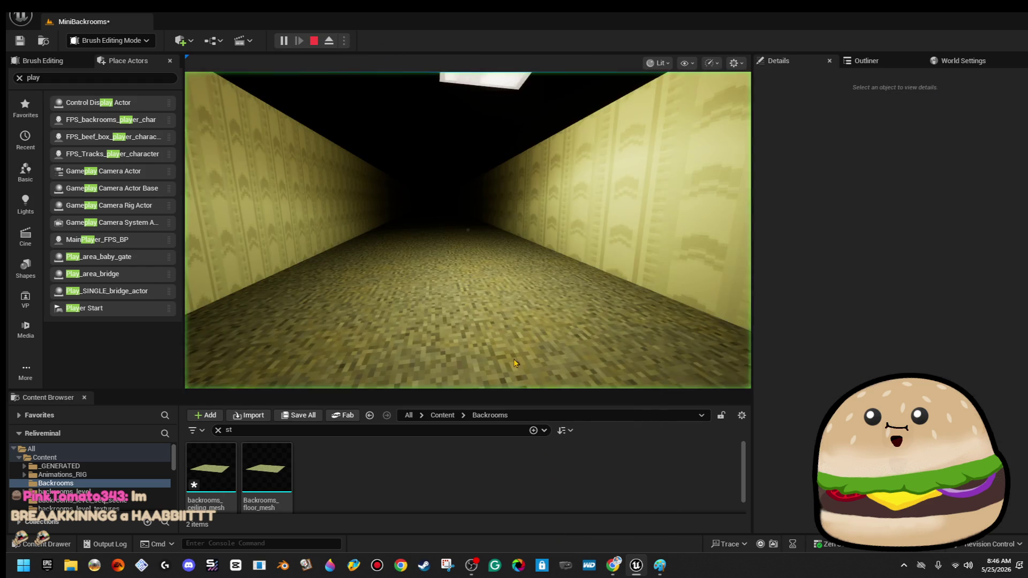
key(w)
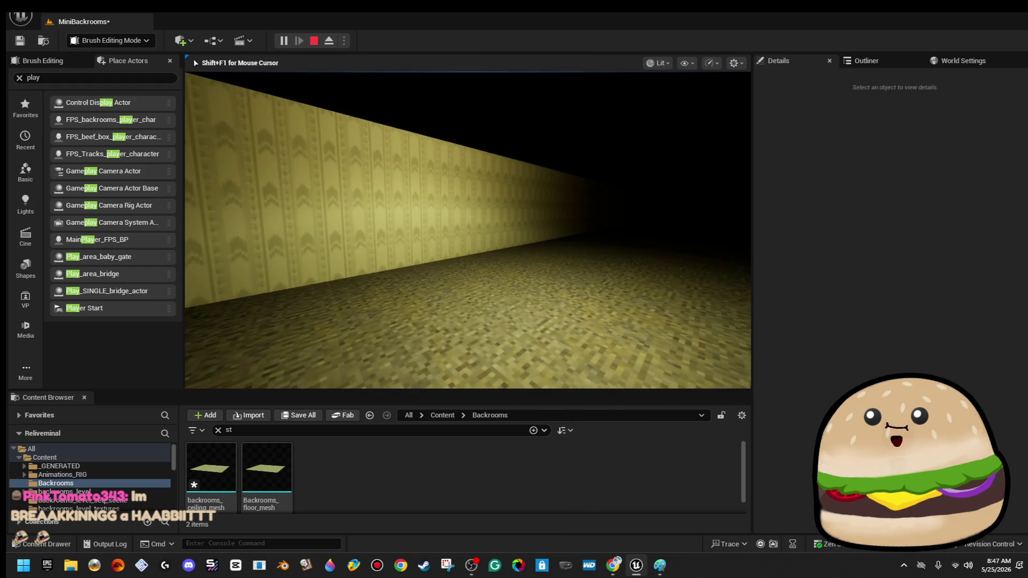
key(Escape)
- Reselect the Box Brush7 wall and frame the view on it
click(661, 246)
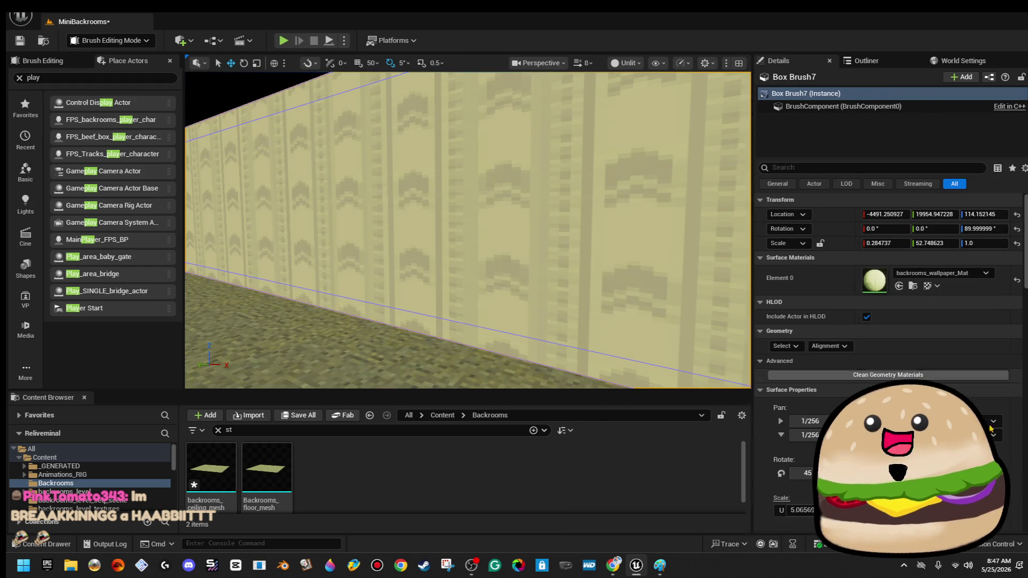
click(785, 346)
click(843, 379)
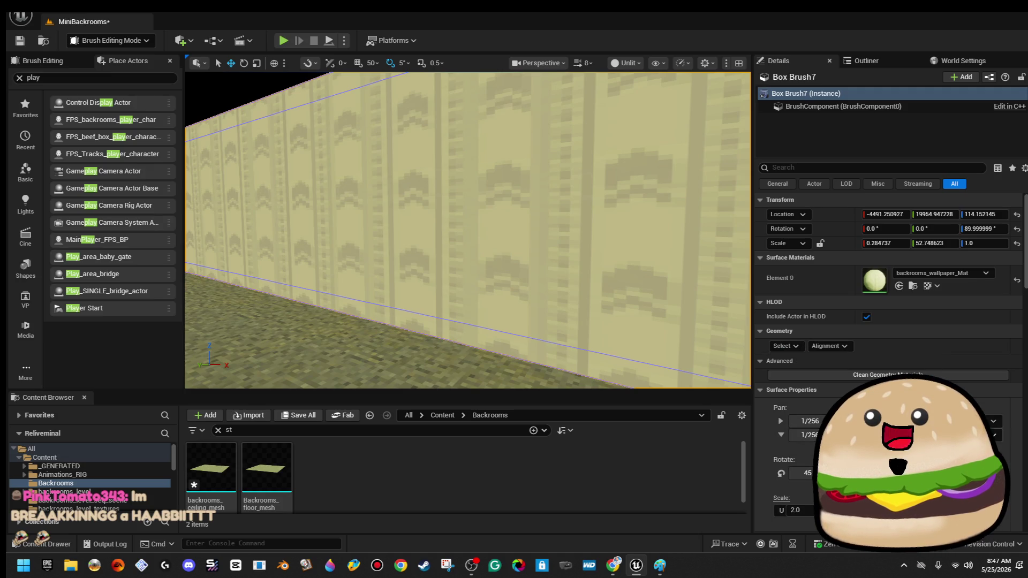
key(f)
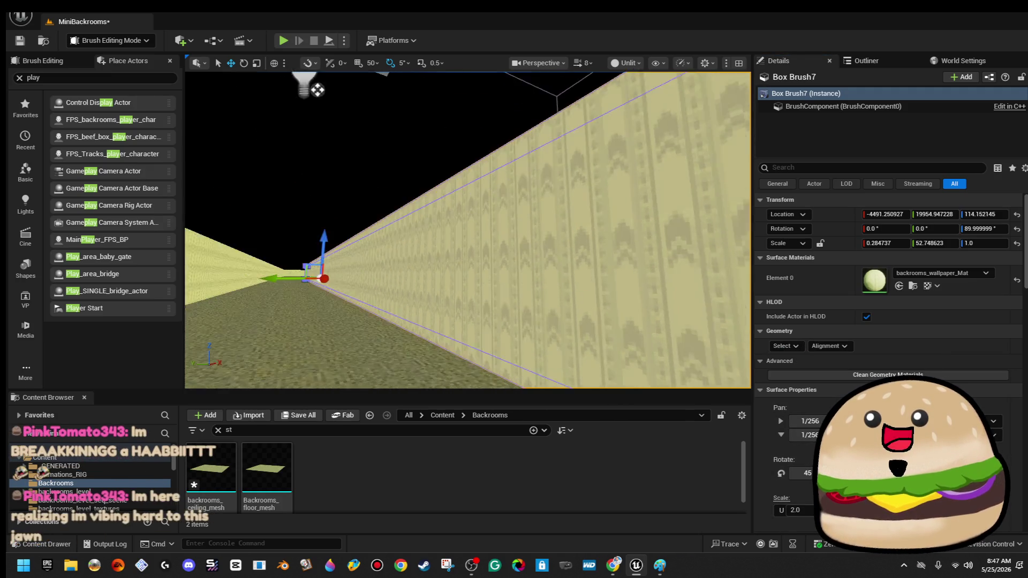
- Play-test toward the ceiling light again, then select the ceiling mesh
right_click(397, 186)
mouse_move(449, 449)
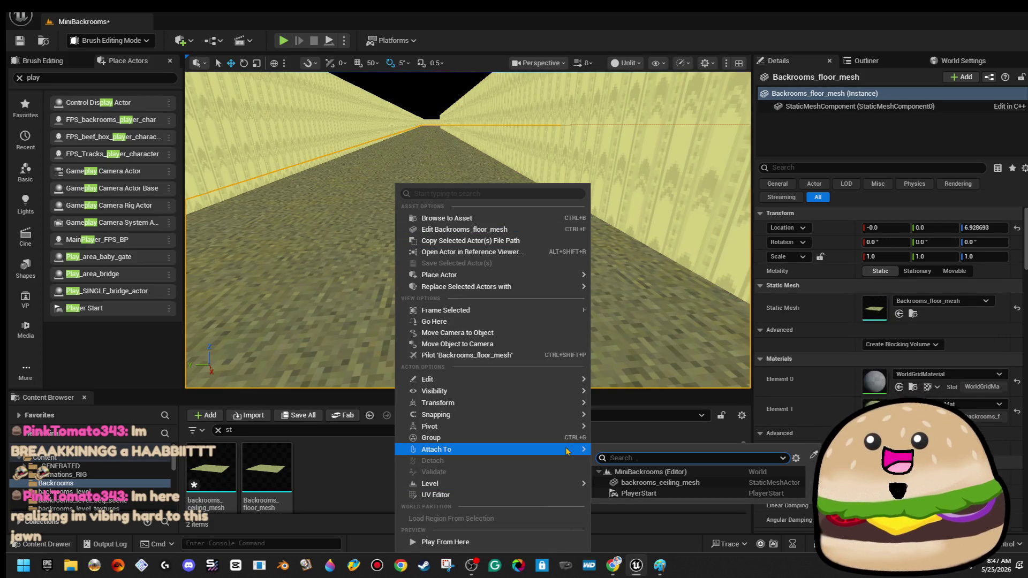
click(531, 539)
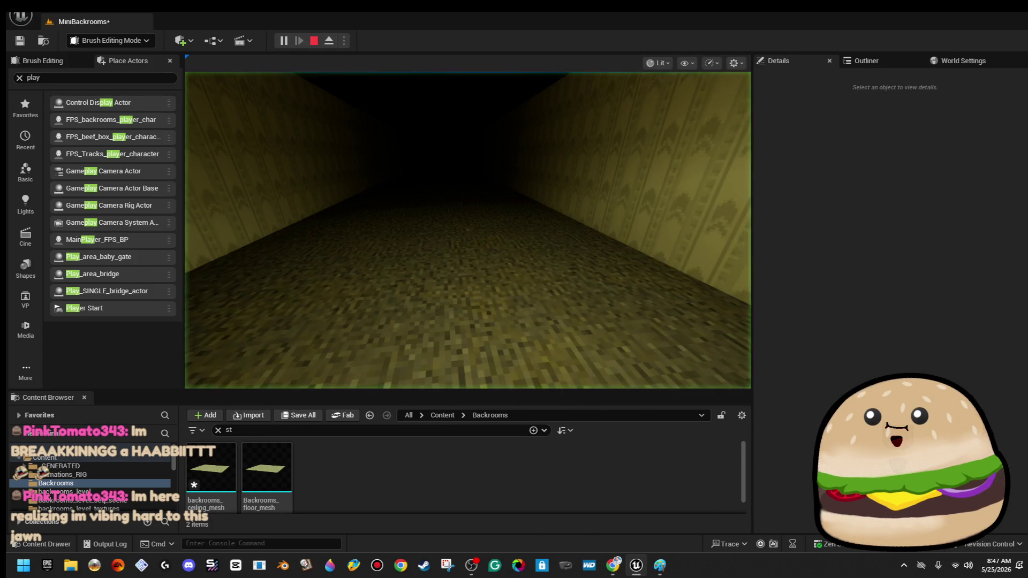
key(w)
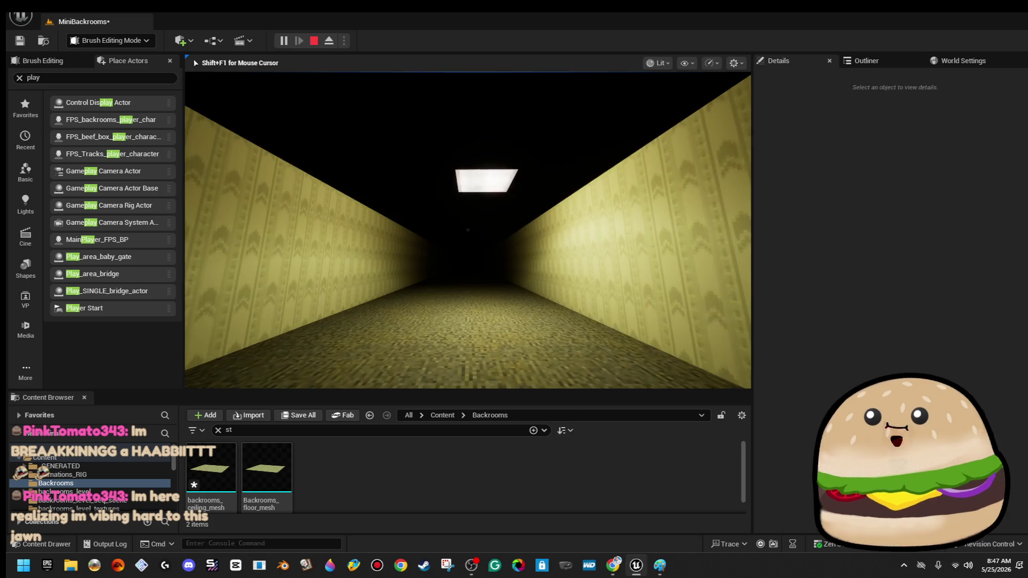
key(Escape)
key(f)
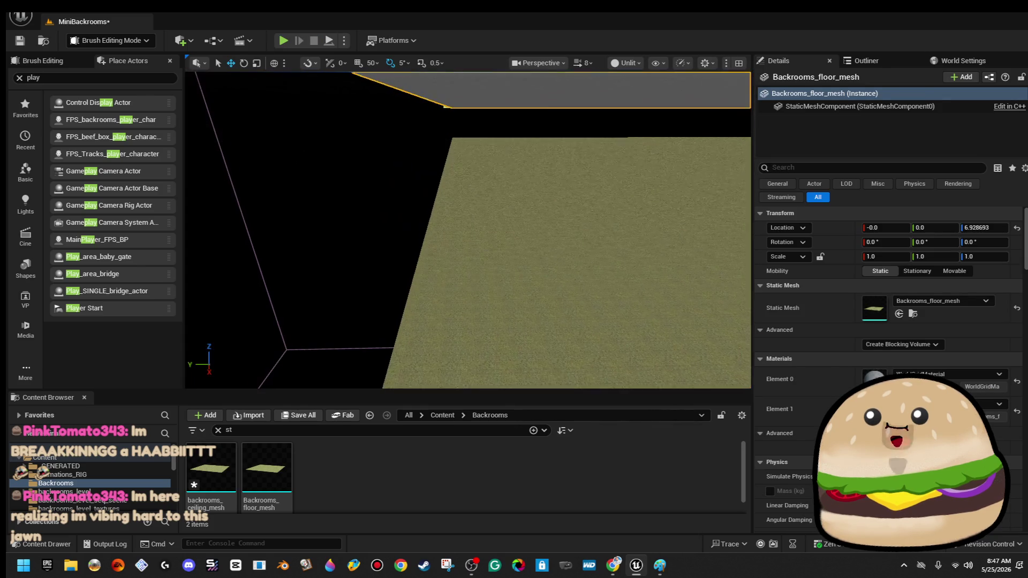
click(535, 241)
- Lower backrooms_ceiling_mesh onto the wall tops, setting its Location Z to 400
key(f)
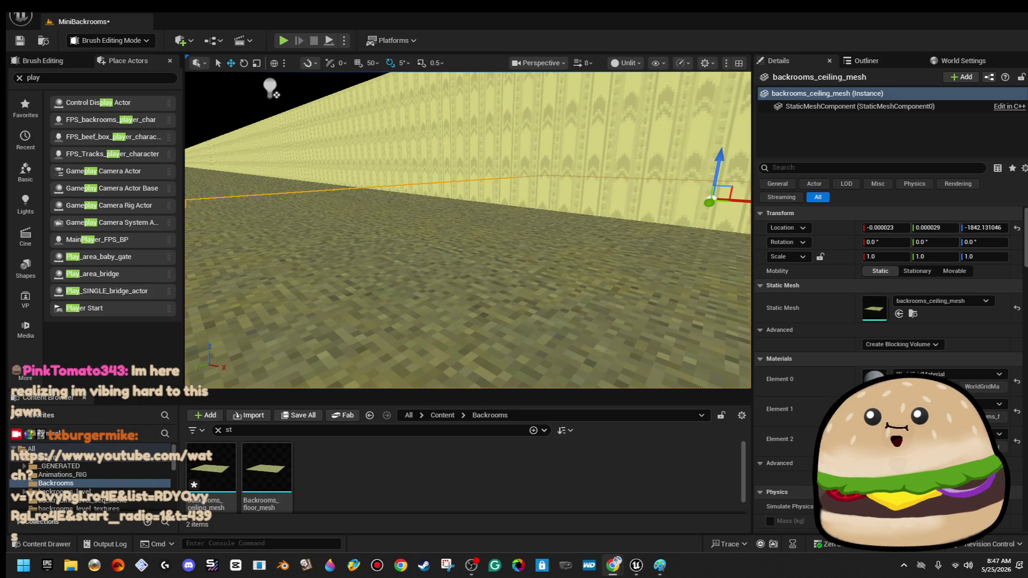
mouse_move(468, 230)
mouse_down()
mouse_move(428, 241)
mouse_move(369, 236)
mouse_move(489, 271)
mouse_move(503, 201)
mouse_up()
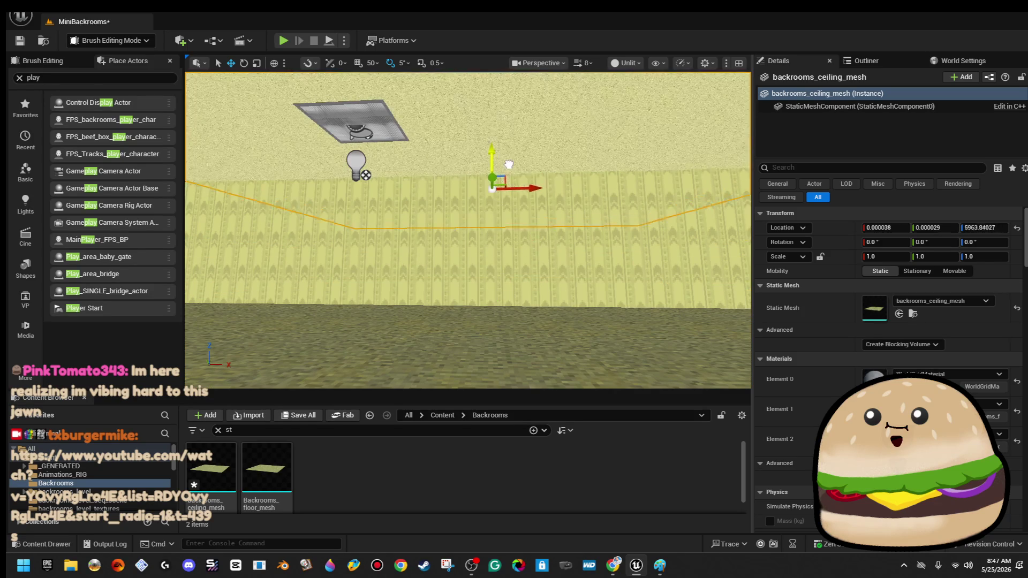
drag(512, 235, 518, 236)
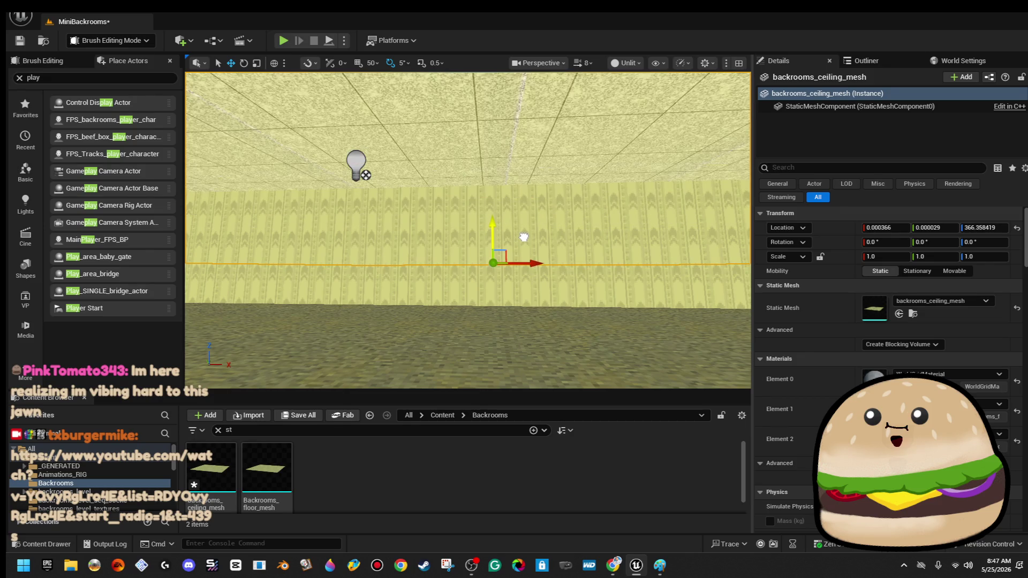
mouse_move(542, 194)
mouse_down()
mouse_move(505, 309)
mouse_move(504, 252)
mouse_move(640, 233)
mouse_move(650, 204)
mouse_up()
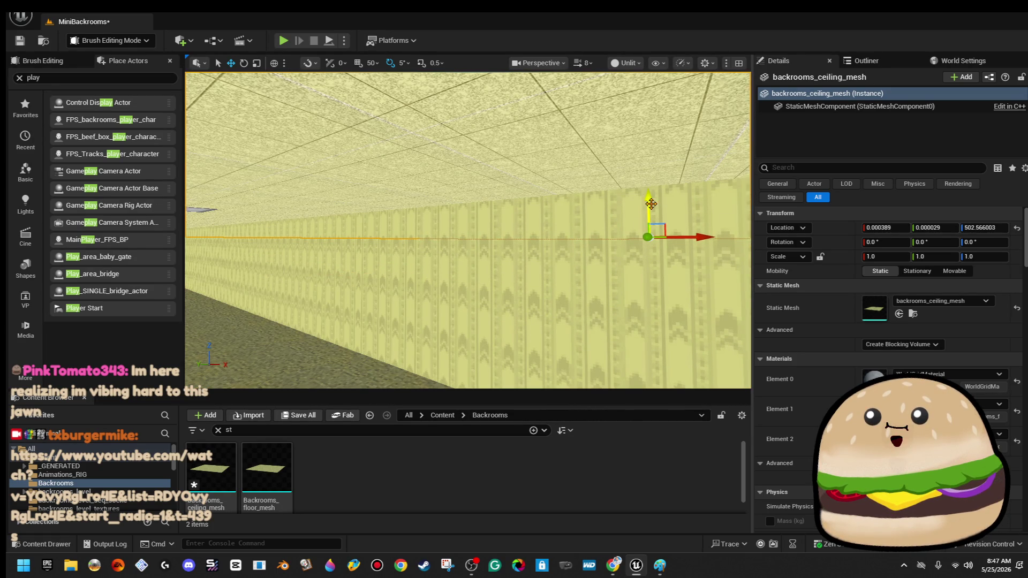
click(979, 227)
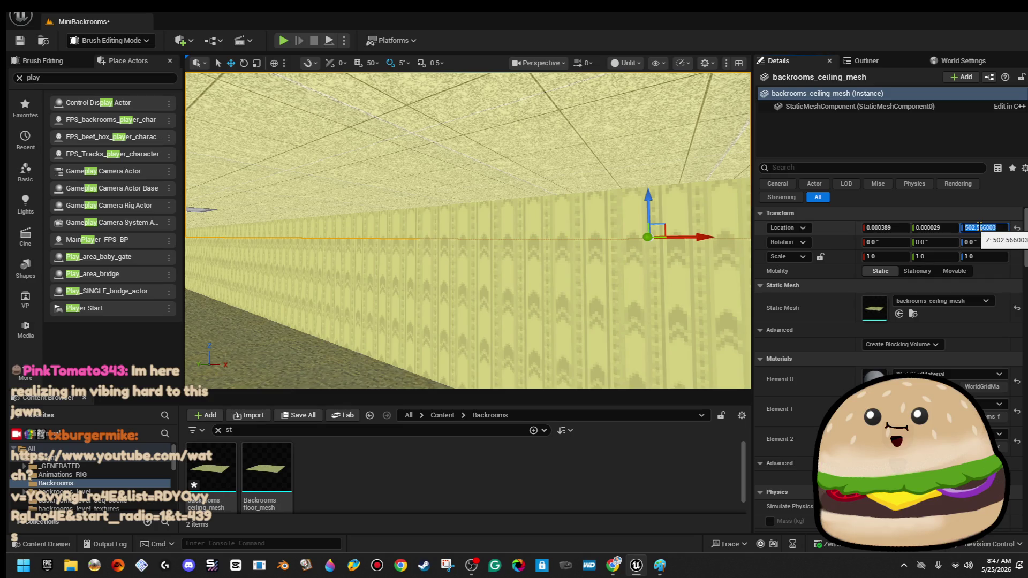
text(400)
drag(305, 330, 332, 294)
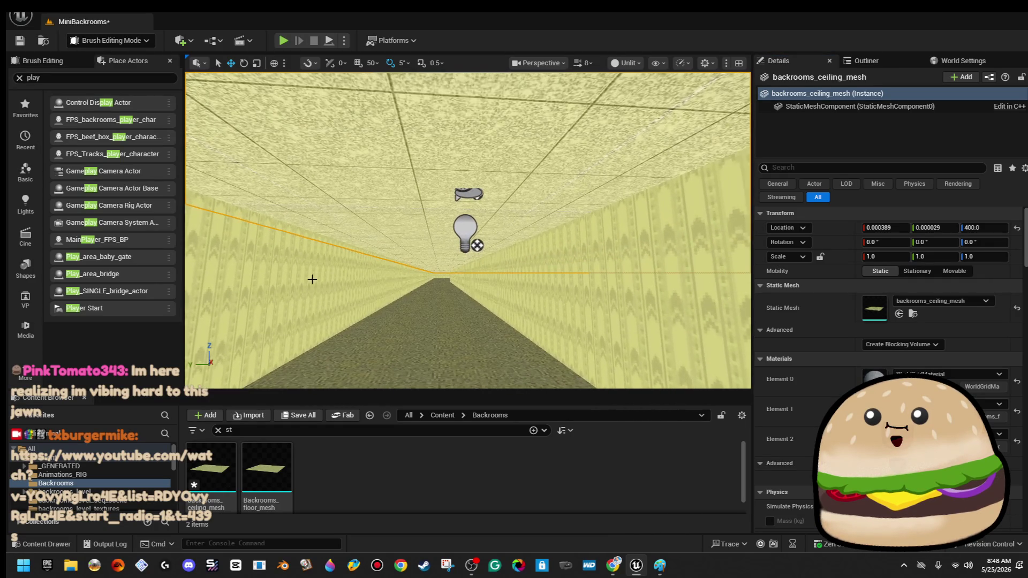
click(466, 229)
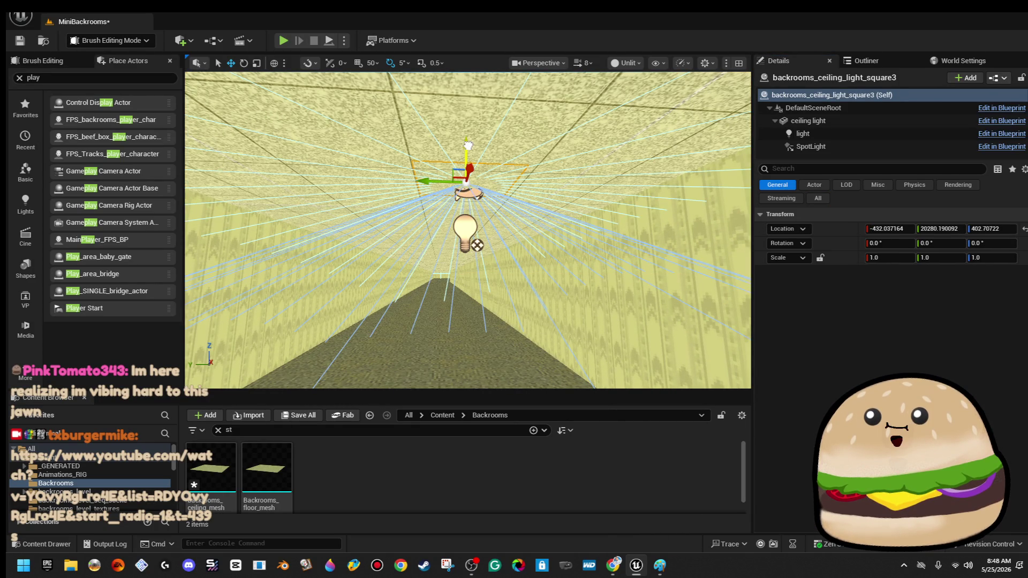
- Move backrooms_ceiling_light_square3 farther down the corridor and lower, then slide Box Brush7 to Y about 20048
mouse_move(468, 152)
mouse_down()
mouse_move(396, 161)
mouse_move(472, 210)
mouse_move(364, 201)
mouse_move(407, 203)
mouse_move(412, 188)
mouse_move(409, 209)
mouse_up()
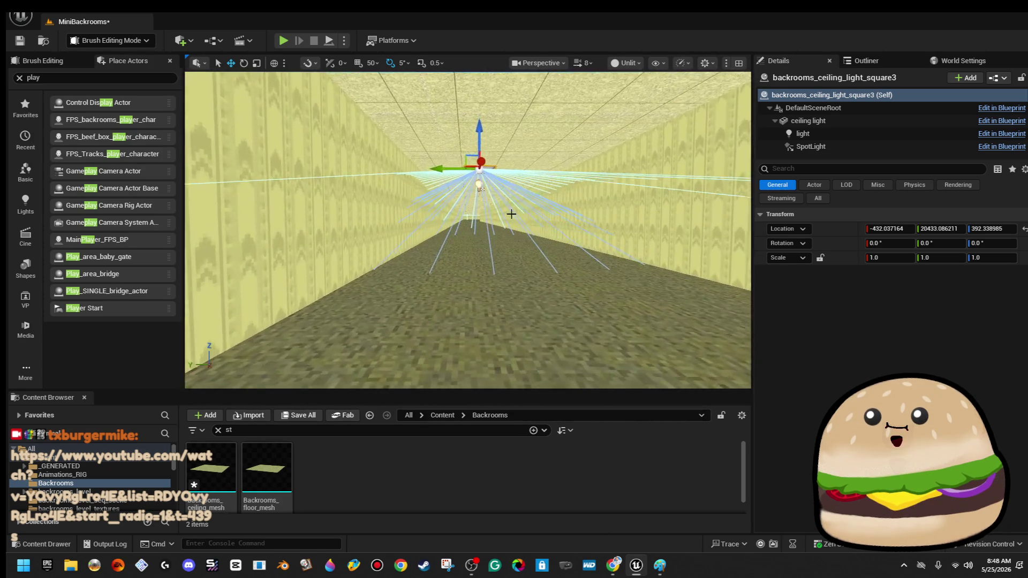
click(558, 213)
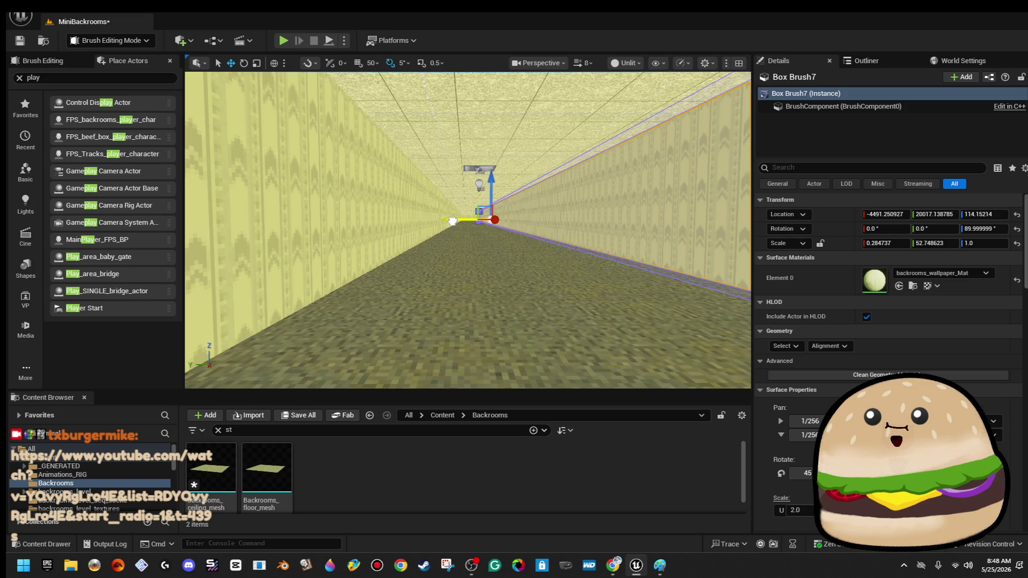
click(451, 221)
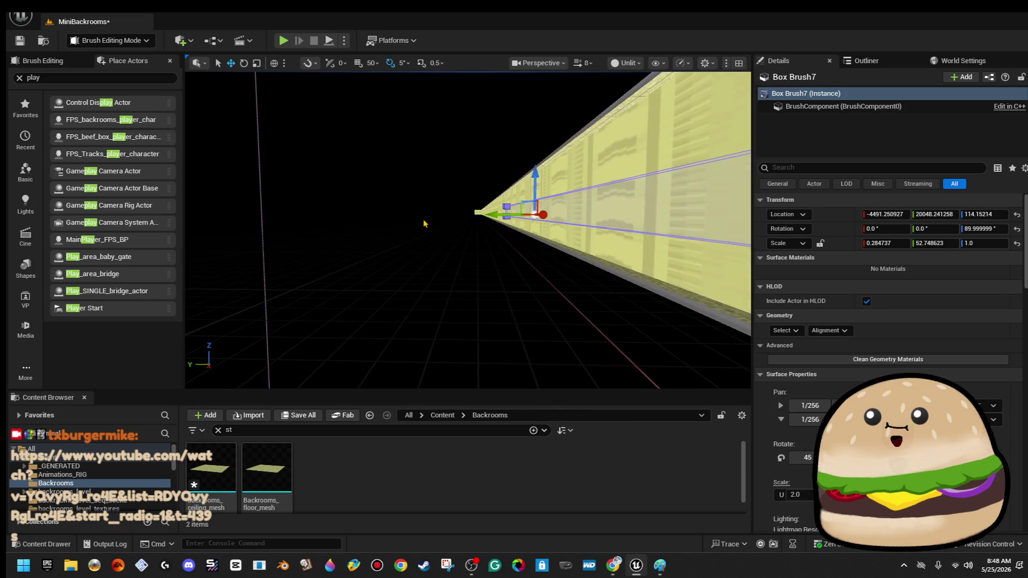
click(424, 224)
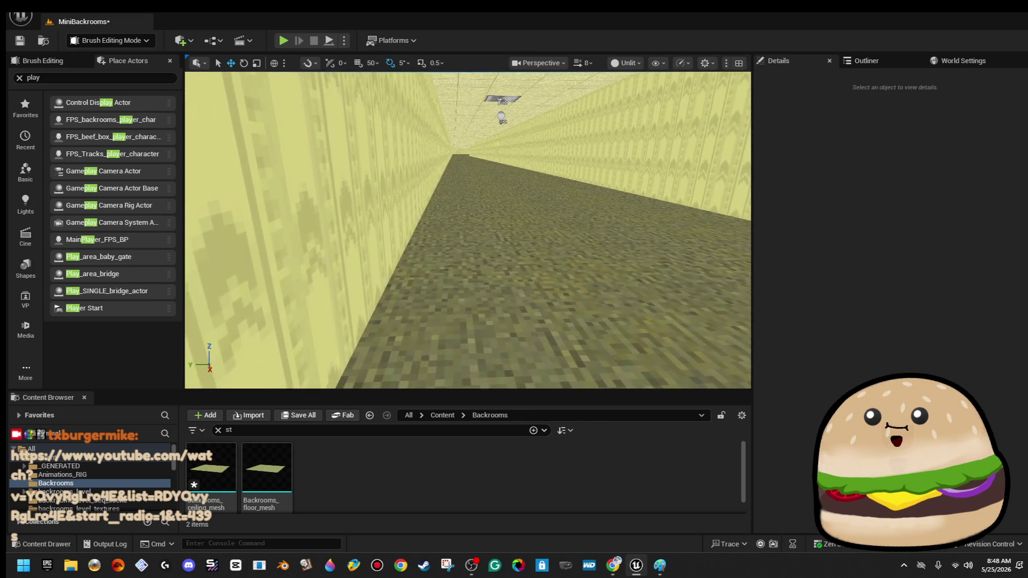
right_click(612, 266)
click(678, 541)
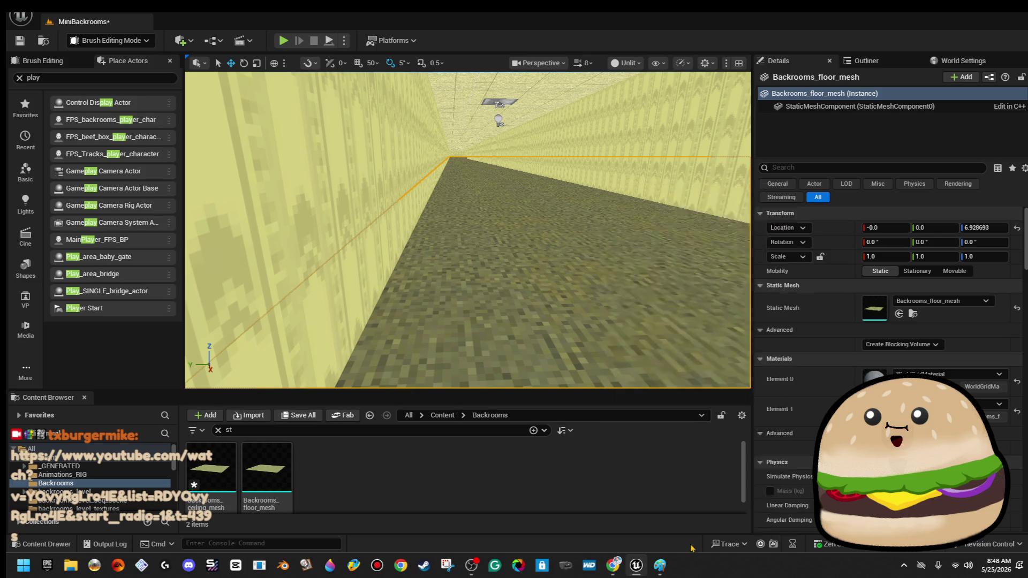
key(w)
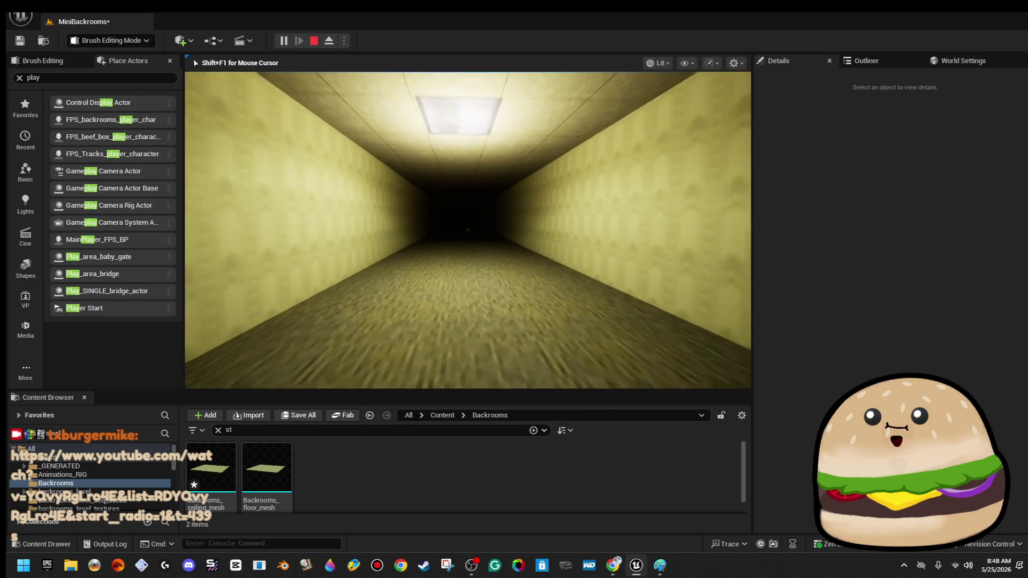
key(w)
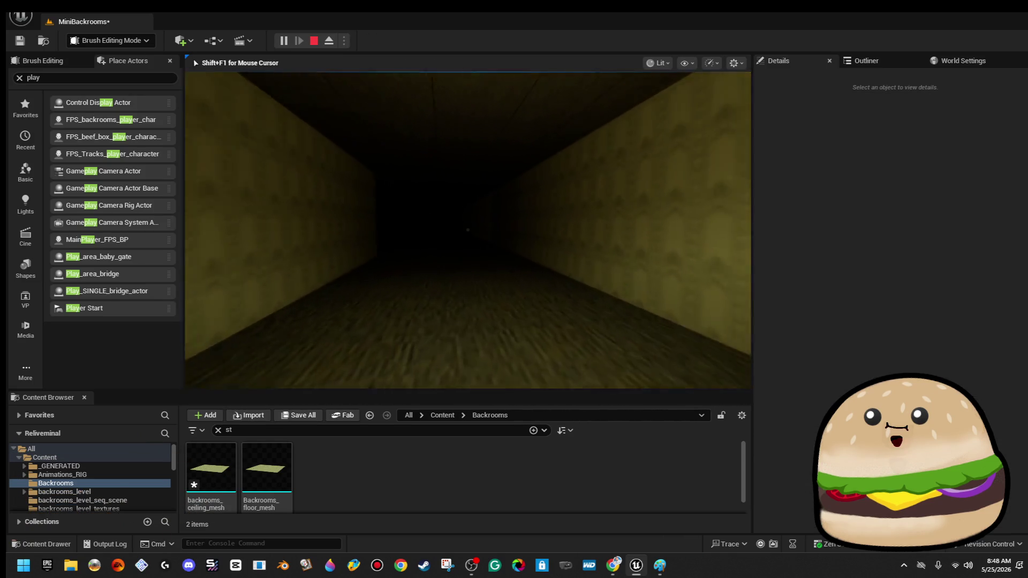
key(w)
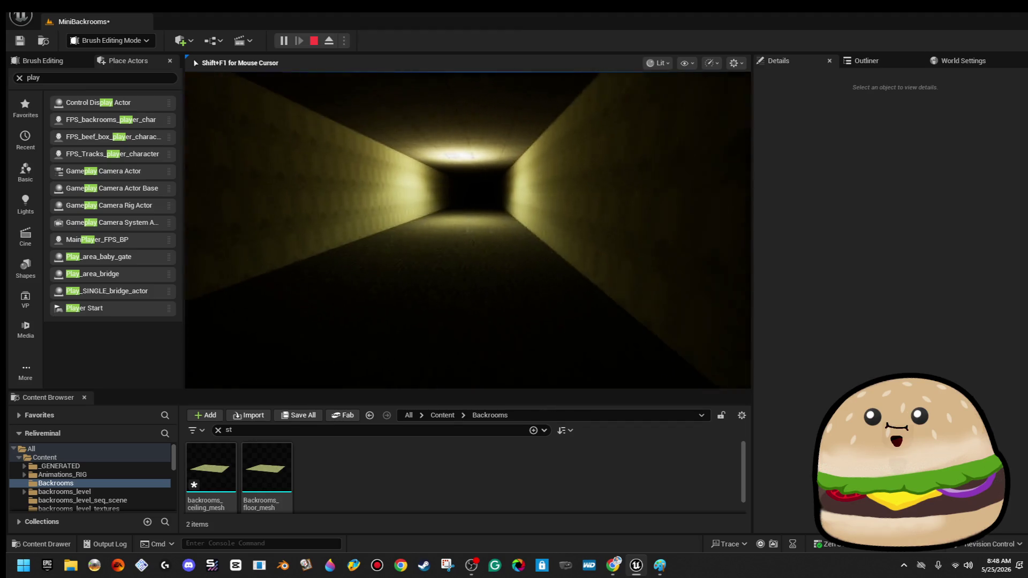
key(w)
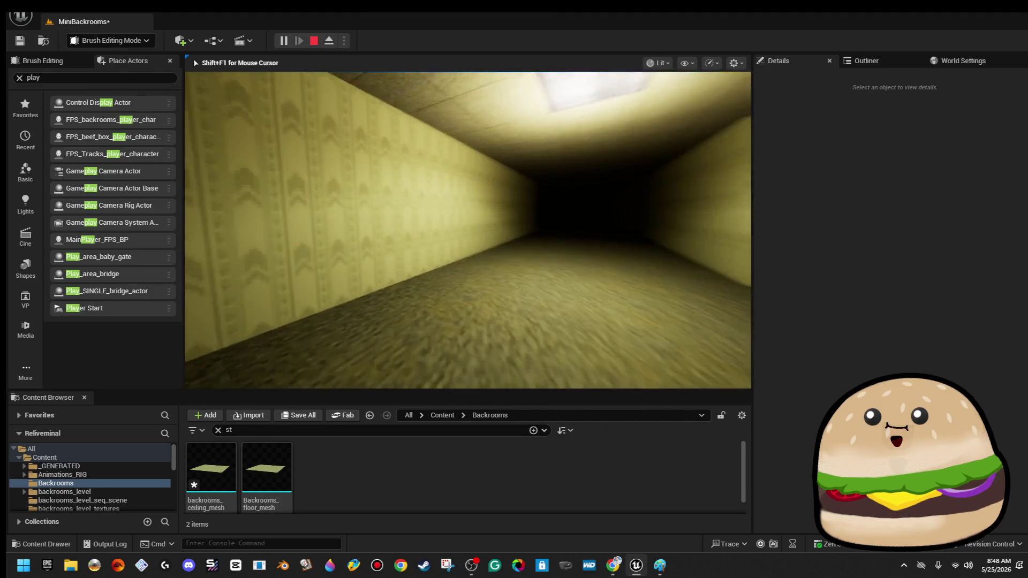
key(Escape)
click(476, 268)
key(f)
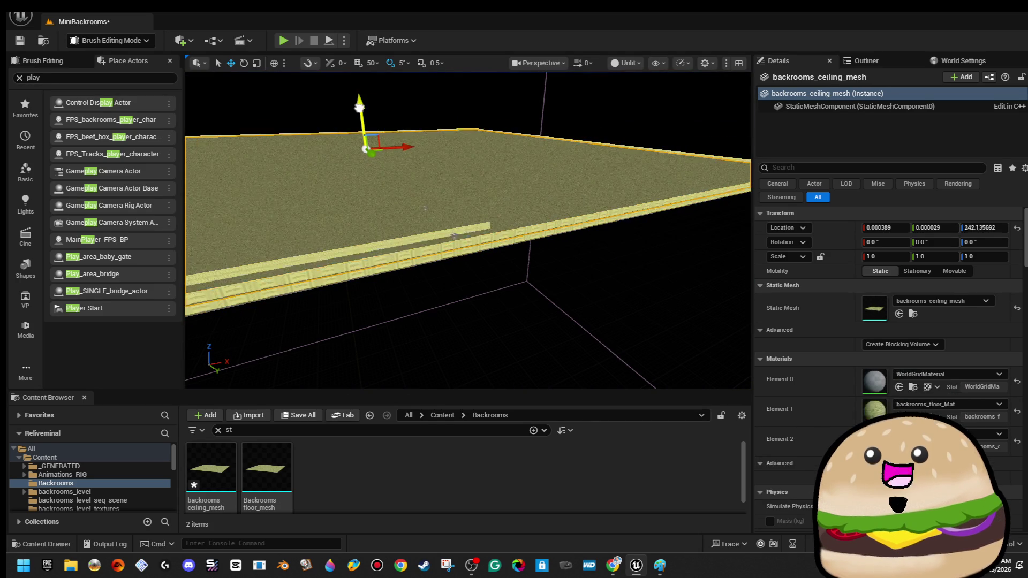
- Clear the selection, save the level, then select the ceiling light and the ceiling mesh slab
key(Escape)
key(ctrl+s)
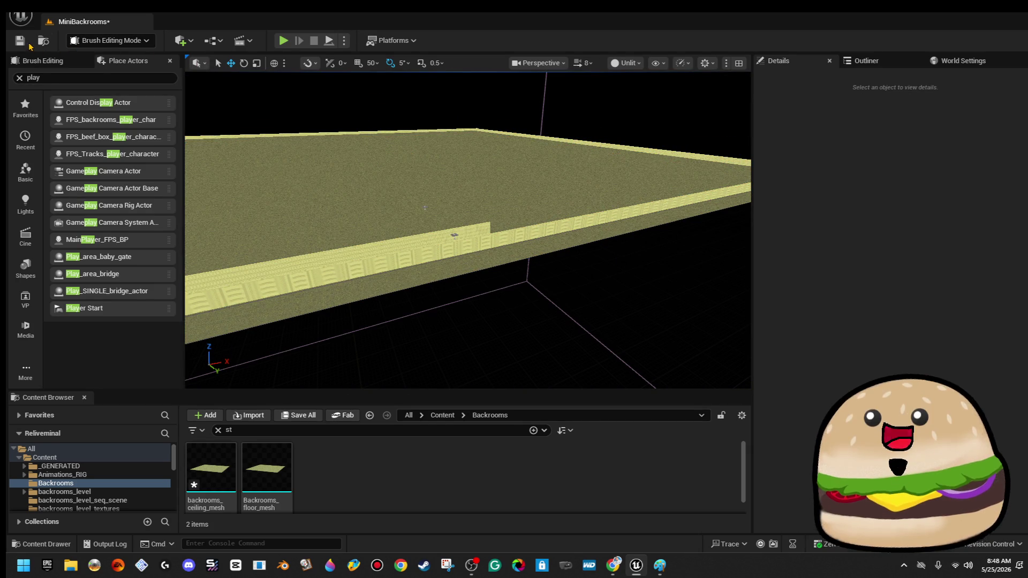
scroll(589, 168, up, 5)
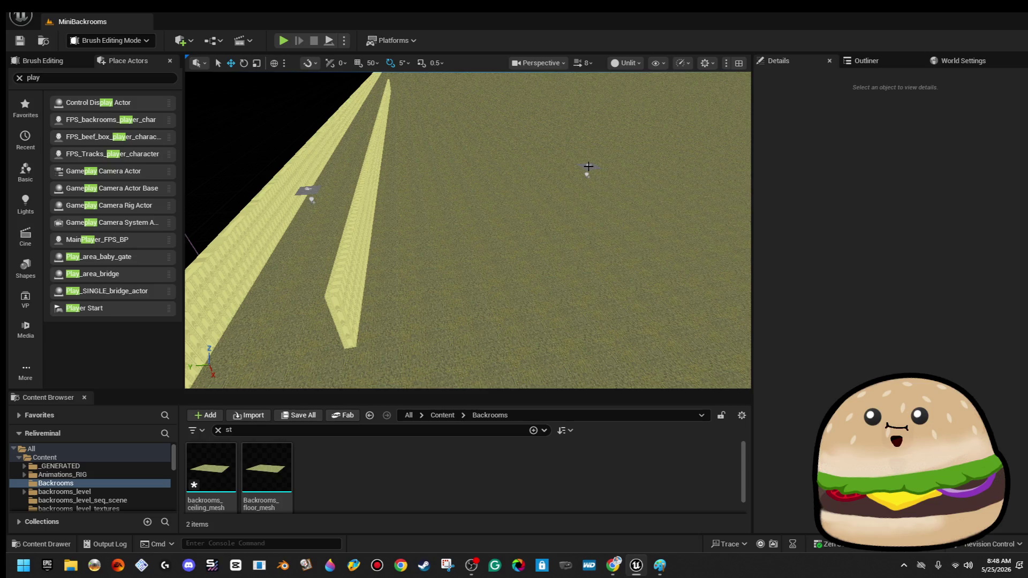
click(589, 167)
scroll(624, 216, up, 2)
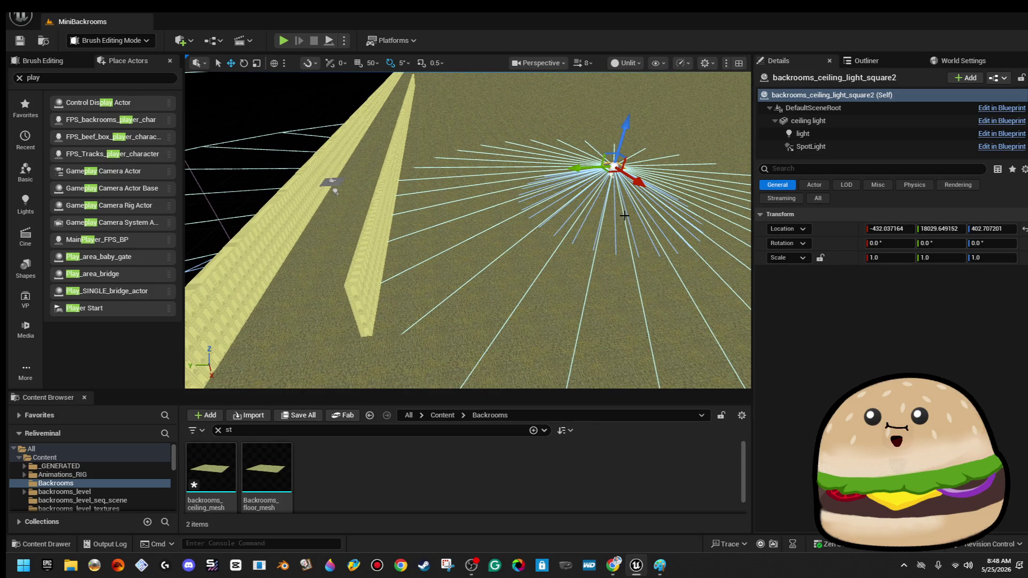
click(624, 216)
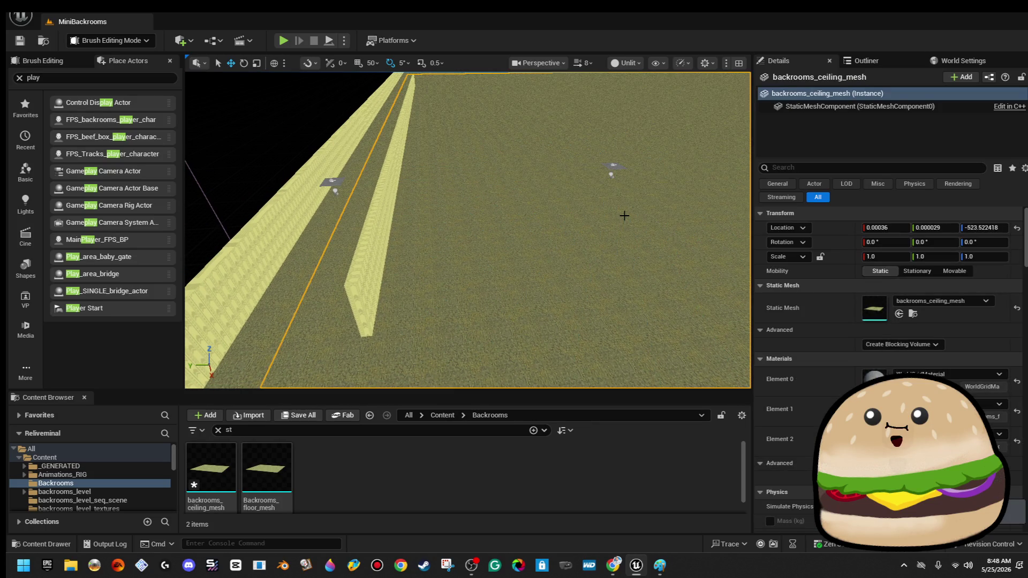
- Undo recent edits until backrooms_ceiling_mesh is back at Location Z 400
key(ctrl+z)
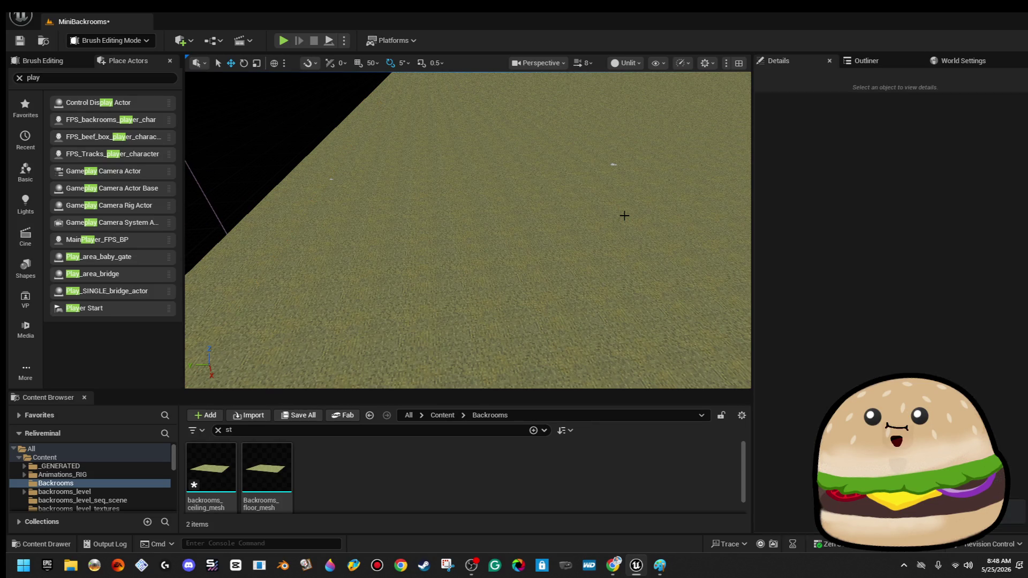
key(ctrl+z)
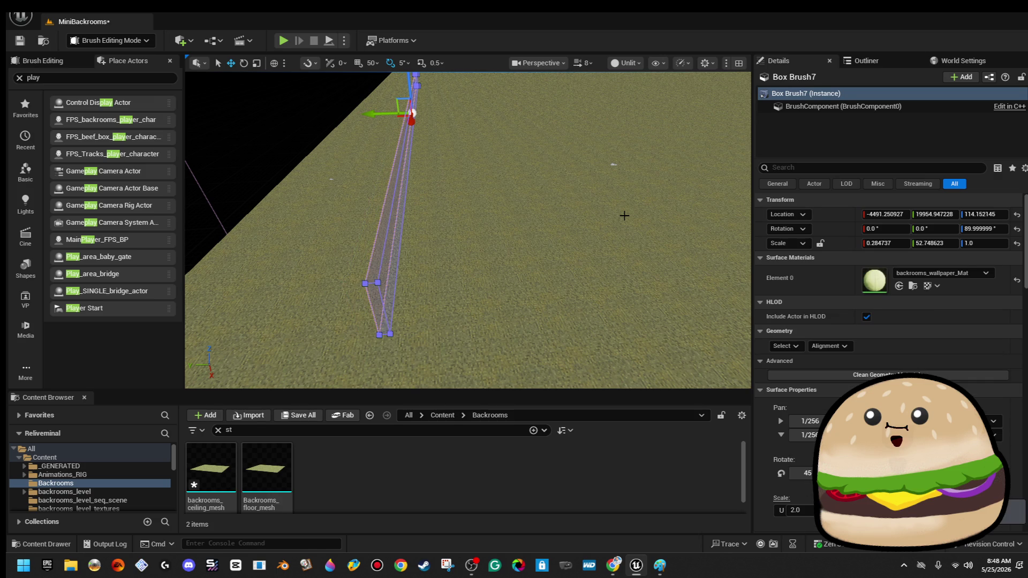
key(ctrl+z)
key(ctrl+z)
key(ctrl+z)
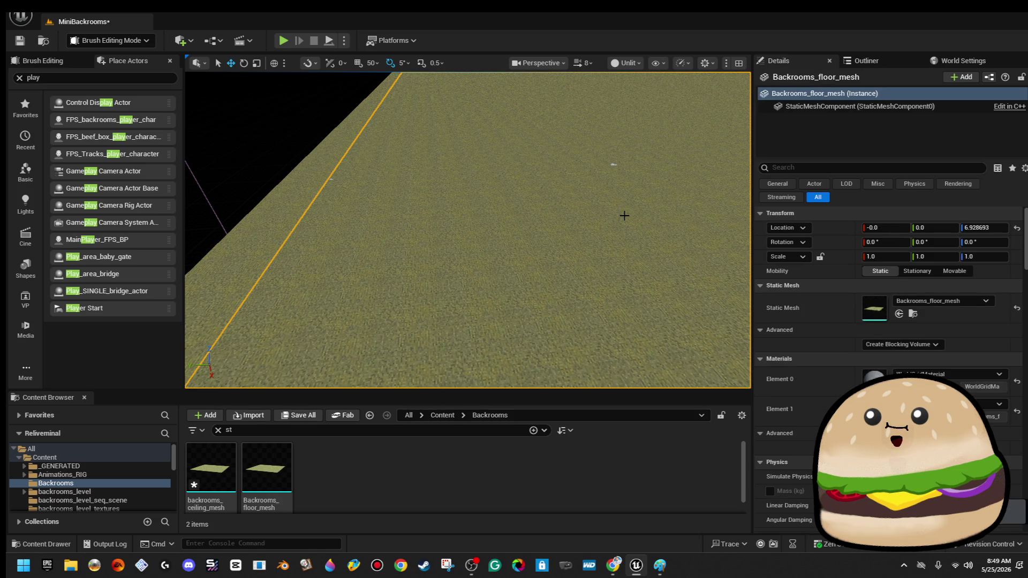
key(ctrl+z)
key(ctrl+z)
key(ctrl+z)
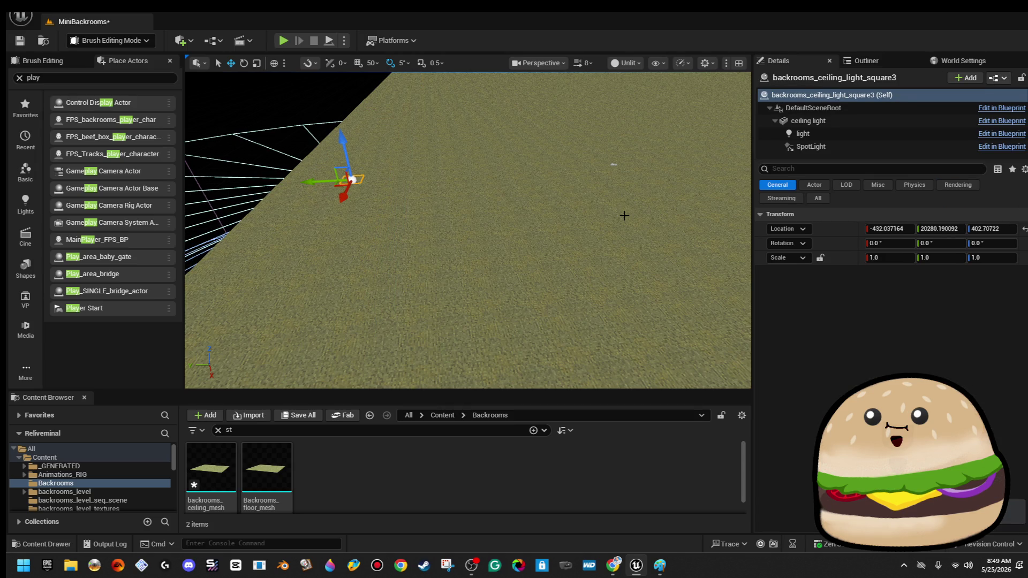
key(ctrl+z)
key(ctrl+z)
key(ctrl+z)
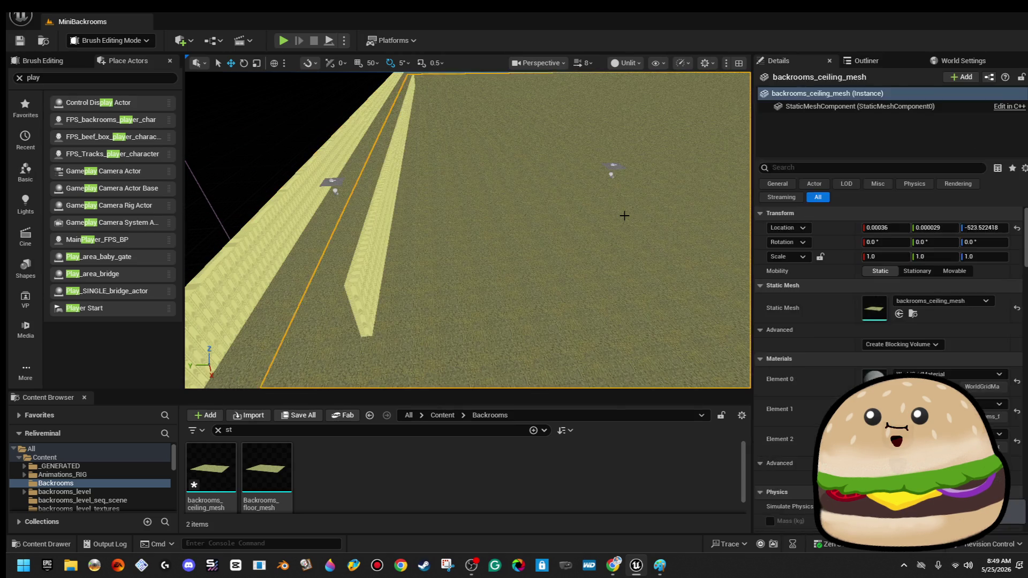
key(ctrl+z)
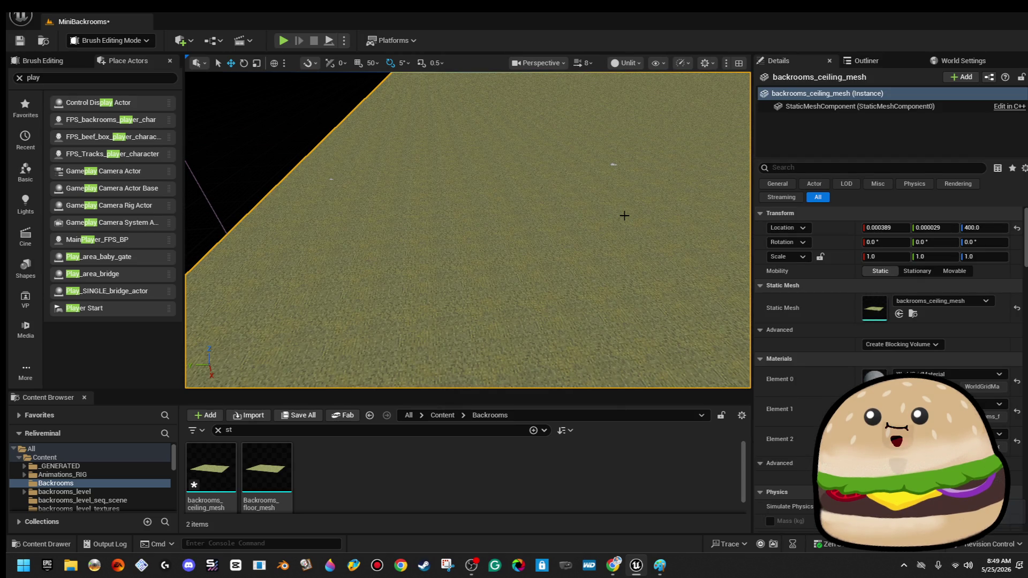
mouse_move(388, 161)
mouse_down()
mouse_move(387, 246)
mouse_move(405, 173)
mouse_up()
- Duplicate a ceiling light into backrooms_ceiling_light_square4 at Y about 19637 down the corridor
mouse_move(356, 209)
mouse_down()
mouse_move(341, 211)
mouse_move(669, 196)
mouse_move(726, 183)
mouse_up()
click(609, 217)
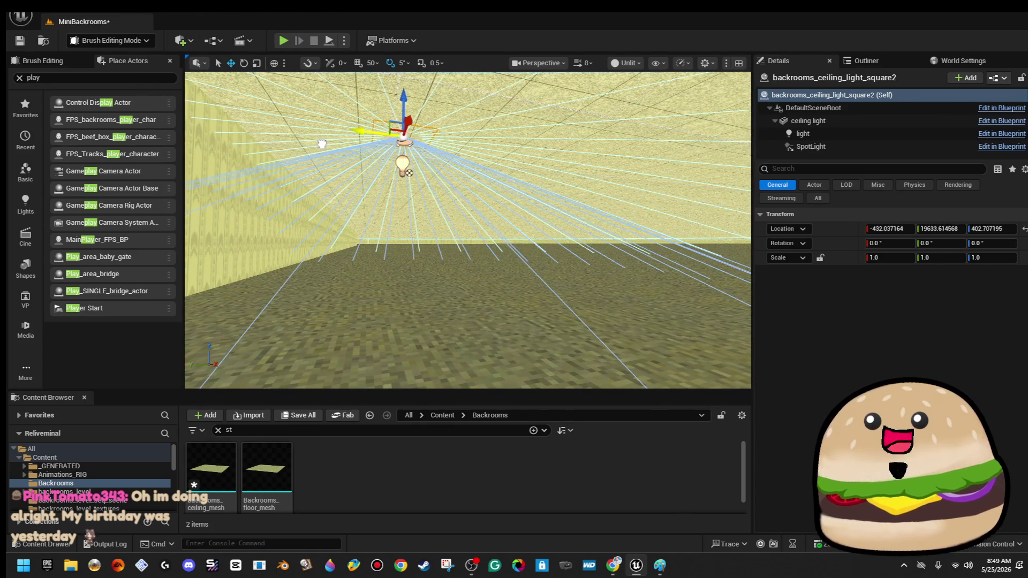
mouse_move(416, 198)
mouse_down()
mouse_move(543, 187)
mouse_move(355, 207)
mouse_move(259, 187)
mouse_up()
click(543, 187)
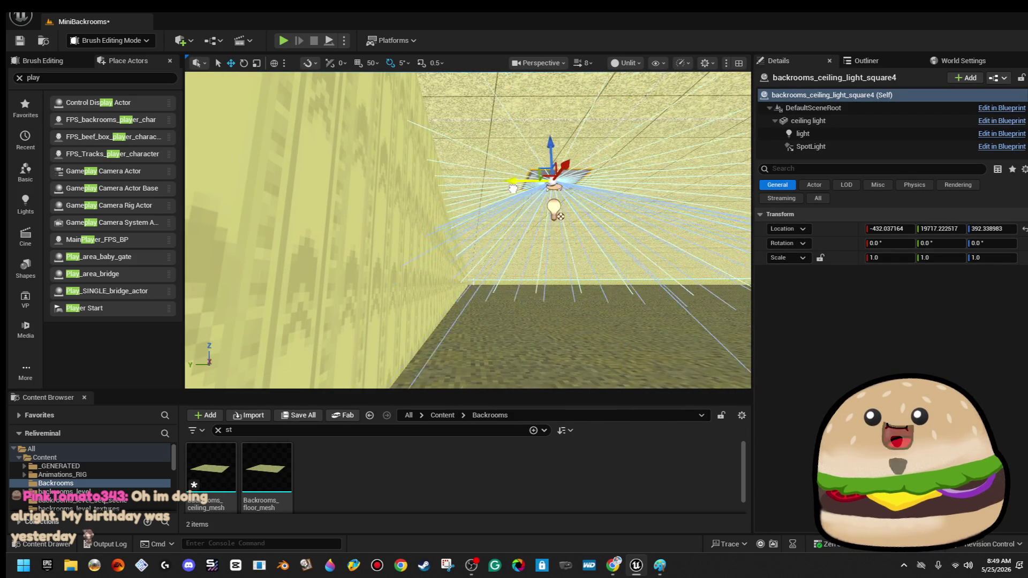
mouse_move(546, 185)
mouse_down()
mouse_move(530, 187)
mouse_move(557, 166)
mouse_move(518, 168)
mouse_up()
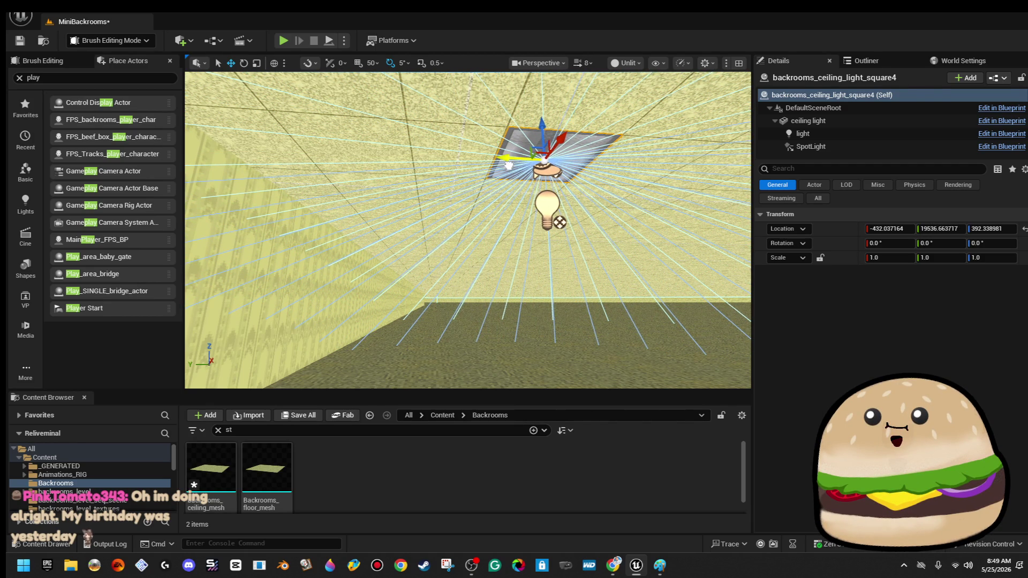
- Inspect the ceiling tile texture up close and filter the Content Browser to the ceiling assets
drag(506, 163, 506, 119)
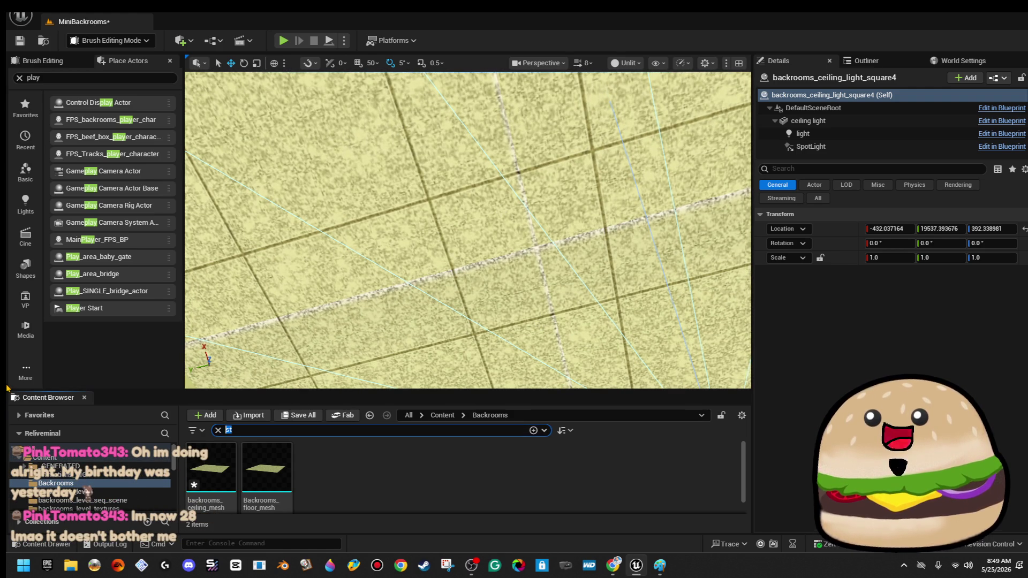
text(pip)
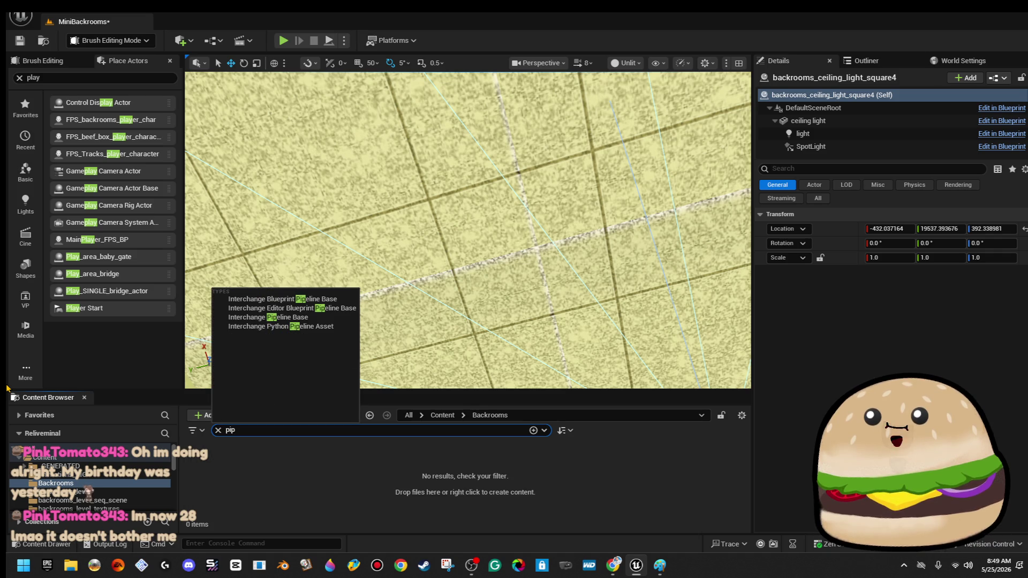
text(p)
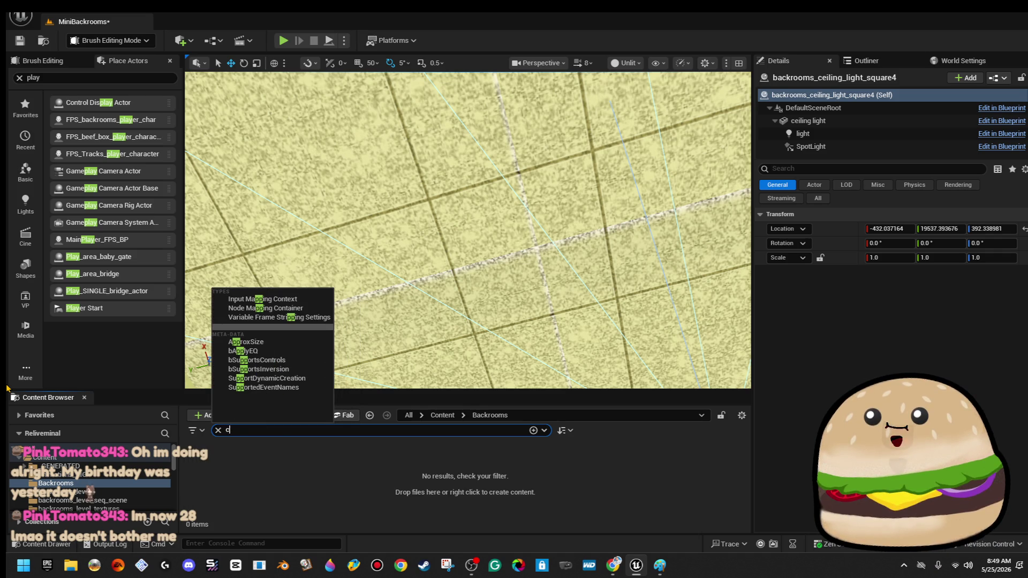
text(ing)
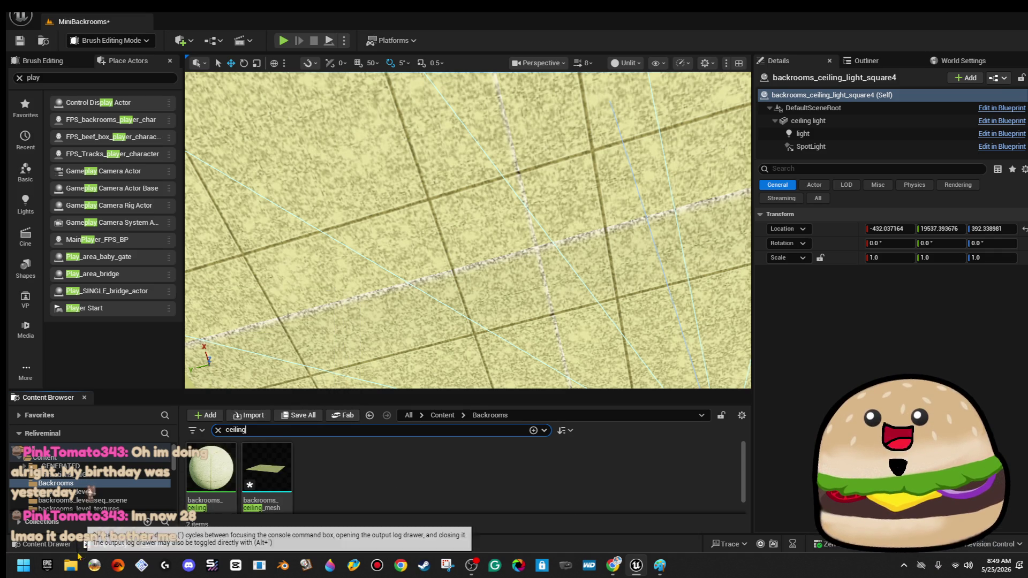
click(78, 567)
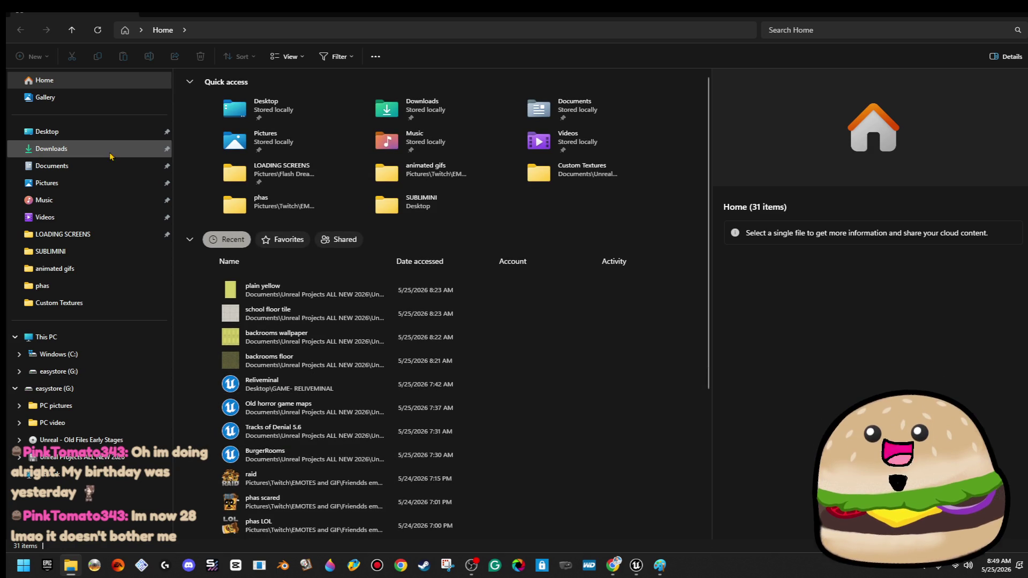
- Browse to Documents > Unreal Projects ALL NEW 2026 > Unreal ALL GAMES MADE > GAME- MINI BACKROOM > Custom Textures
click(120, 137)
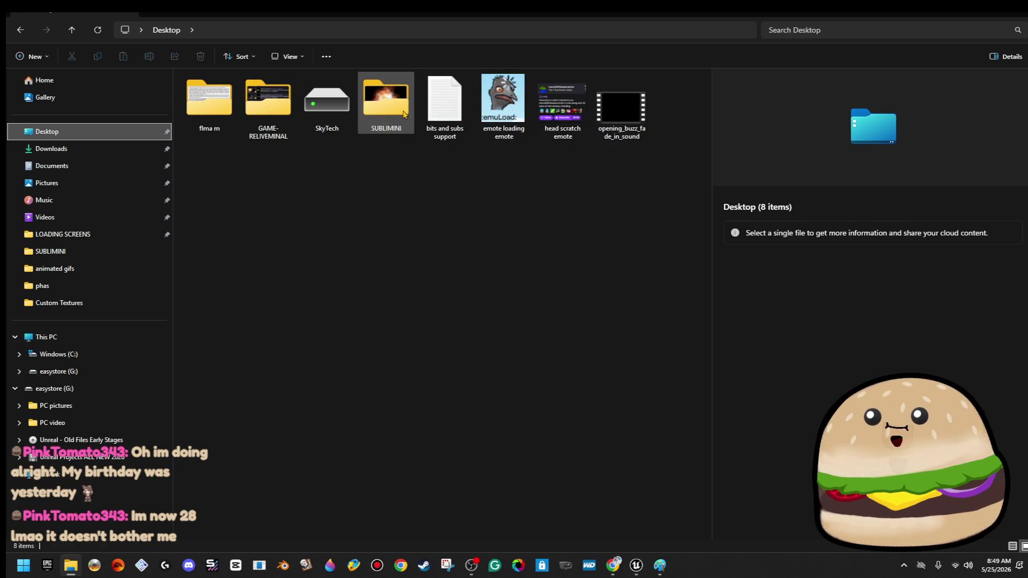
click(374, 111)
click(96, 133)
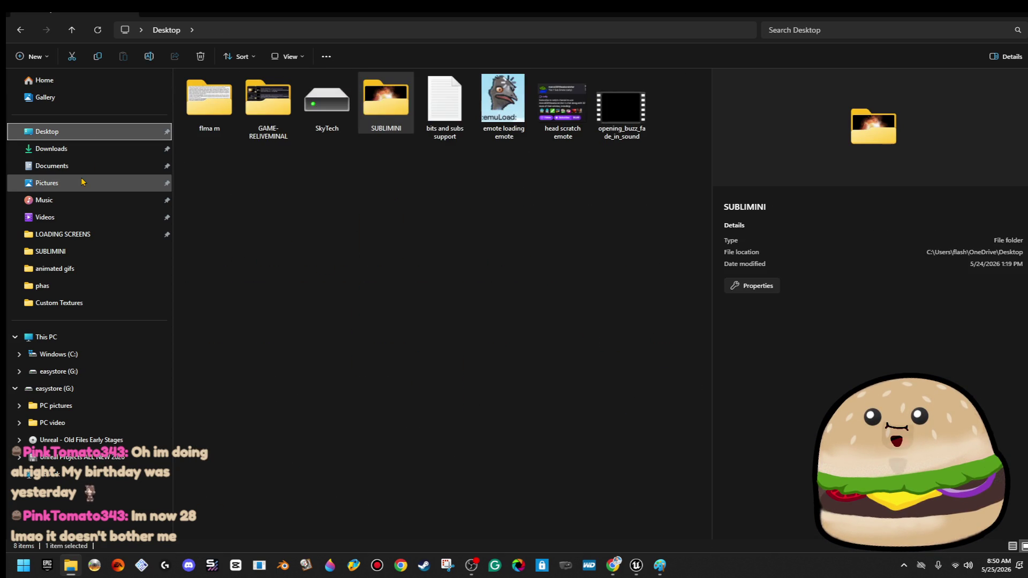
click(85, 171)
double_click(283, 202)
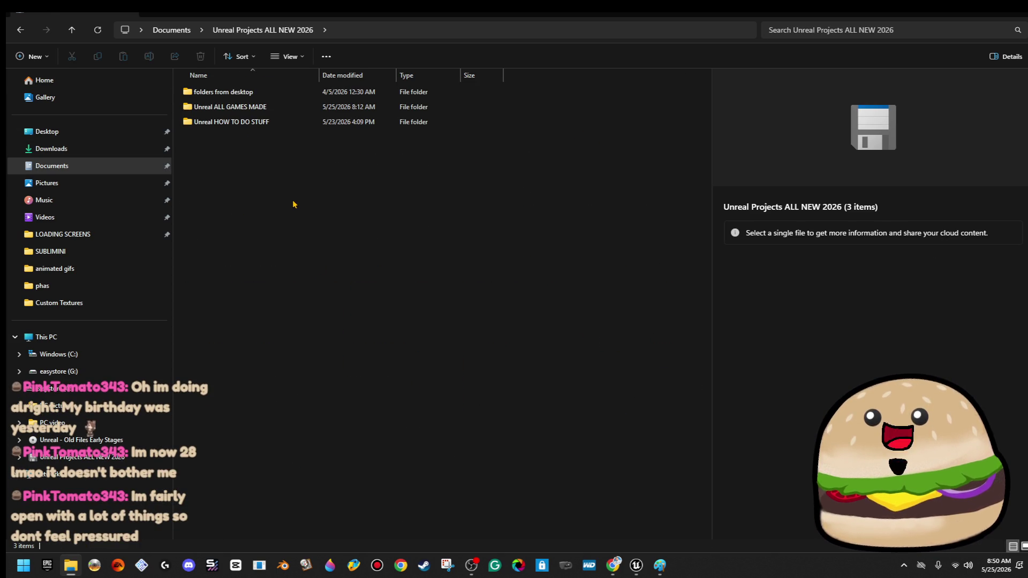
double_click(277, 106)
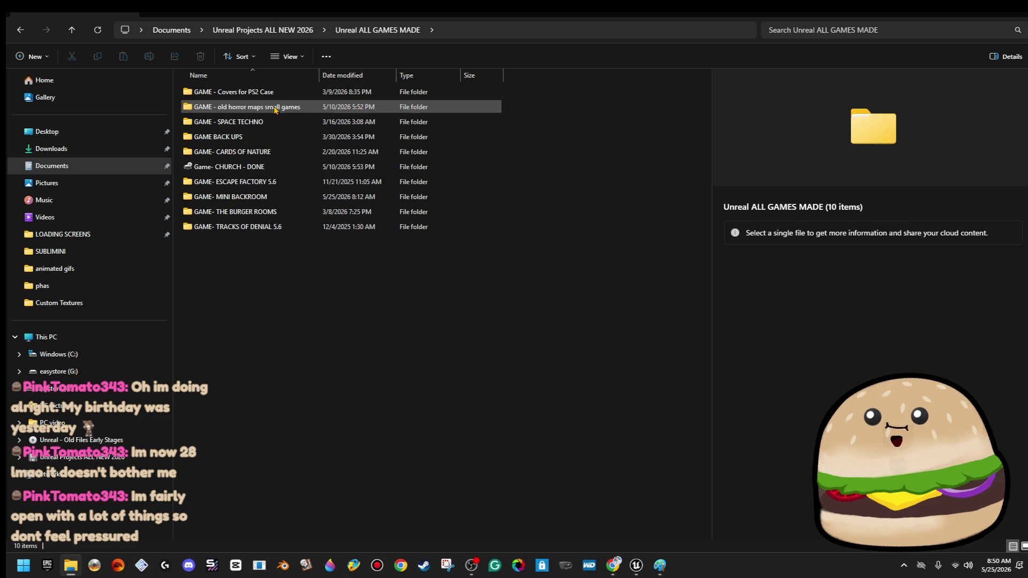
double_click(280, 202)
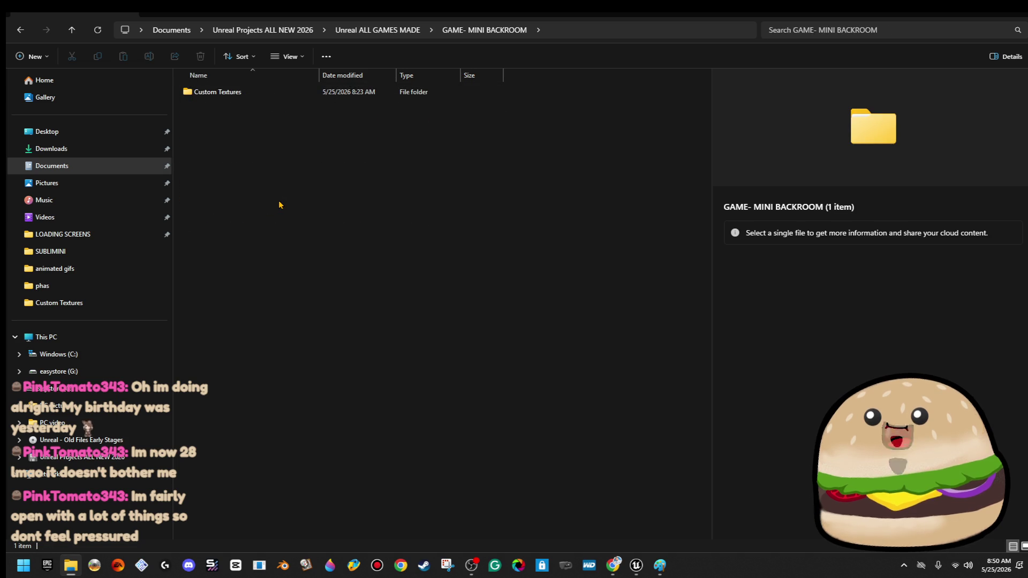
double_click(231, 93)
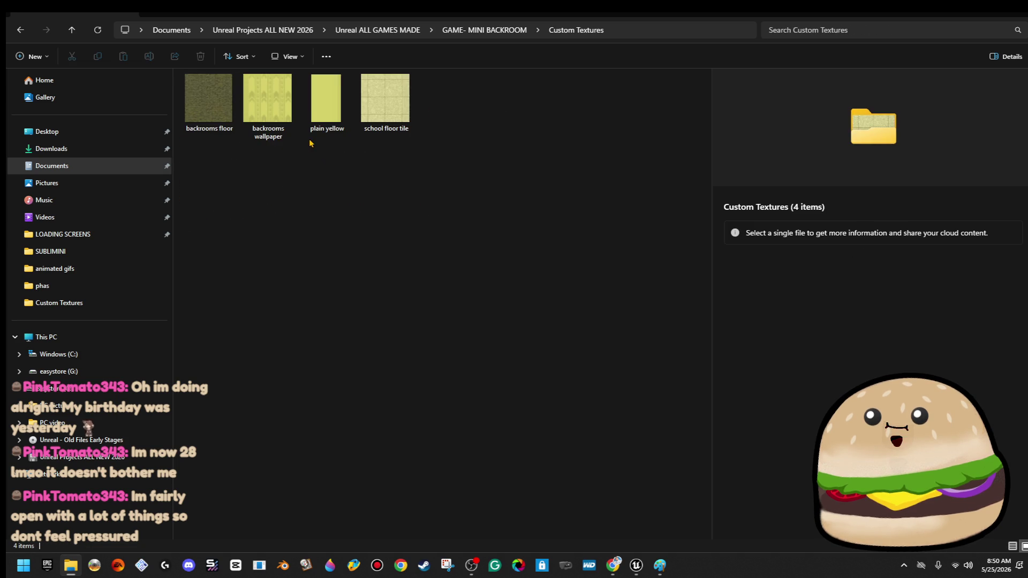
- Open school floor tile.png in AVS Photo Editor
click(381, 111)
right_click(381, 110)
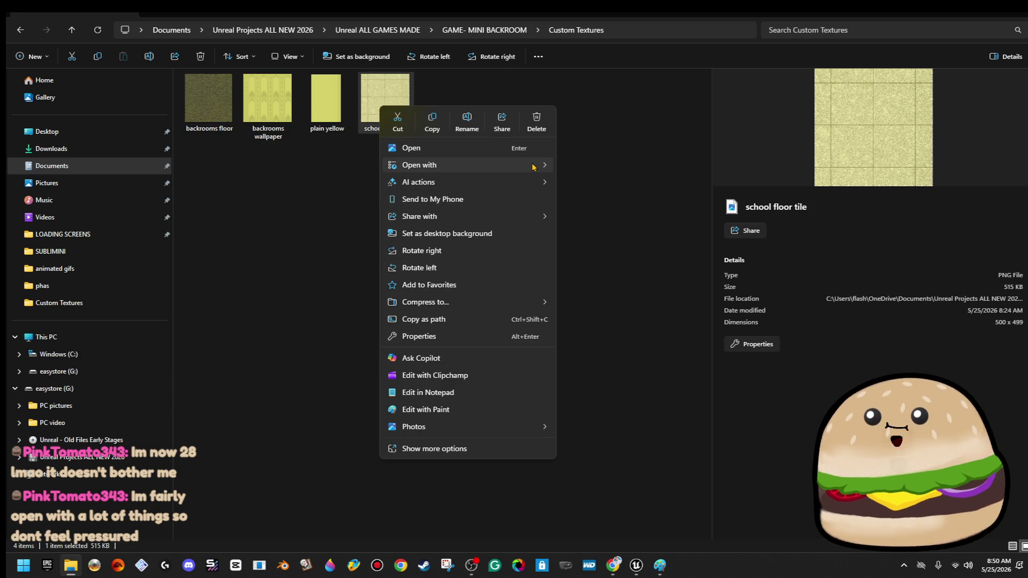
mouse_move(544, 166)
click(619, 170)
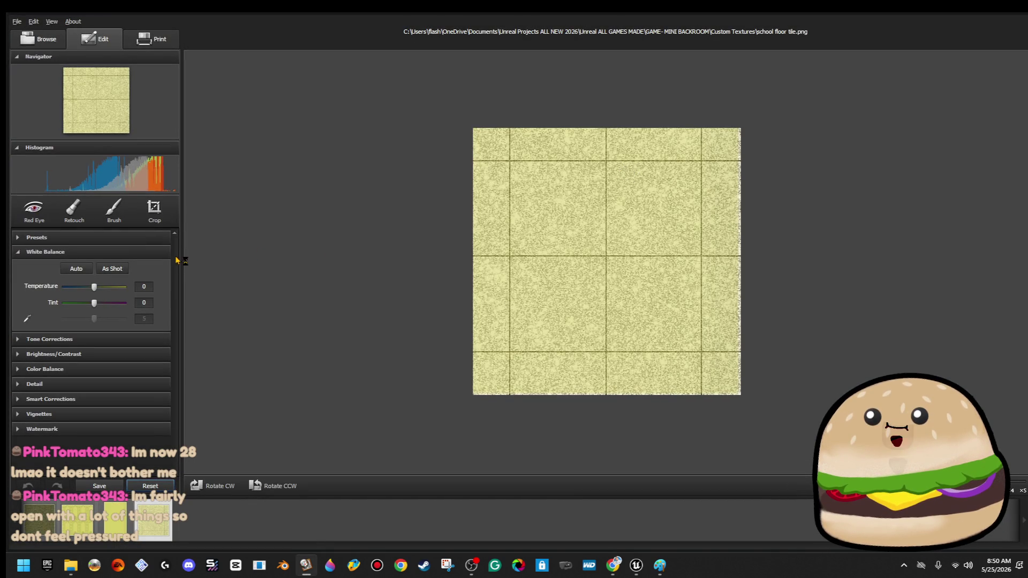
- Try the Crop tool, then switch to Retouch with a brush size of 33
click(155, 210)
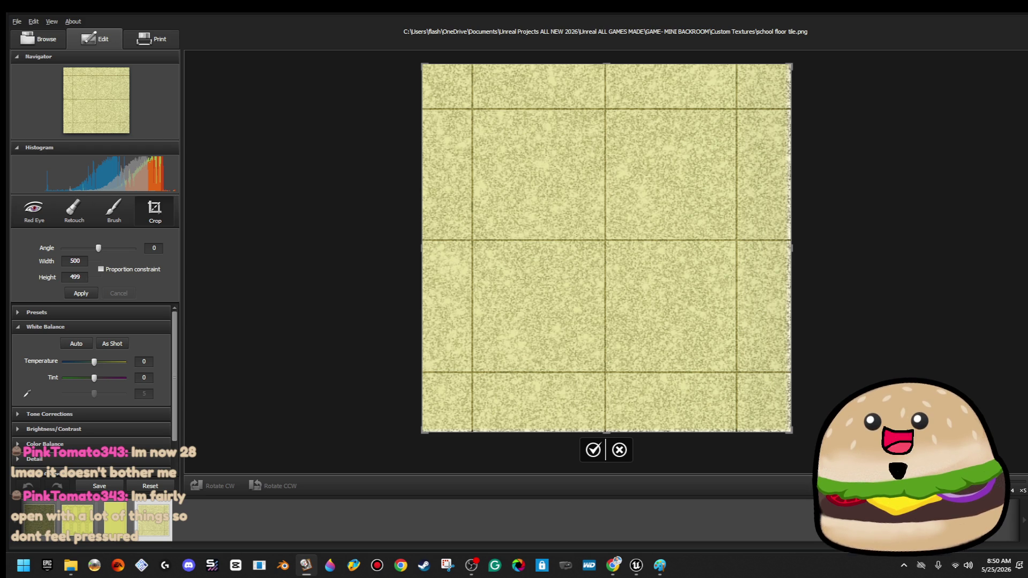
click(73, 209)
click(89, 249)
click(74, 249)
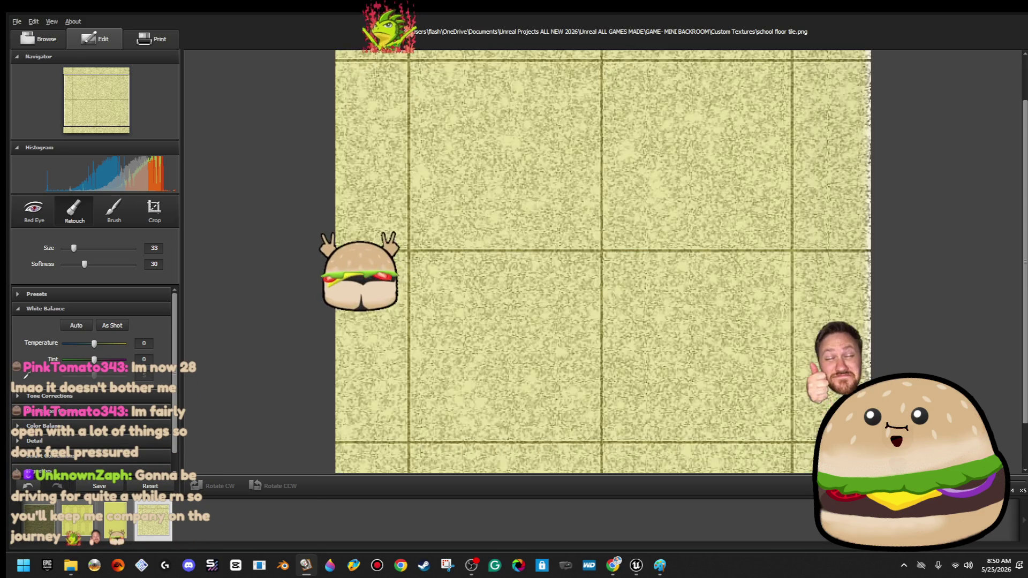
scroll(607, 261, up, 2)
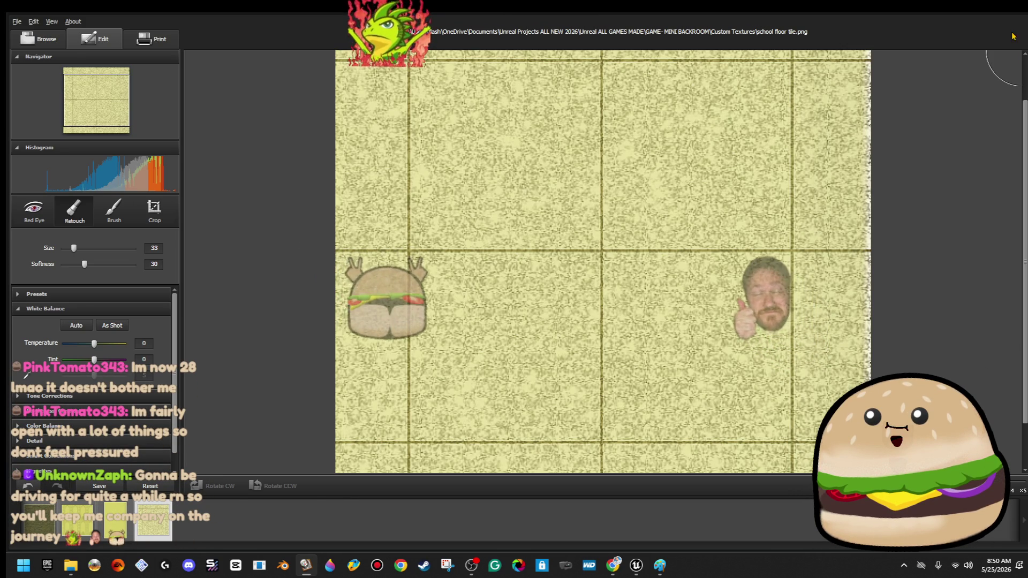
- Close AVS Photo Editor without saving the changes
key(alt+F4)
click(522, 308)
right_click(410, 97)
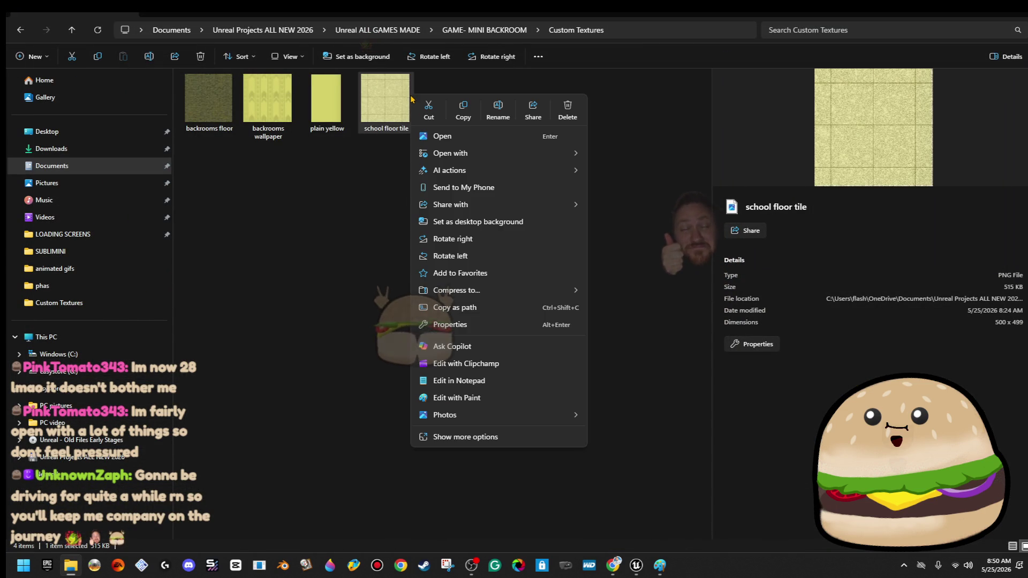
- Open school floor tile with Paint
mouse_move(562, 153)
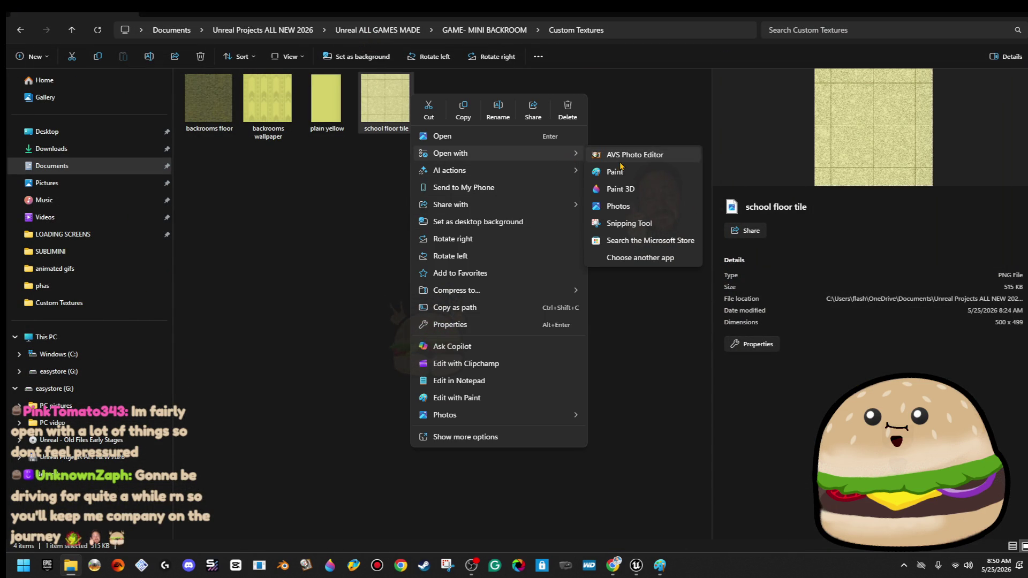
click(645, 177)
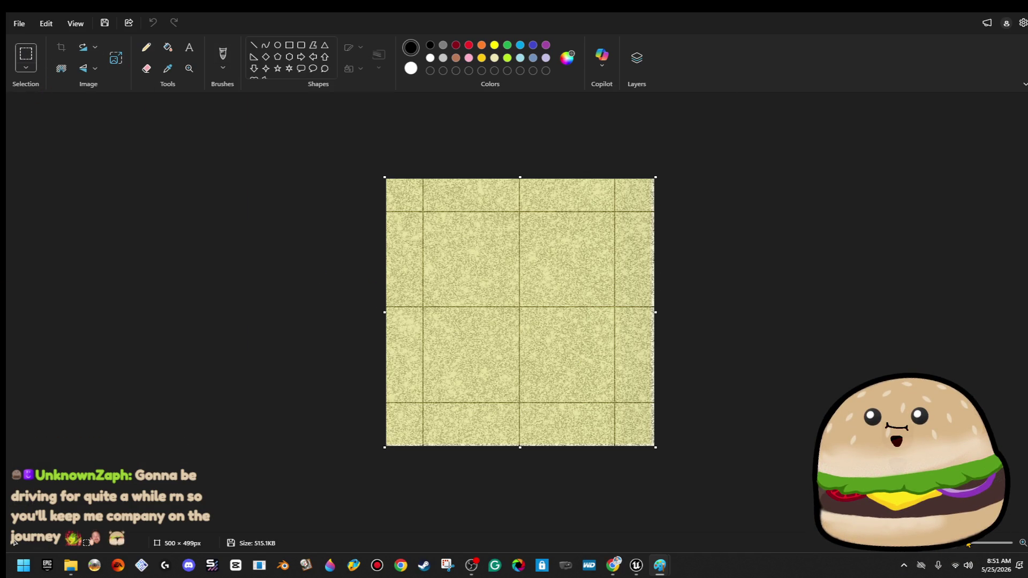
- Copy a 493×45 px horizontal strip across the lower tile
scroll(278, 476, up, 3)
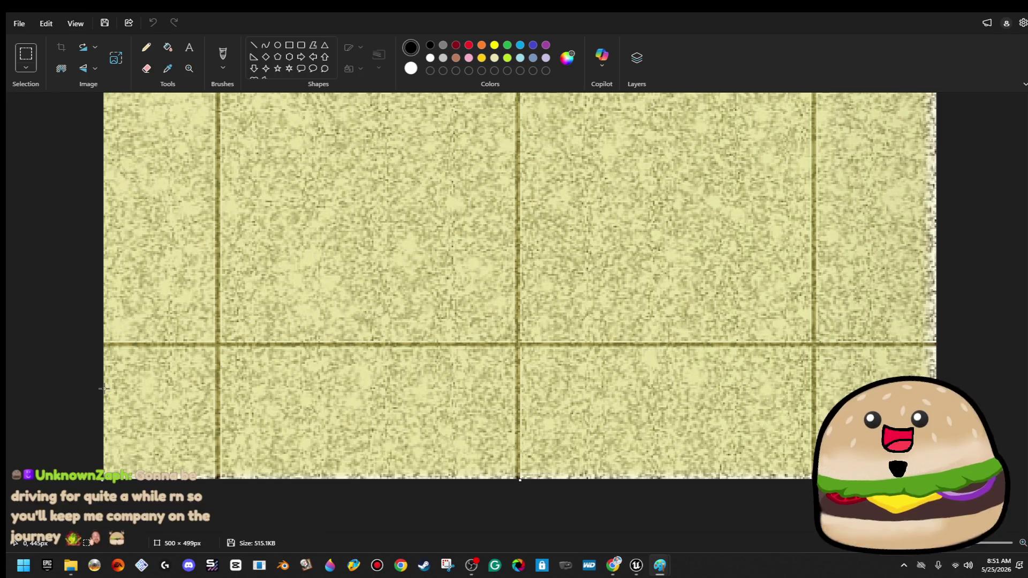
mouse_move(104, 387)
mouse_down()
mouse_move(119, 420)
mouse_move(420, 459)
mouse_move(924, 461)
mouse_up()
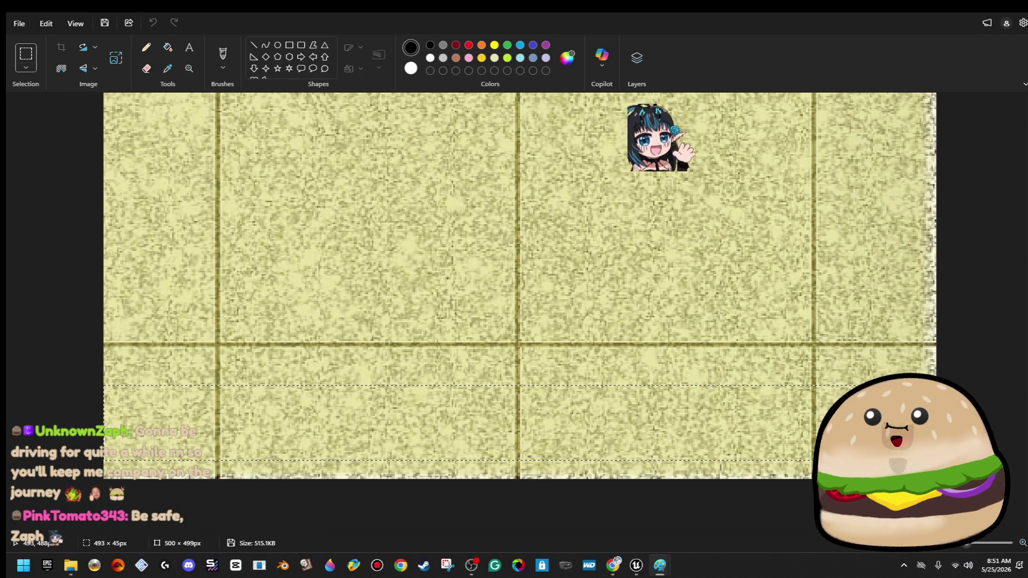
right_click(831, 182)
click(851, 209)
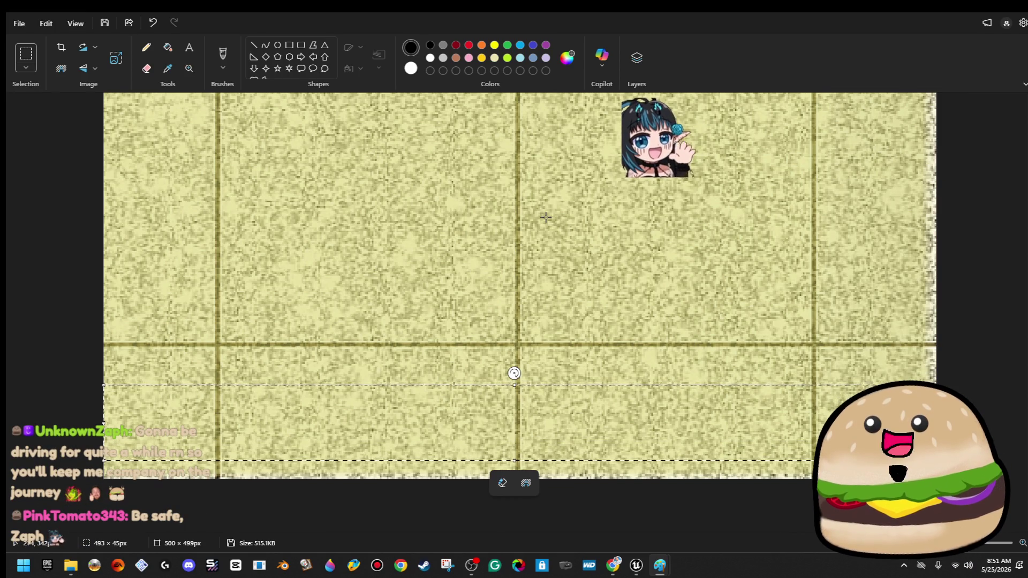
- Paste the strip and place it along the bottom edge, redoing a smeared first attempt
key(ctrl+v)
drag(546, 131, 545, 440)
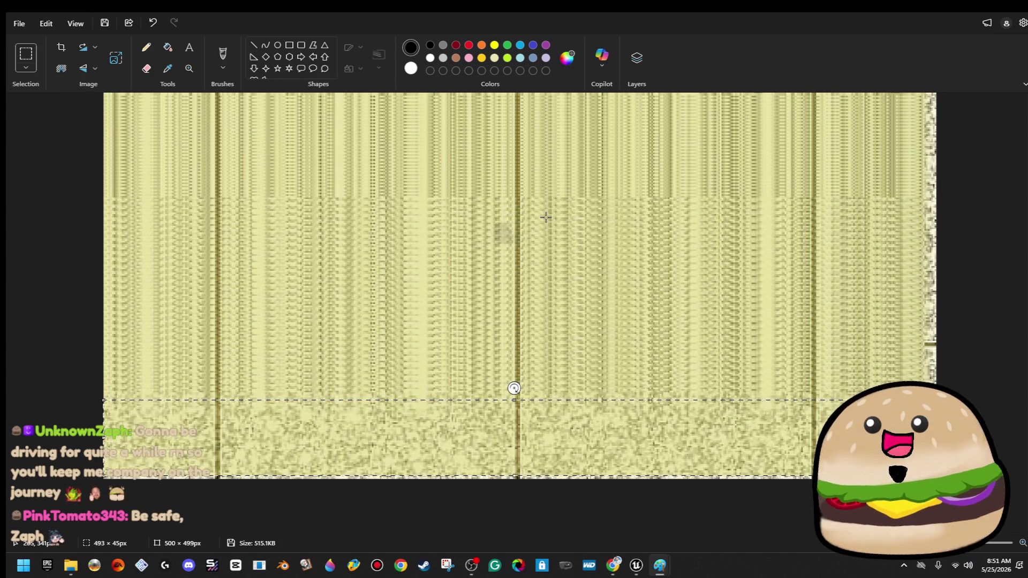
right_click(414, 463)
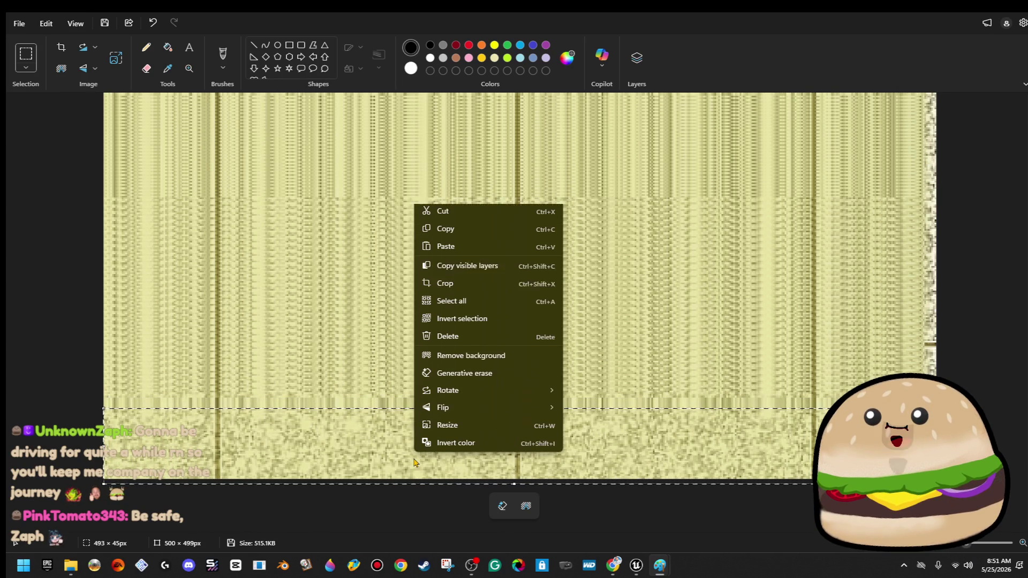
click(474, 219)
key(ctrl+z)
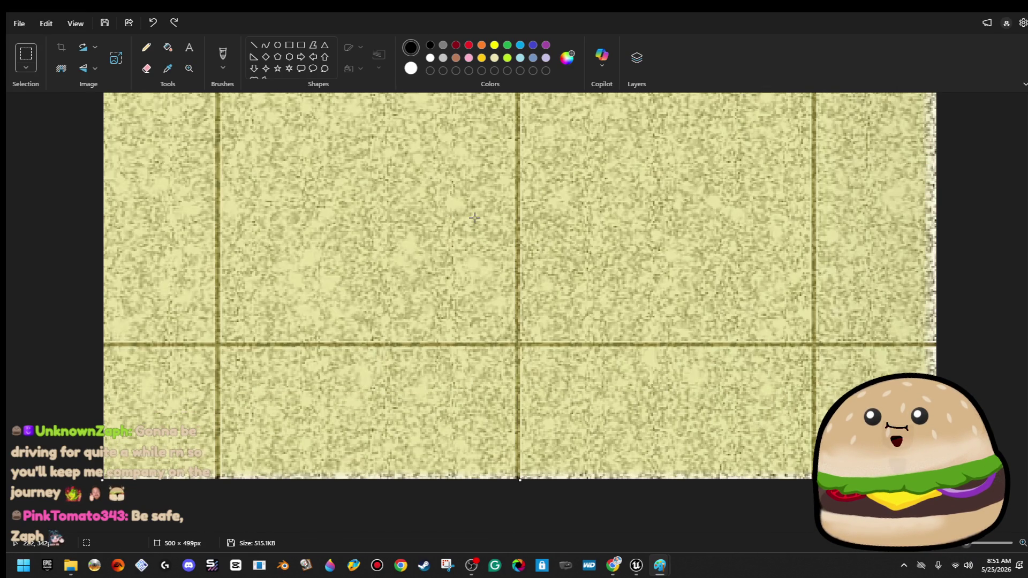
key(ctrl+v)
mouse_move(433, 141)
mouse_down()
mouse_move(402, 374)
mouse_move(431, 483)
mouse_up()
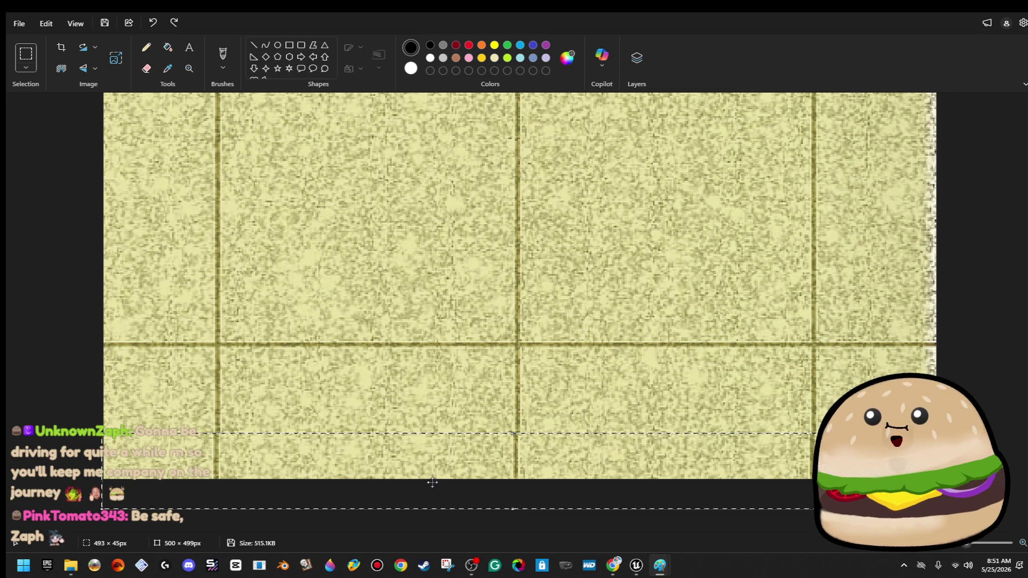
click(449, 379)
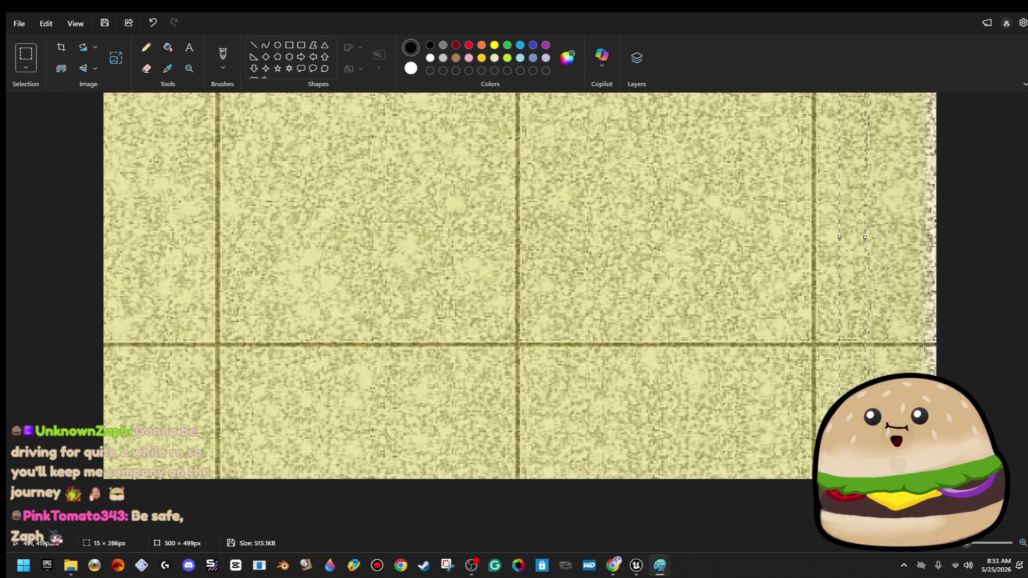
scroll(714, 192, down, 5)
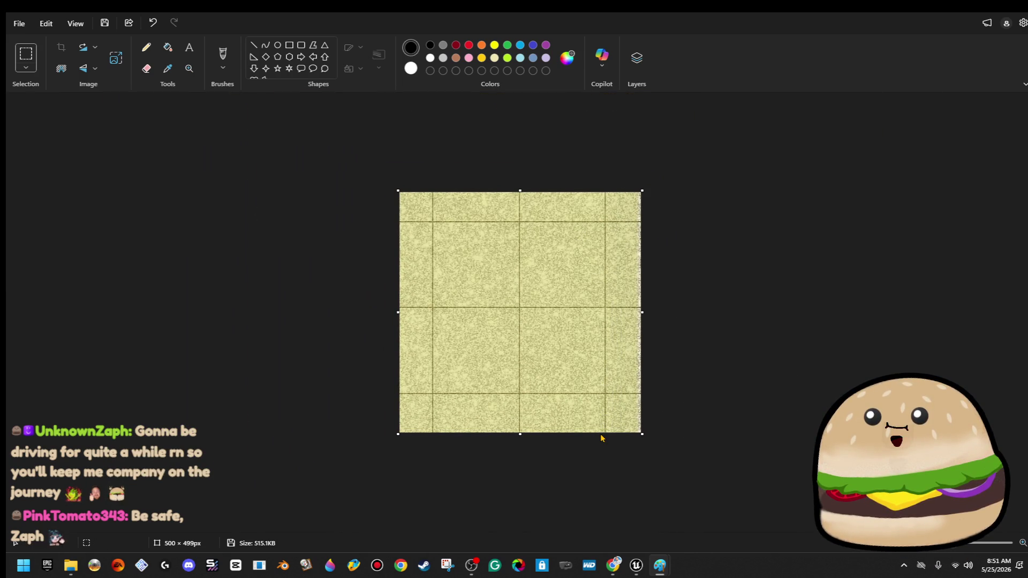
- Copy a 137×496 px tile column and paste it along the right edge
drag(600, 438, 535, 104)
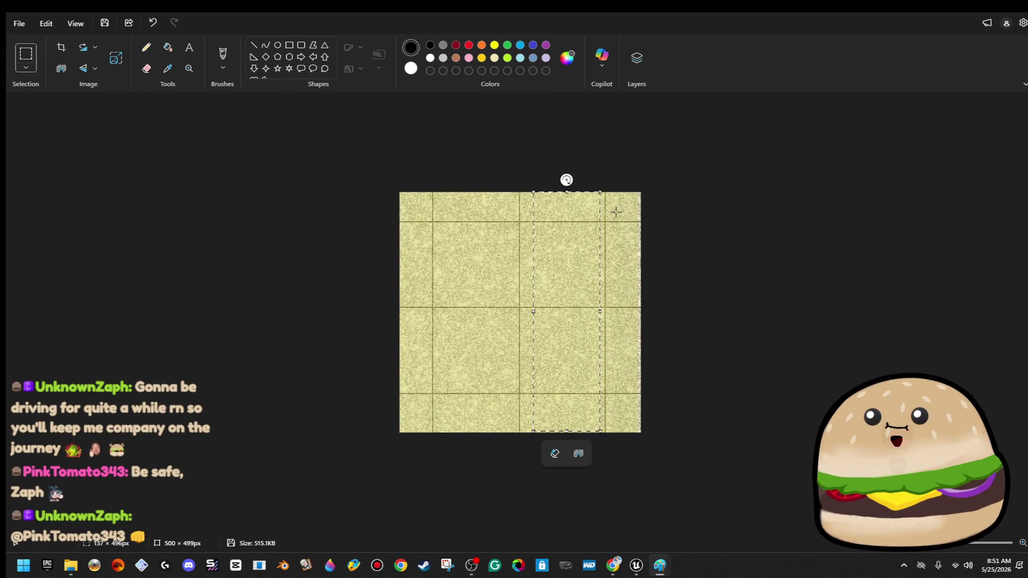
right_click(578, 243)
click(597, 270)
key(ctrl+v)
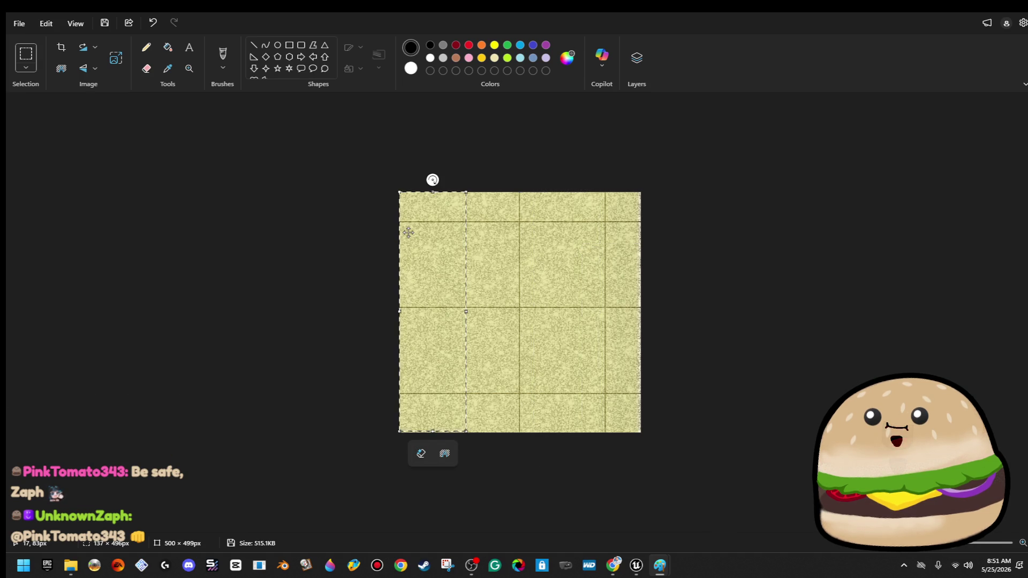
drag(409, 232, 624, 234)
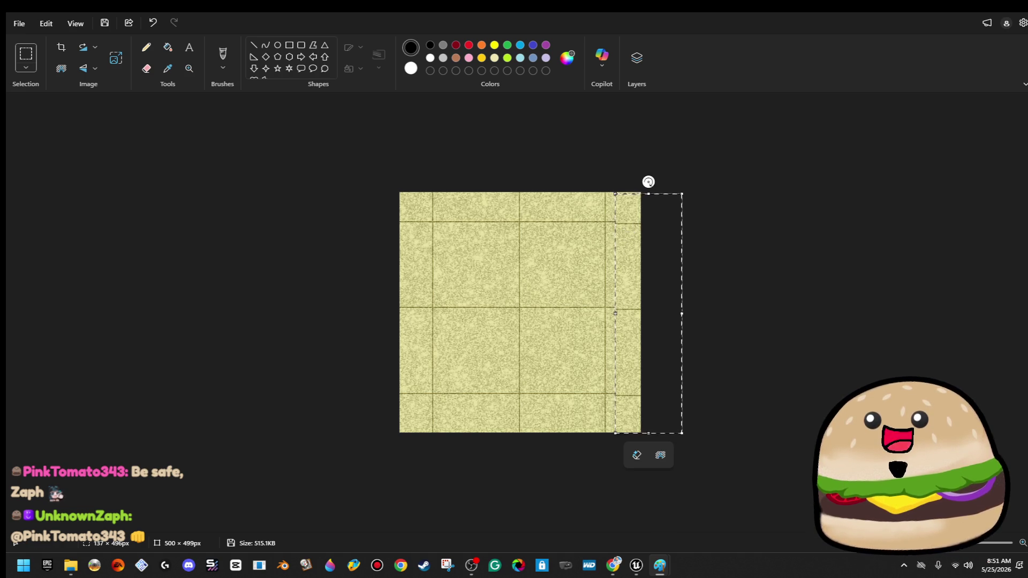
scroll(648, 182, up, 5)
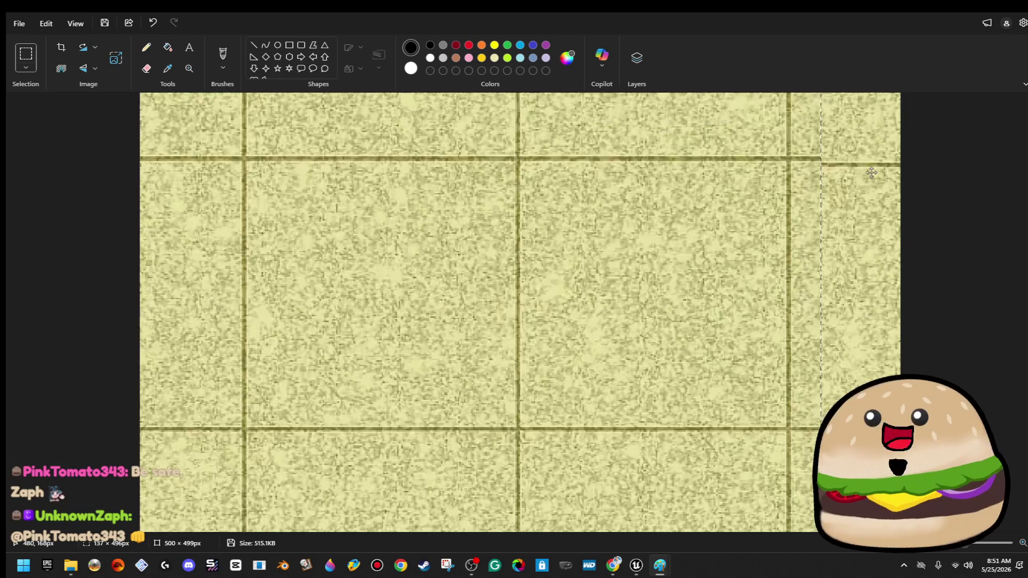
scroll(871, 173, up, 2)
drag(872, 276, 862, 284)
click(914, 129)
scroll(756, 310, down, 10)
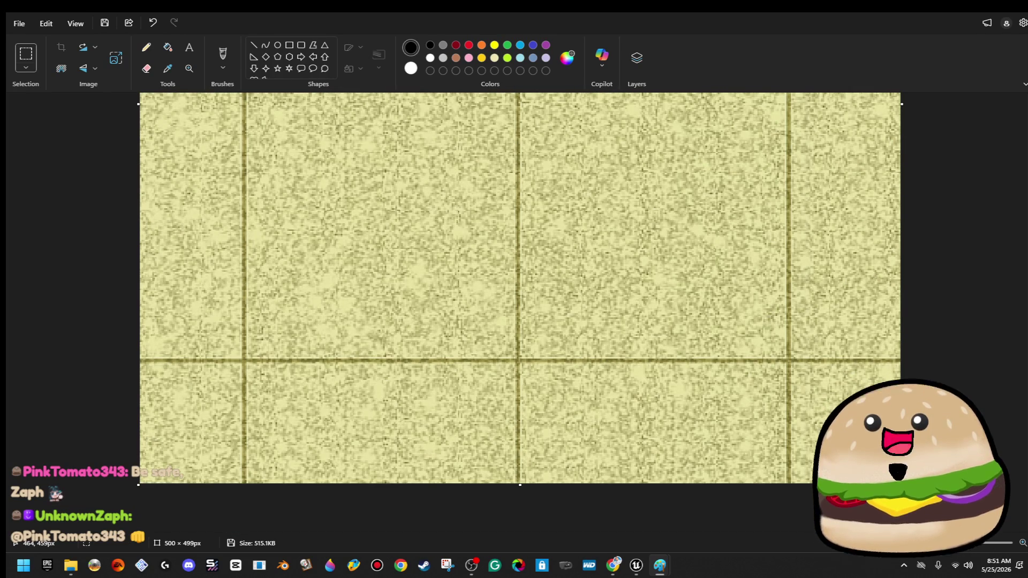
- Copy a 22×22 px patch and paste it over the bottom-right corner
drag(843, 427, 809, 393)
right_click(832, 410)
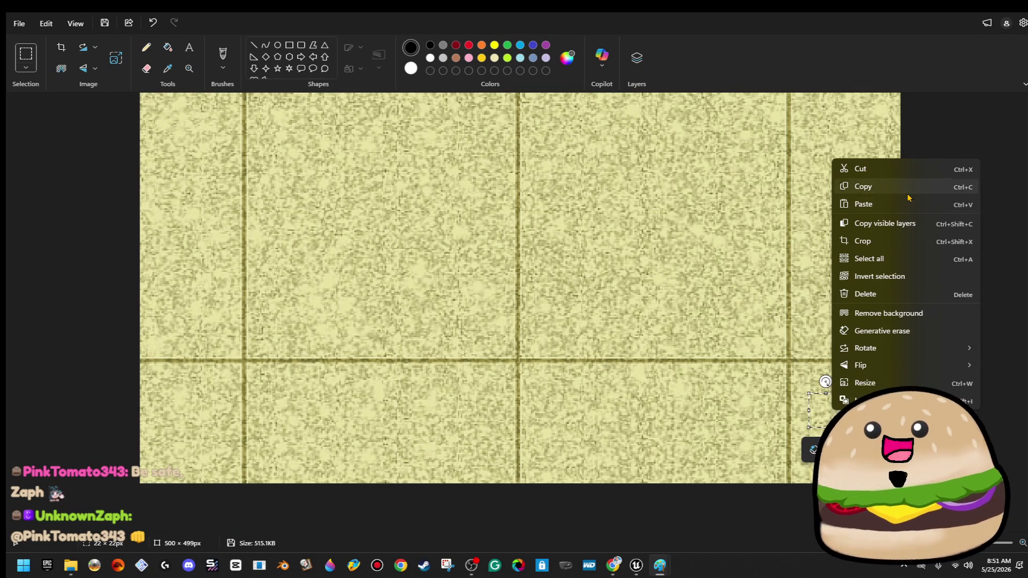
key(Escape)
right_click(641, 196)
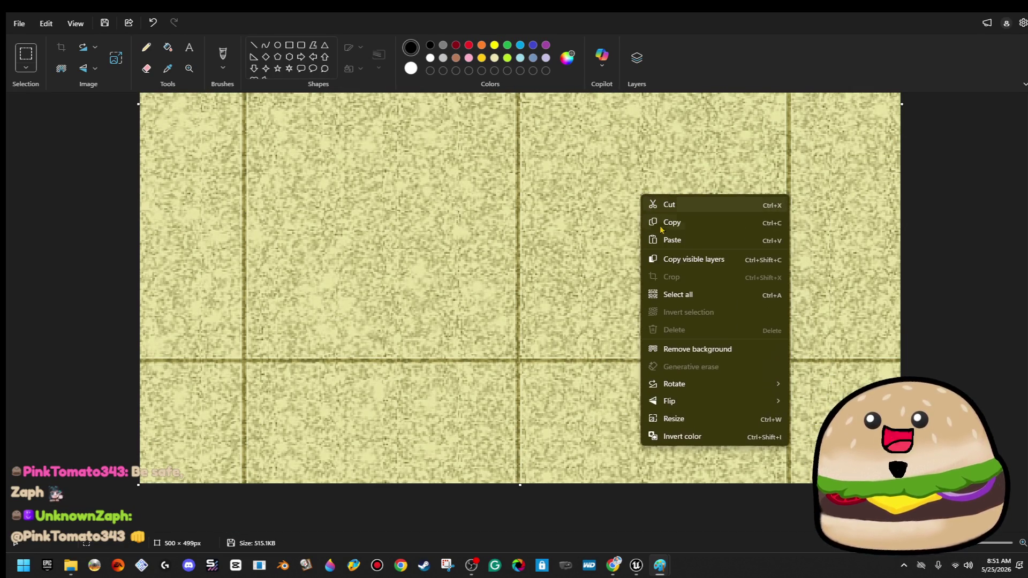
click(688, 242)
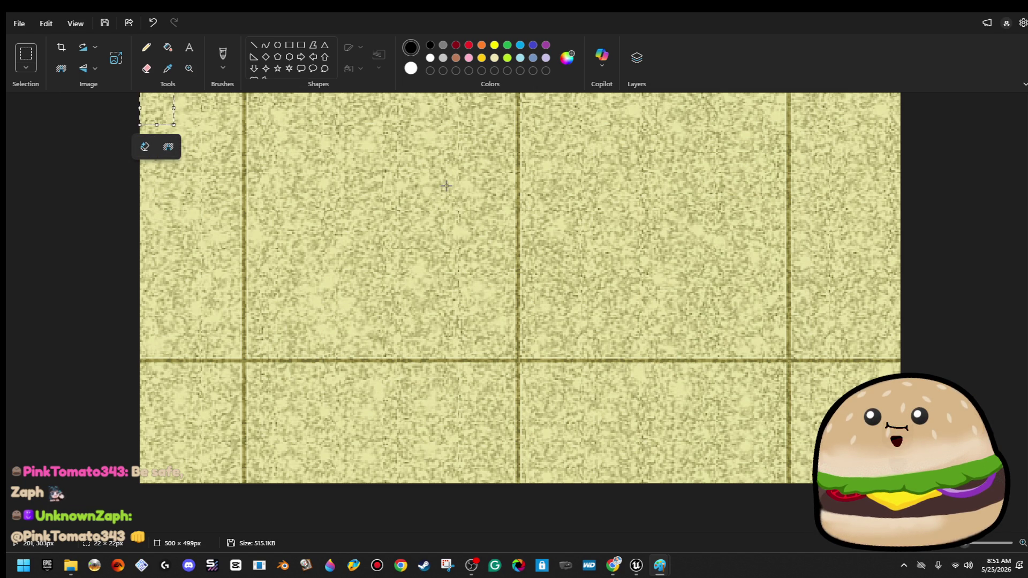
drag(160, 109, 829, 415)
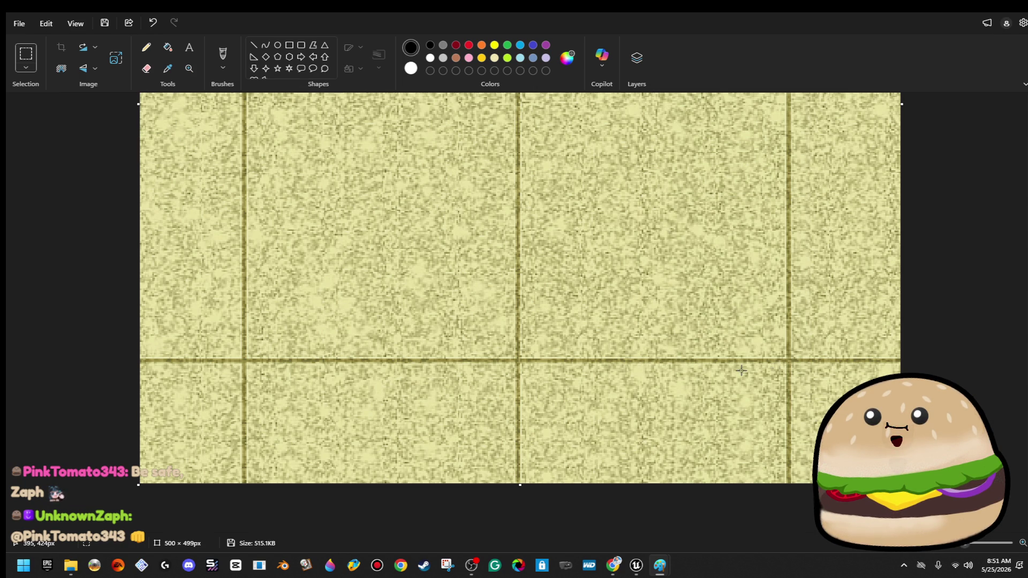
- Check the edited tile and close Paint, saving the image at 562 KB
scroll(741, 370, up, 2)
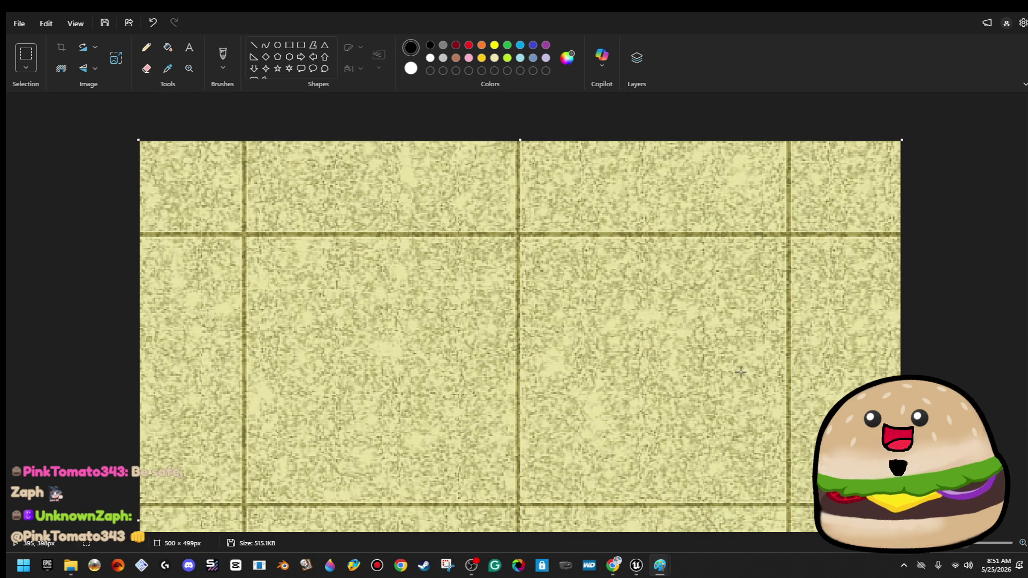
scroll(741, 371, down, 5)
scroll(741, 378, up, 2)
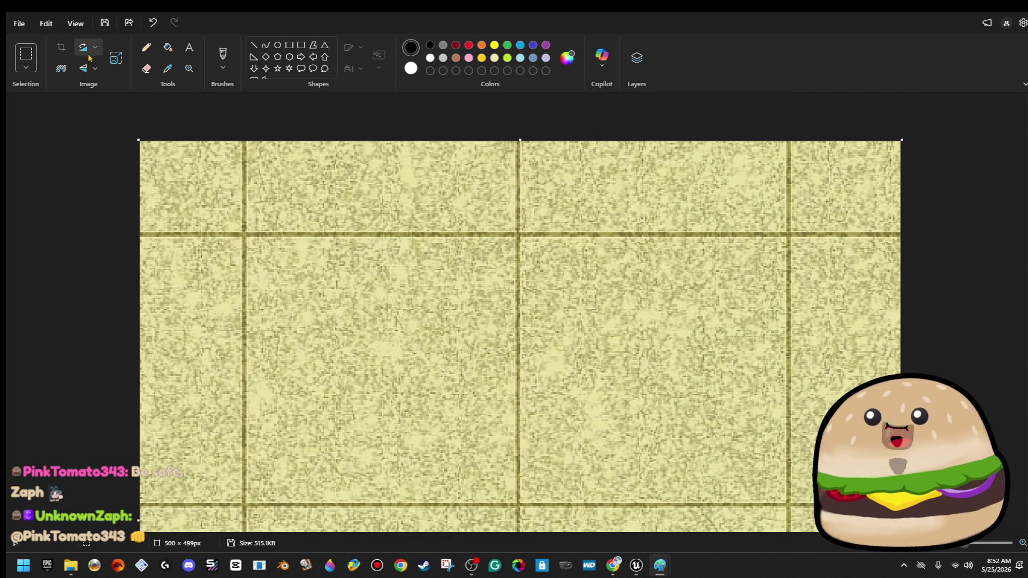
scroll(694, 242, down, 3)
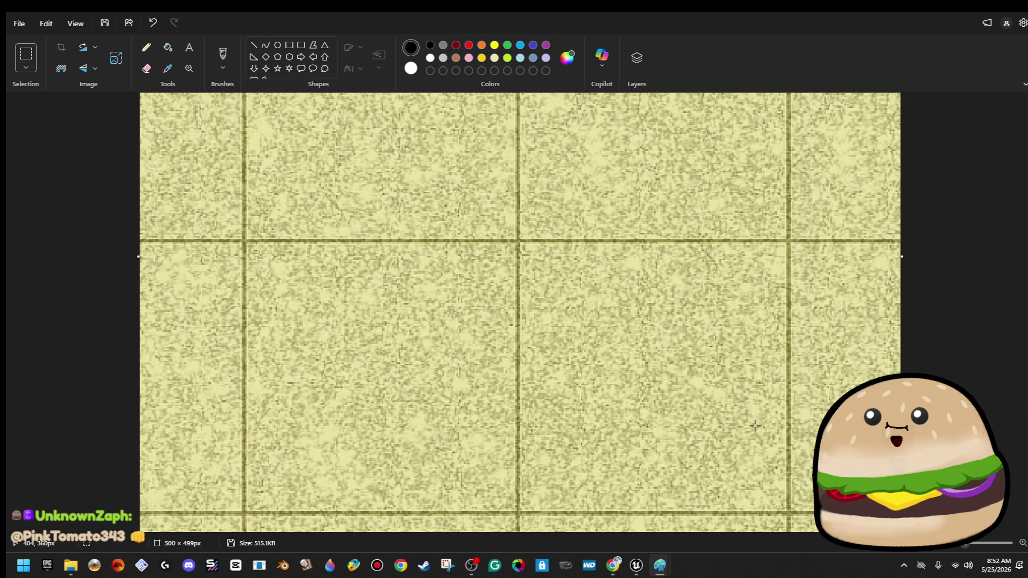
scroll(755, 426, up, 2)
scroll(754, 423, up, 3)
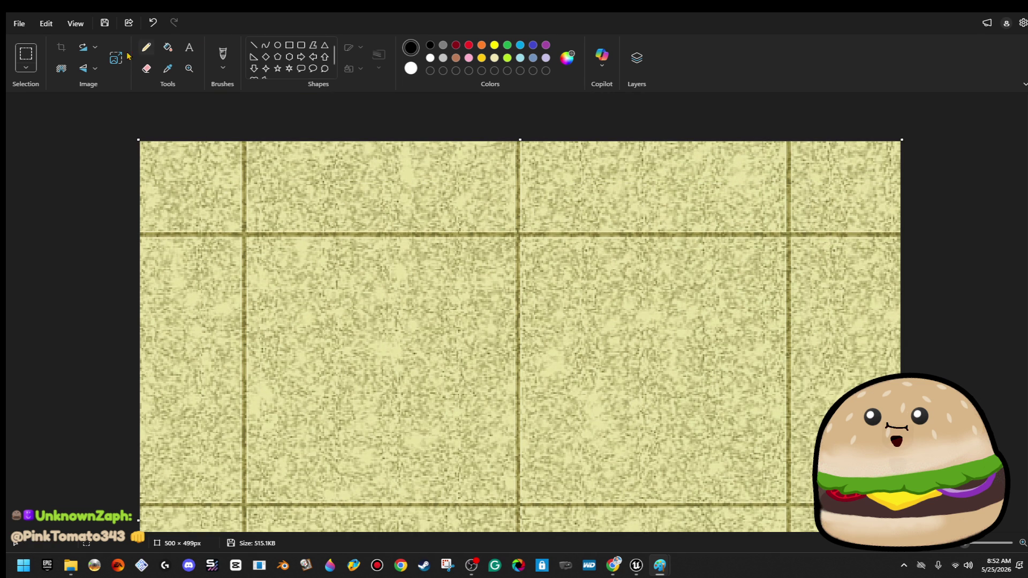
click(1001, 15)
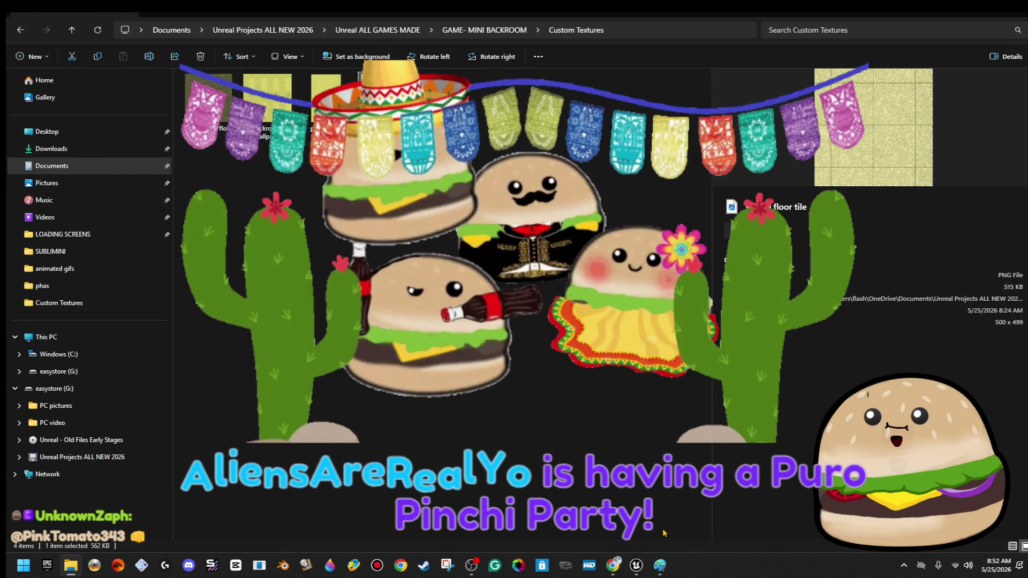
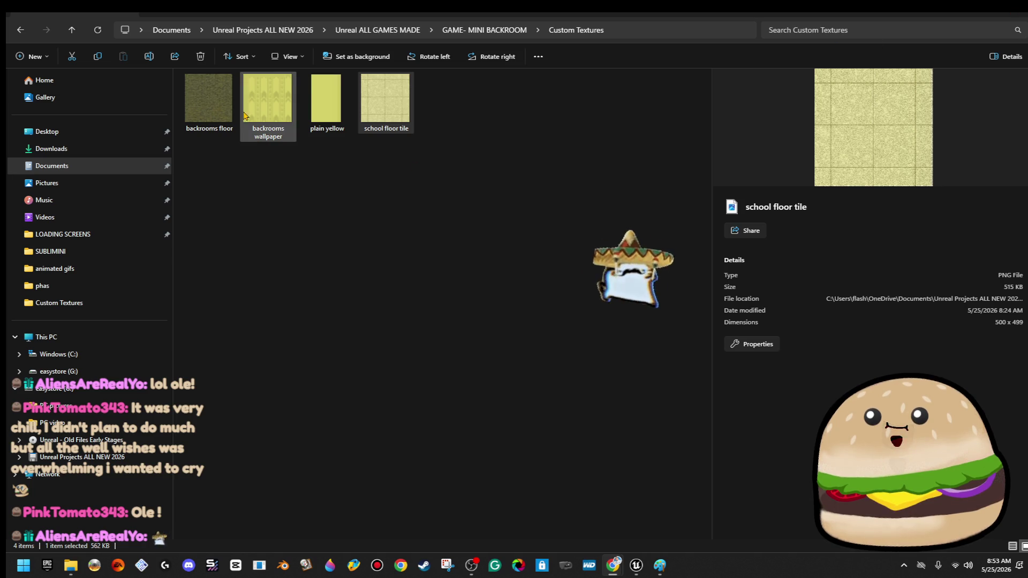
- Switch from the Custom Textures folder in File Explorer back to the Unreal Editor
key(alt+Tab)
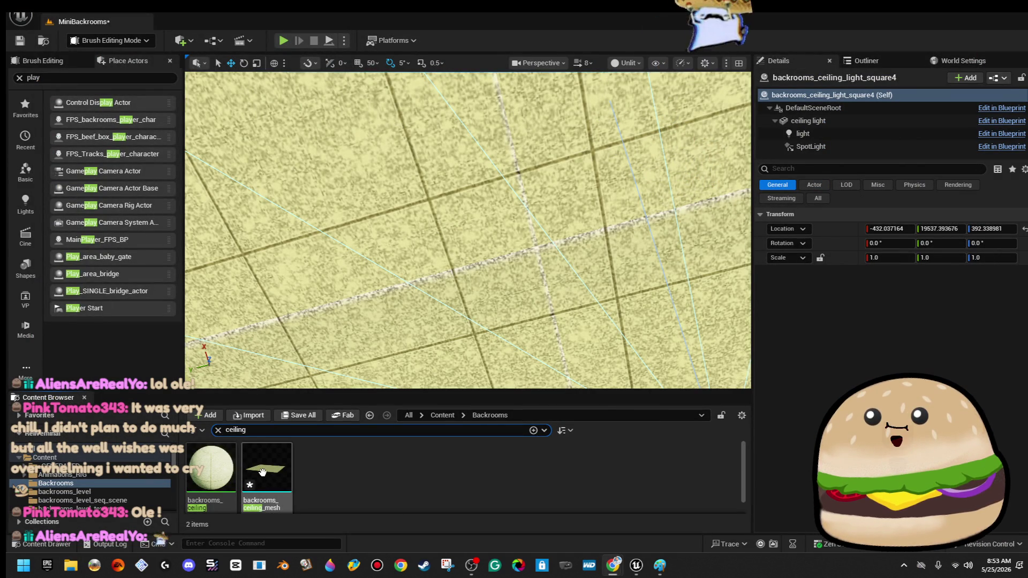
- Reimport the school_floor_tile texture used by backrooms_ceiling, then close both editors
double_click(211, 469)
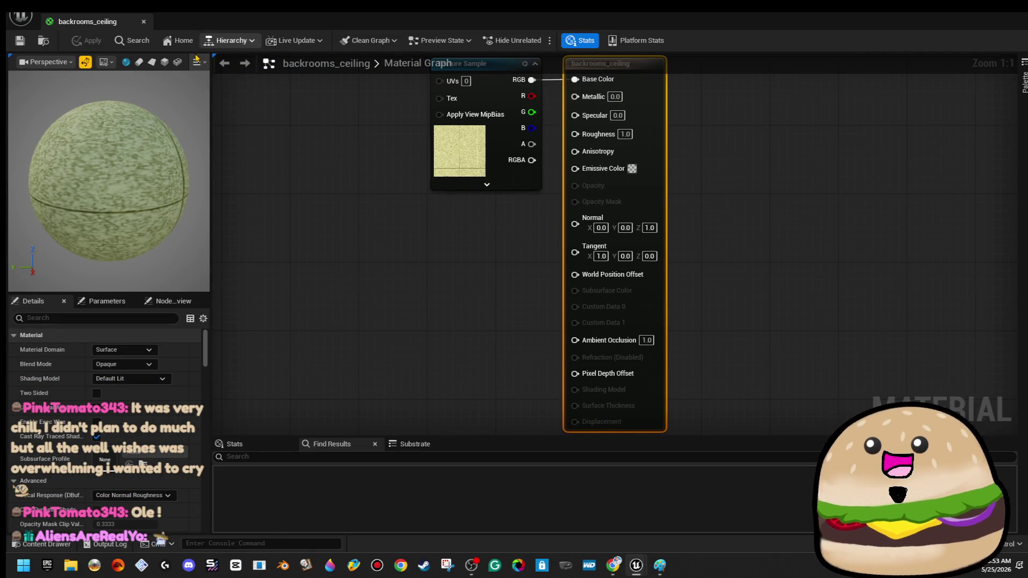
double_click(457, 144)
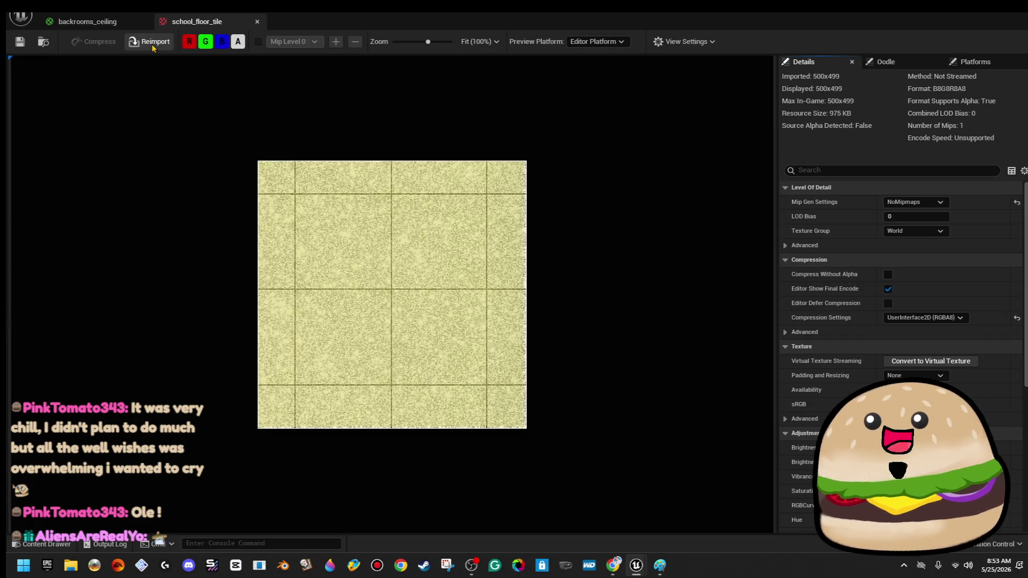
click(152, 46)
click(257, 22)
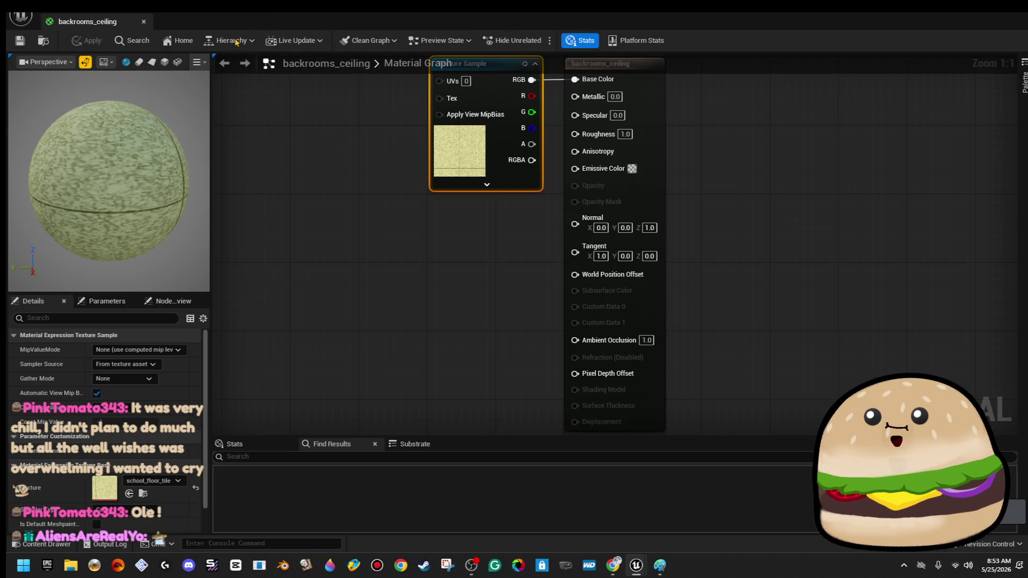
click(144, 24)
- Save the MiniBackrooms level and frame the view on the selected ceiling light
click(20, 41)
key(f)
mouse_move(468, 230)
mouse_down()
mouse_move(473, 214)
mouse_move(469, 236)
mouse_move(431, 187)
mouse_move(257, 225)
mouse_move(289, 214)
mouse_move(283, 235)
mouse_move(363, 269)
mouse_up()
click(380, 265)
click(469, 200)
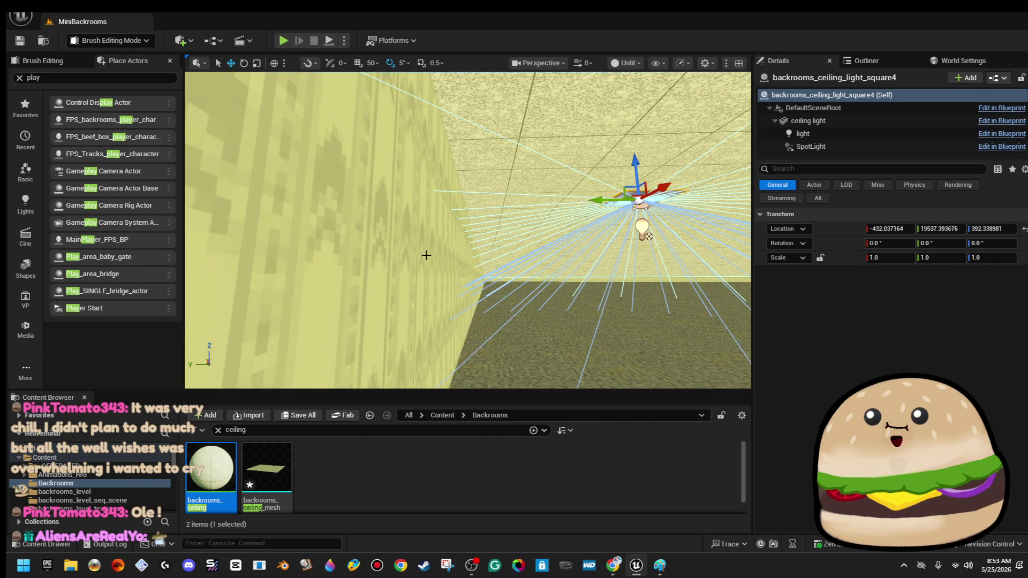
- Alt-drag wall Box Brush7 along Y to create a parallel copy, Box Brush8
click(426, 255)
key(f)
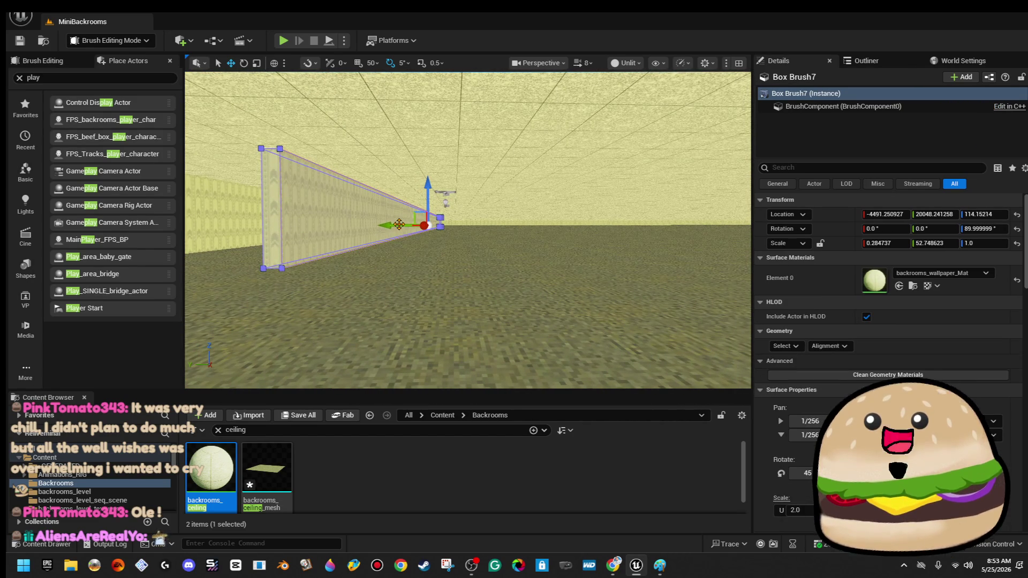
alt+drag(389, 224, 465, 217)
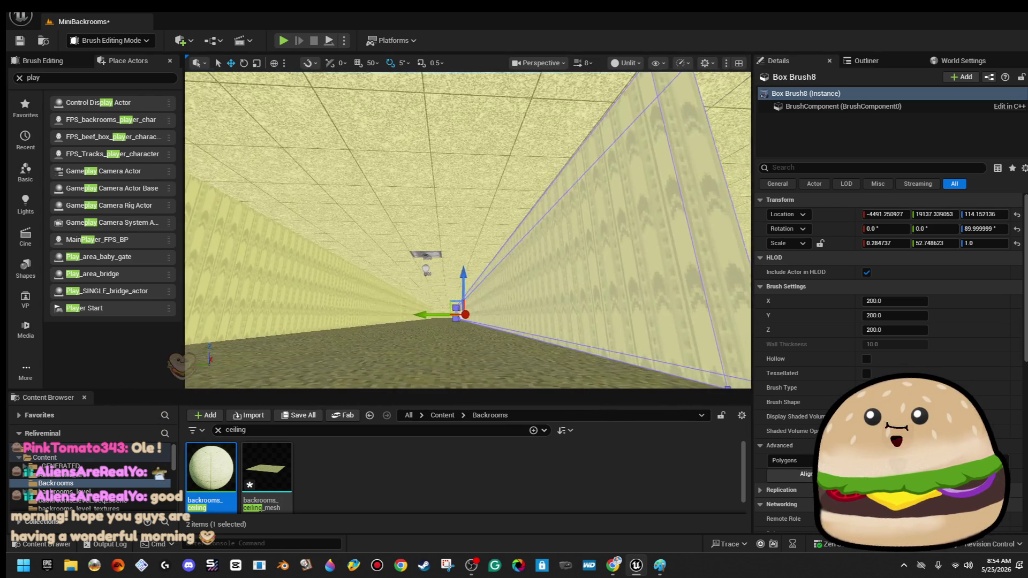
- Select ceiling lights down the corridor, then select and frame the backrooms_ceiling_mesh
click(418, 268)
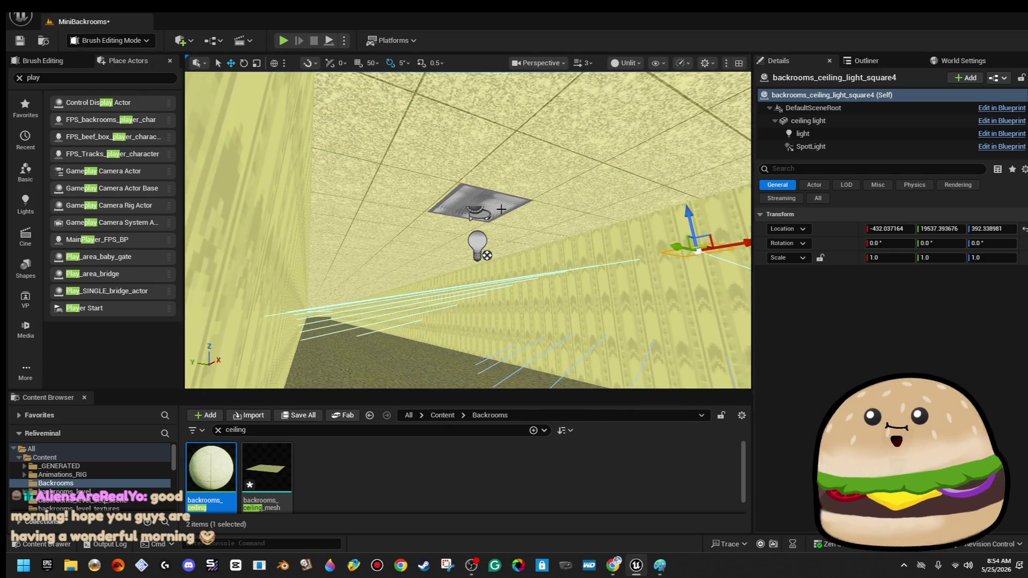
click(696, 156)
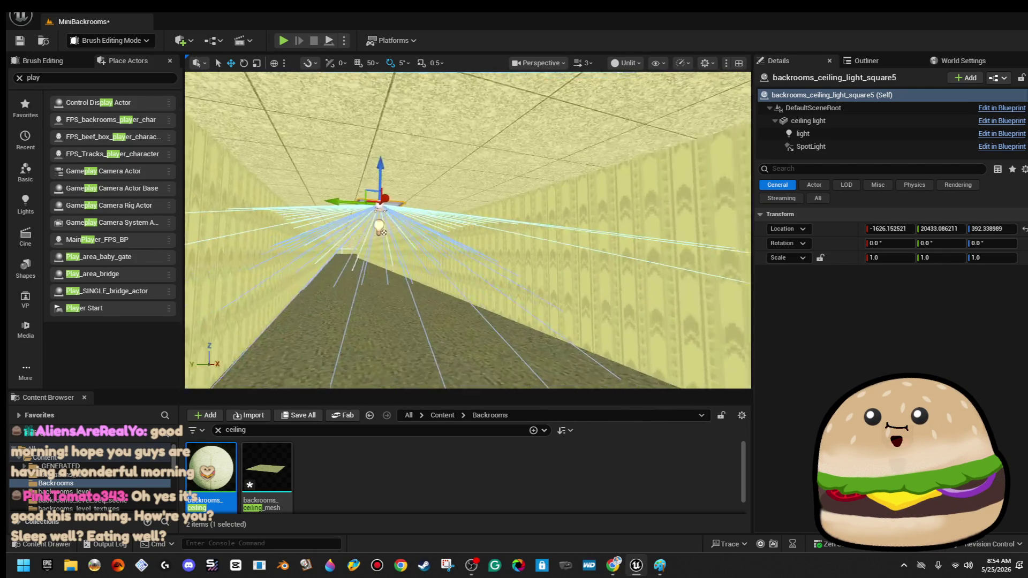
key(f)
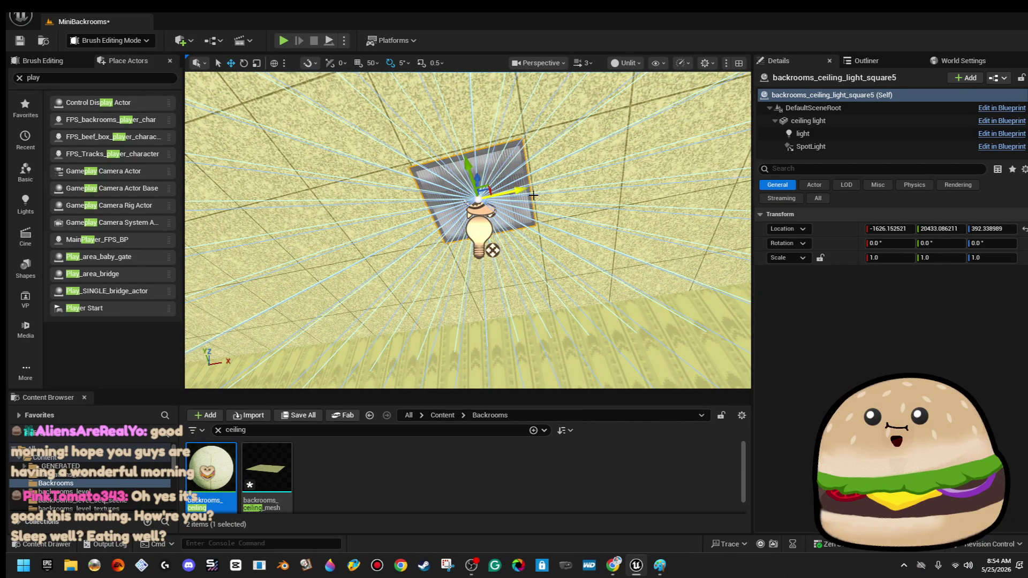
click(711, 161)
key(f)
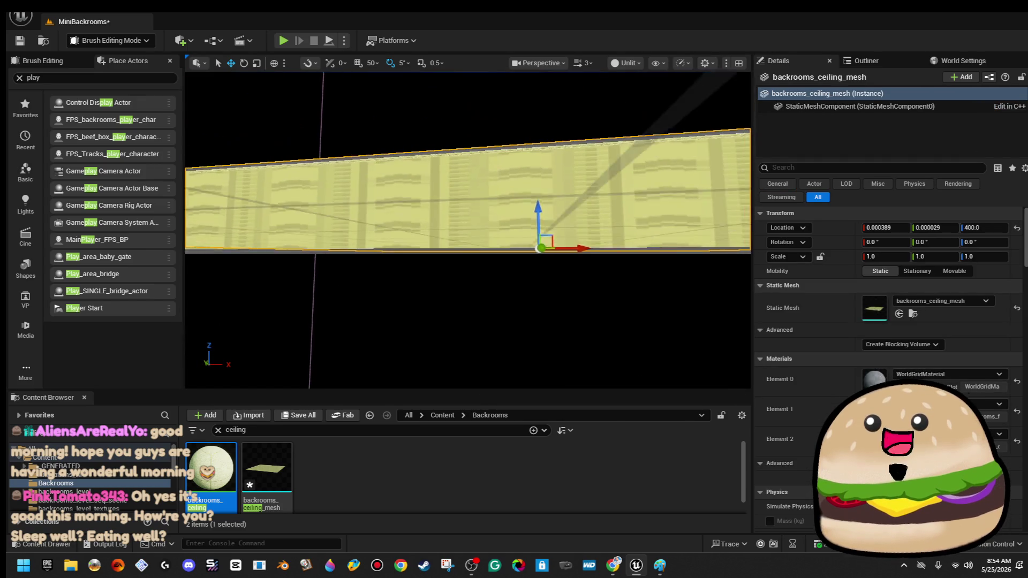
- Drag the ceiling mesh's Z arrow down until it sits far below the floor
drag(535, 212, 536, 257)
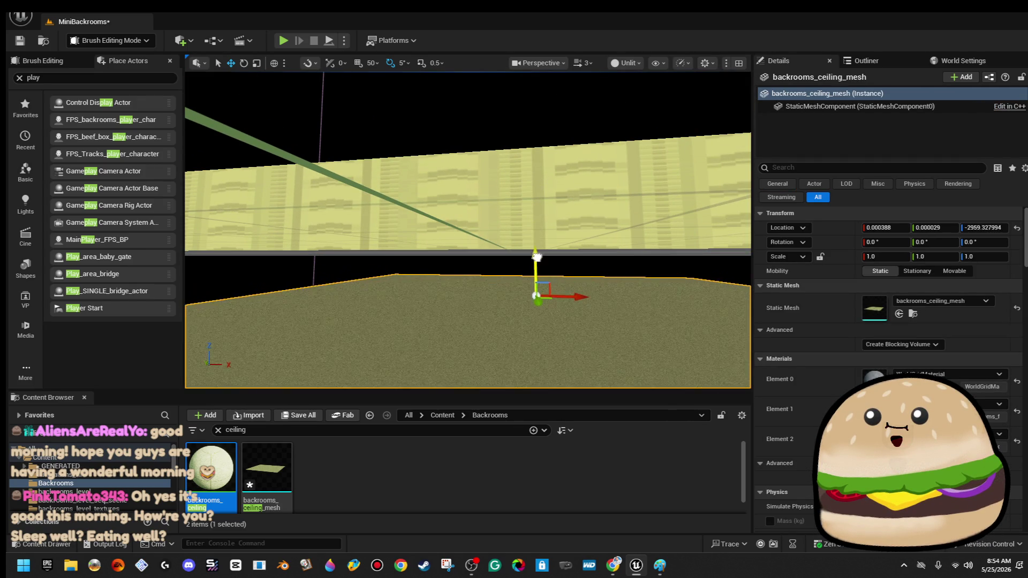
mouse_move(536, 214)
mouse_down()
mouse_move(528, 182)
mouse_move(514, 207)
mouse_move(458, 221)
mouse_up()
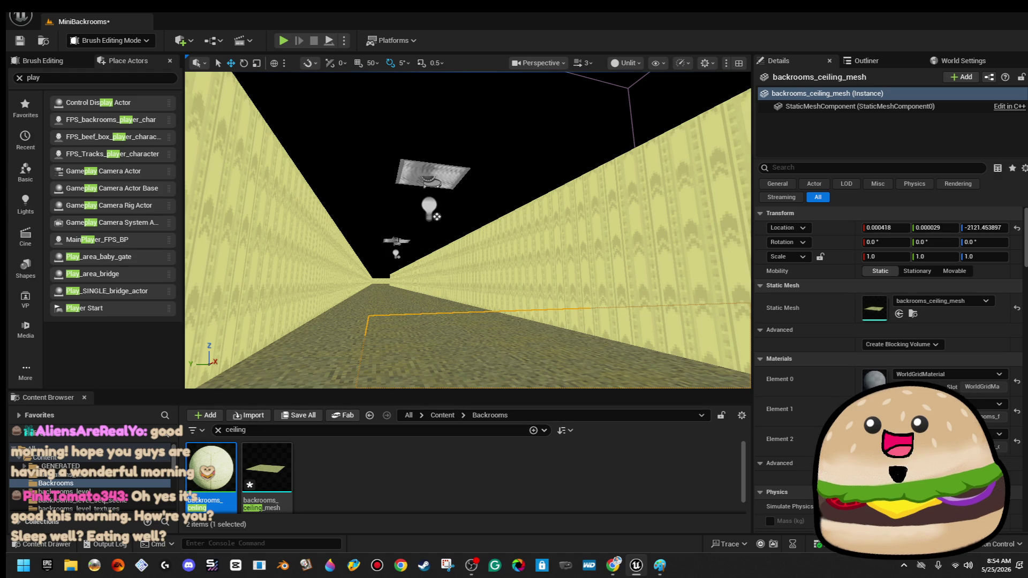
click(424, 217)
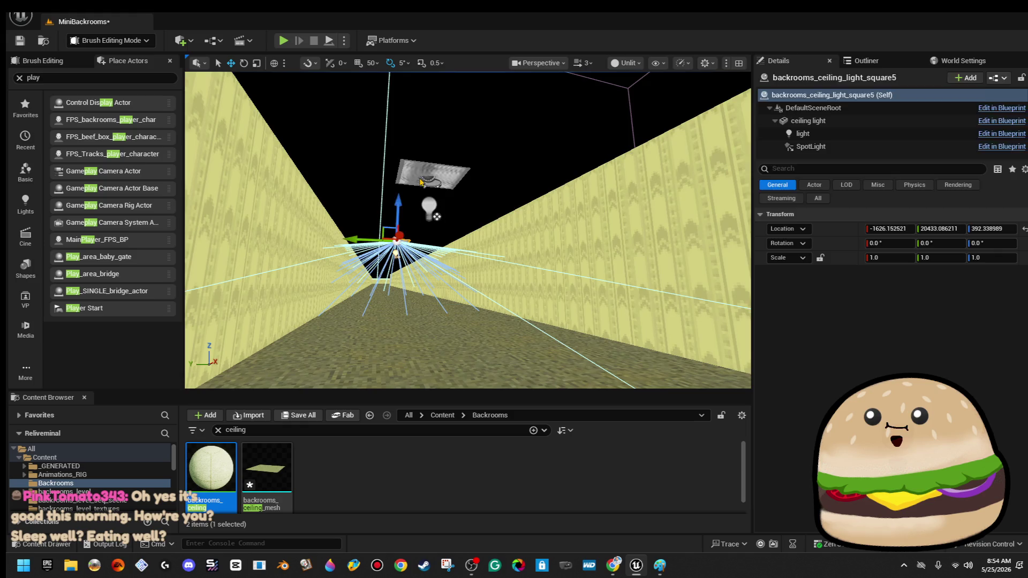
ctrl+click(431, 172)
- Clear the selection, turn the view toward the side wall, and select Box Brush8
mouse_move(431, 173)
mouse_down()
mouse_move(290, 206)
mouse_move(574, 215)
mouse_up()
click(574, 215)
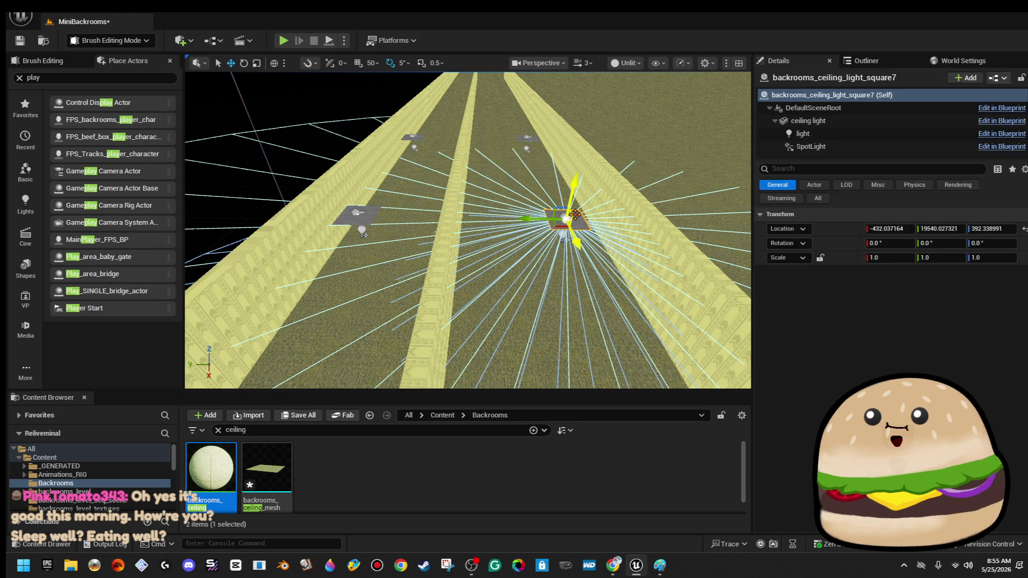
key(Escape)
mouse_move(309, 121)
mouse_down()
mouse_move(212, 99)
mouse_move(192, 179)
mouse_up()
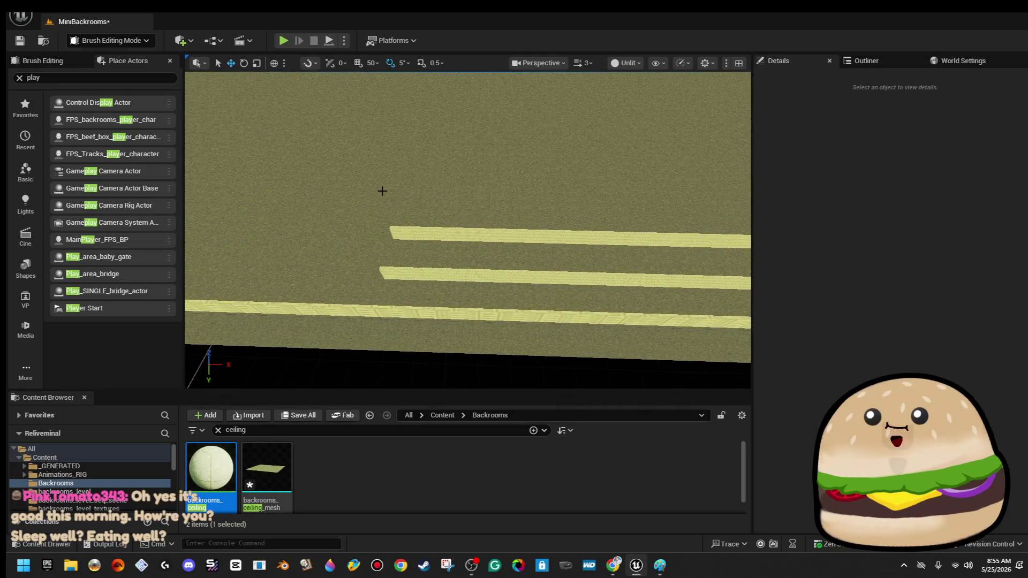
click(482, 235)
- Inspect the wall brush faces and undo the edits to restore its full length
drag(465, 222, 469, 226)
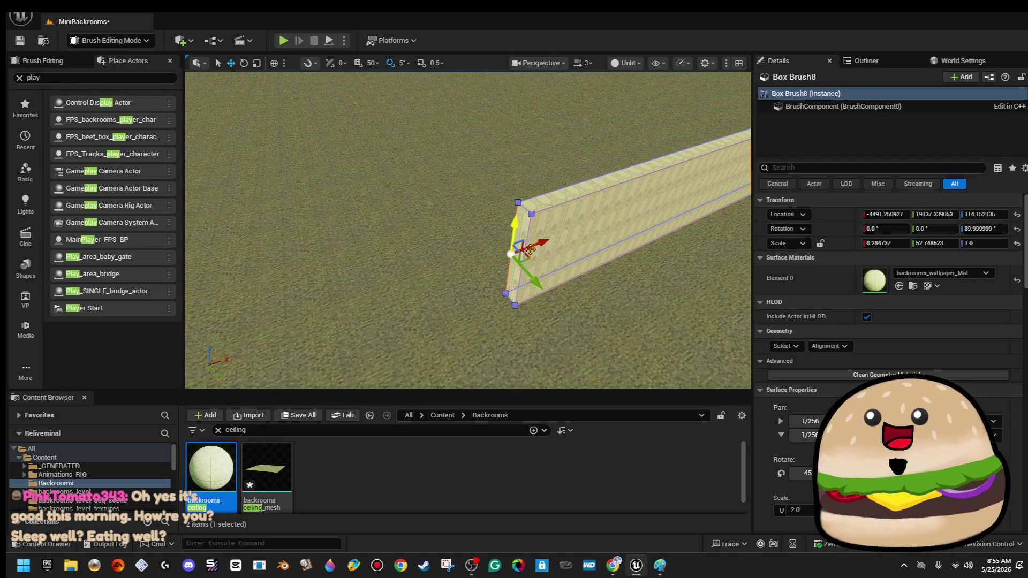
click(528, 234)
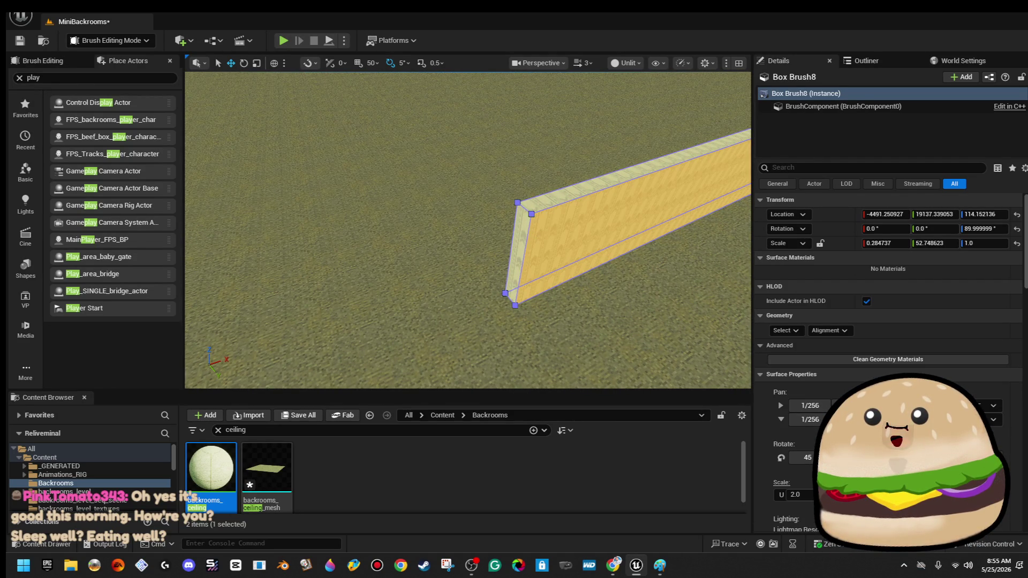
click(527, 234)
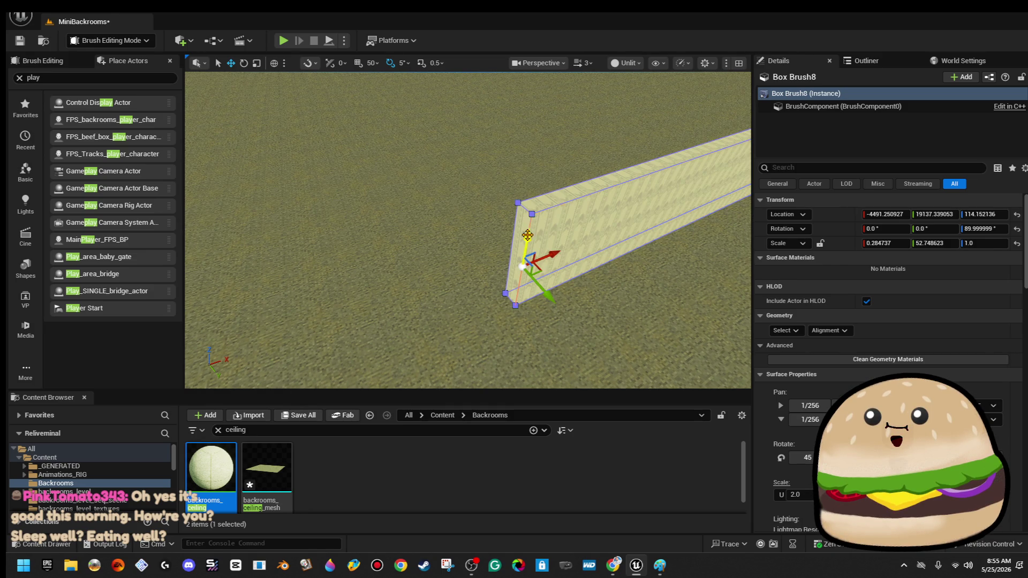
drag(533, 227, 315, 227)
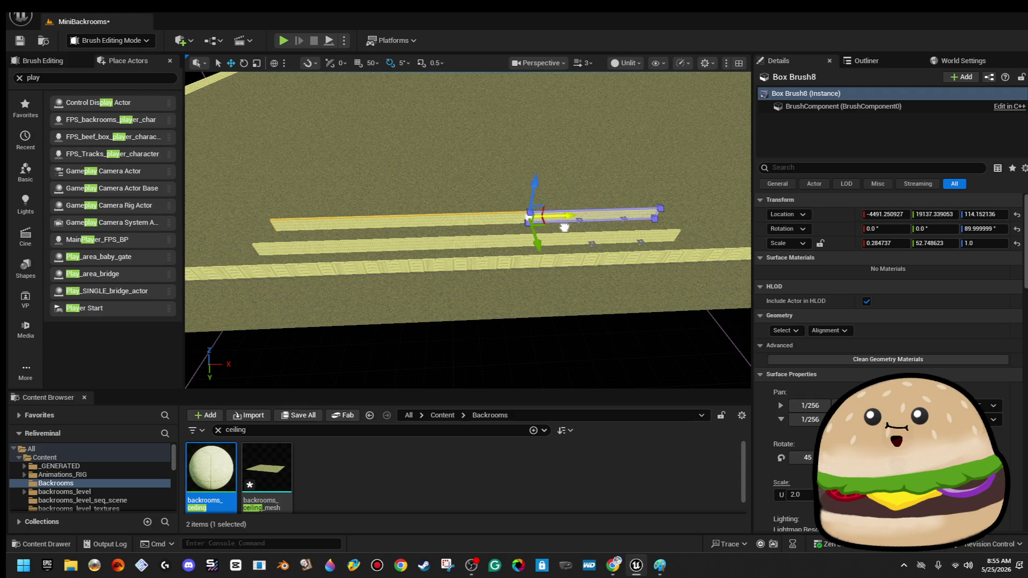
click(629, 338)
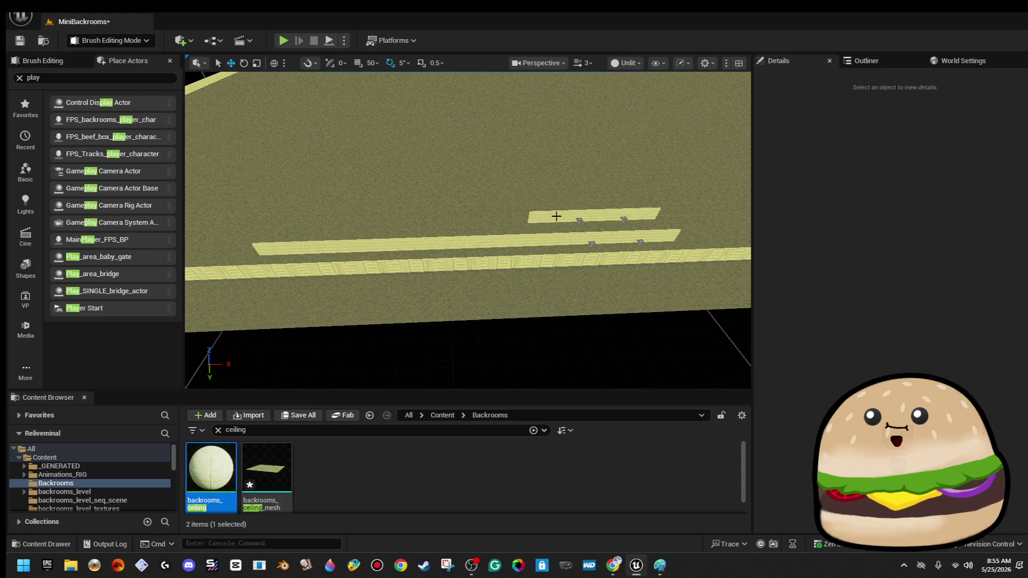
click(616, 214)
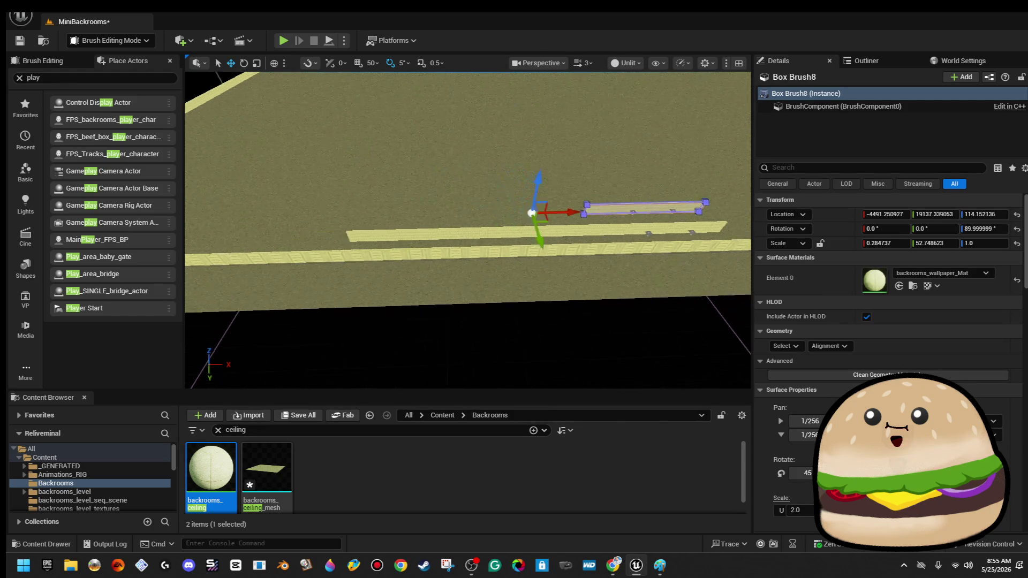
scroll(637, 224, down, 4)
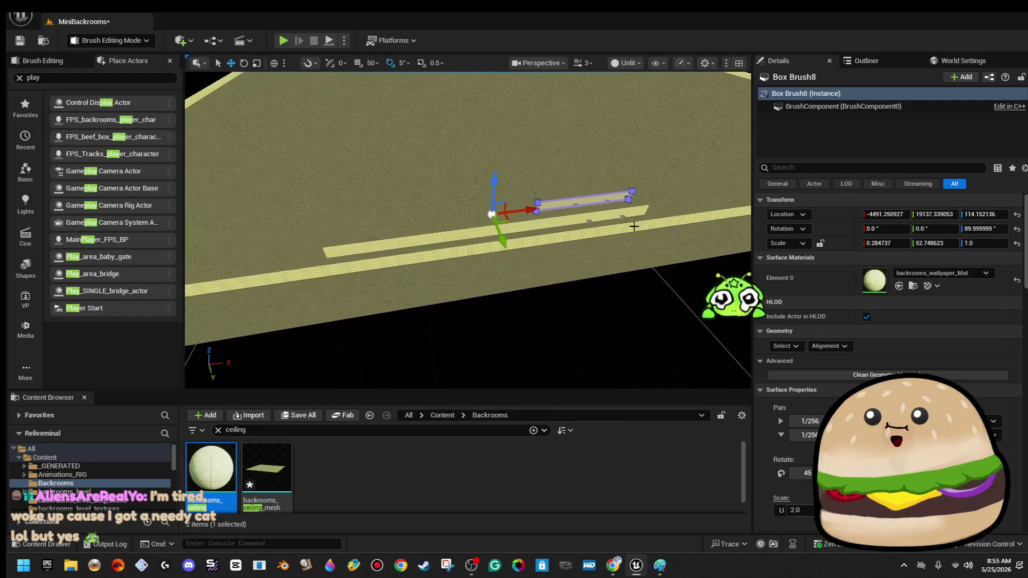
key(Escape)
key(ctrl+z)
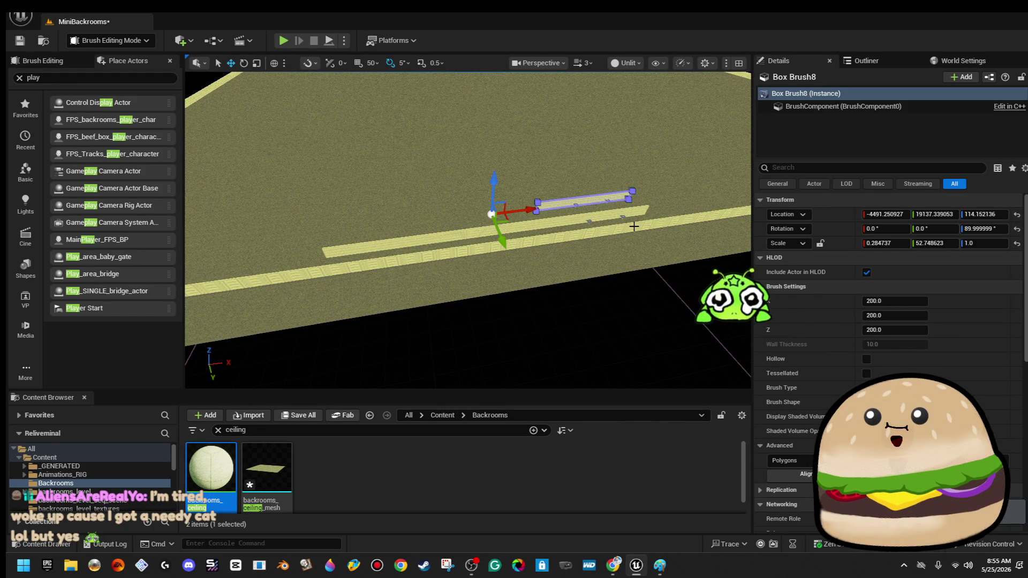
key(ctrl+z)
- Examine the wall brush's end face, long side and top edge from several angles
mouse_move(634, 226)
mouse_down()
mouse_move(584, 271)
mouse_move(424, 278)
mouse_up()
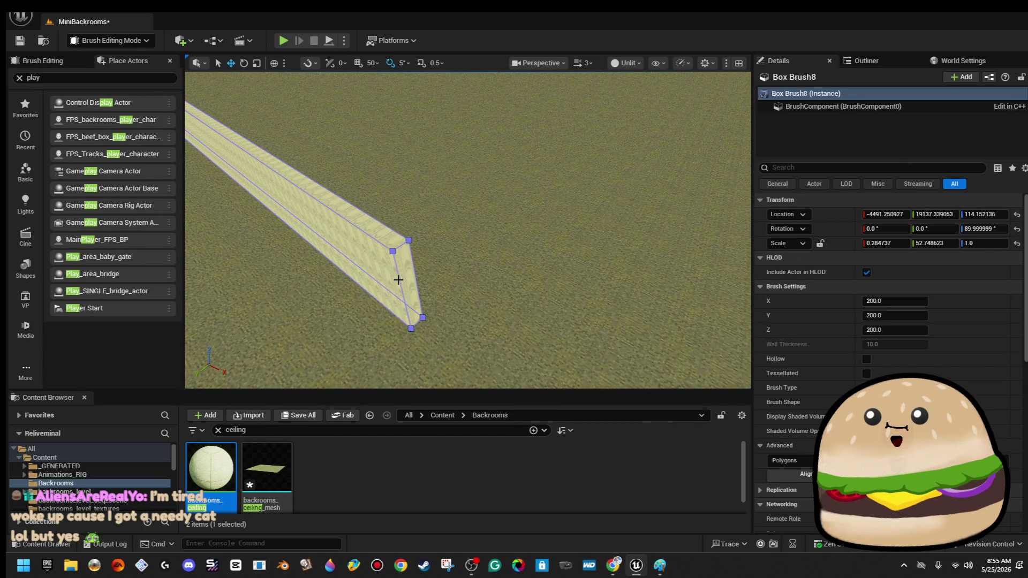
click(402, 276)
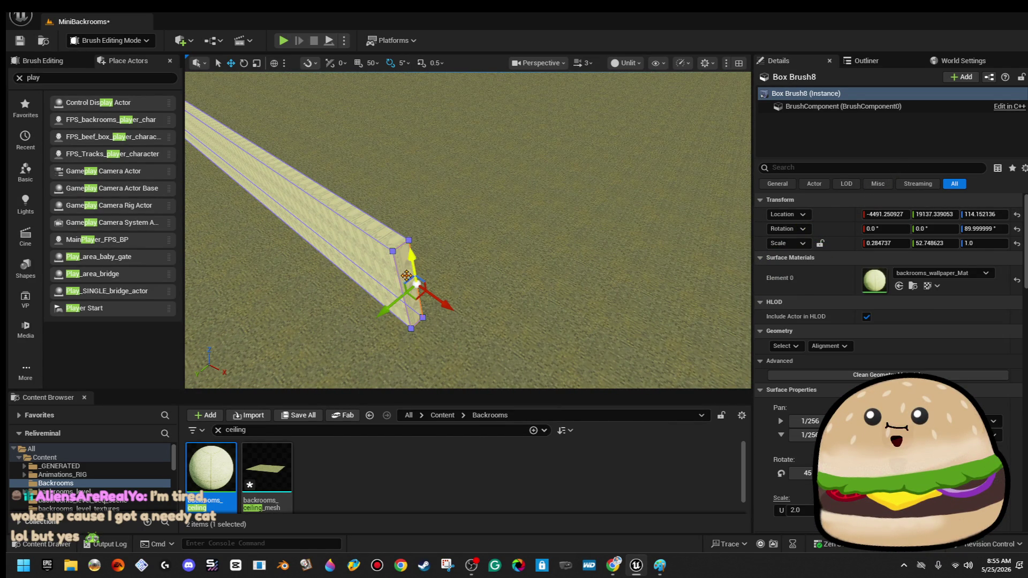
drag(395, 288, 395, 288)
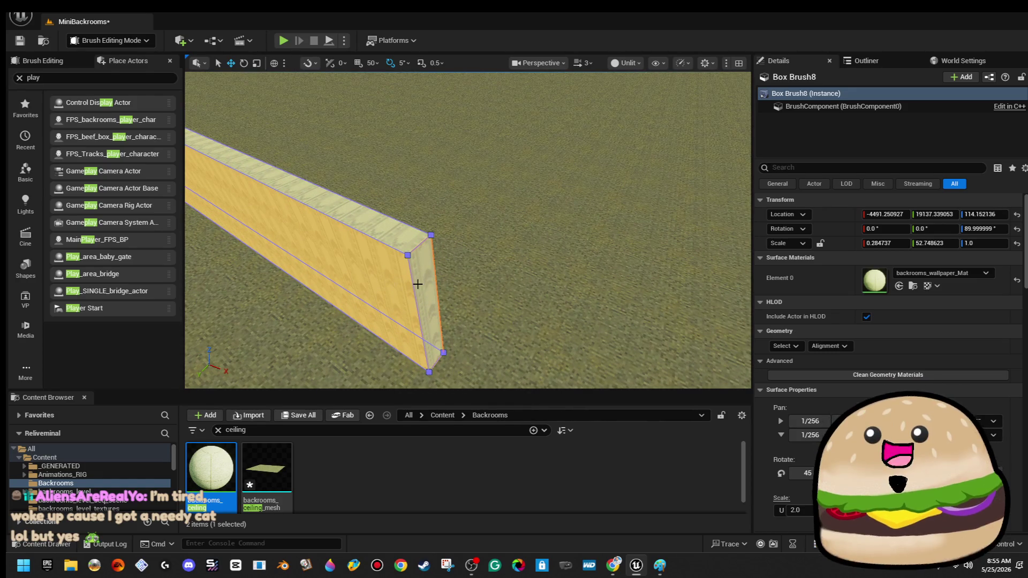
click(436, 277)
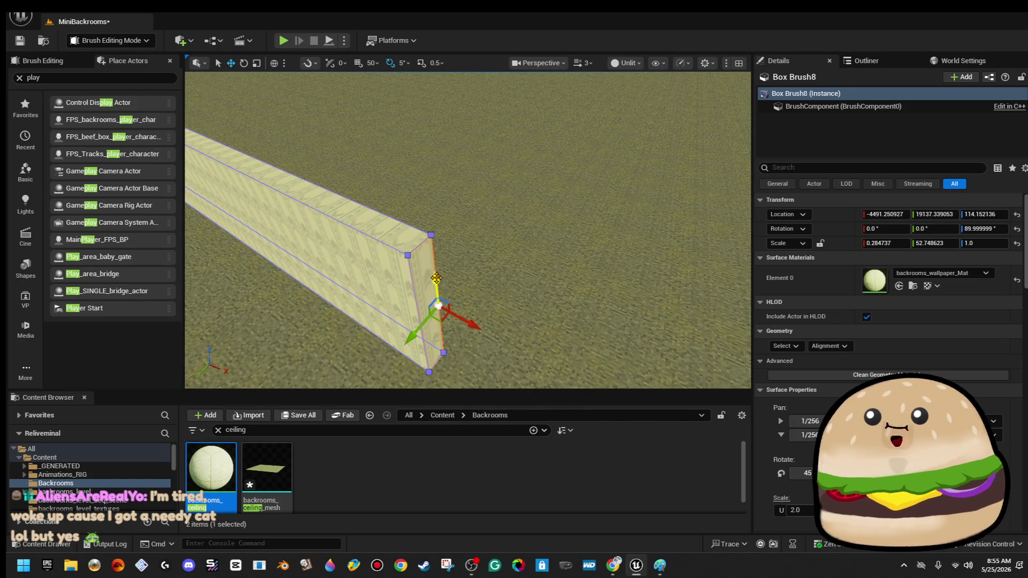
click(419, 290)
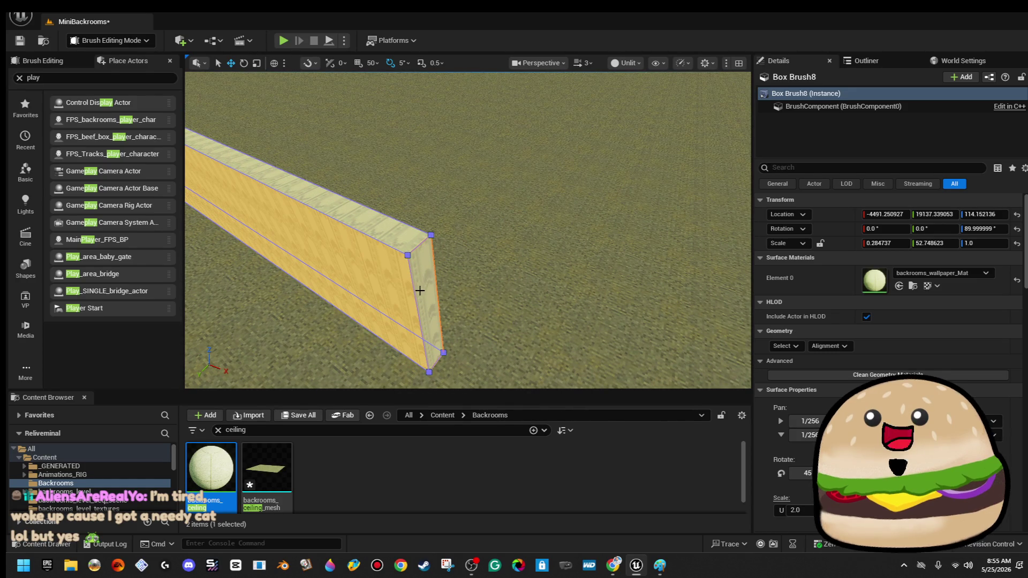
click(418, 246)
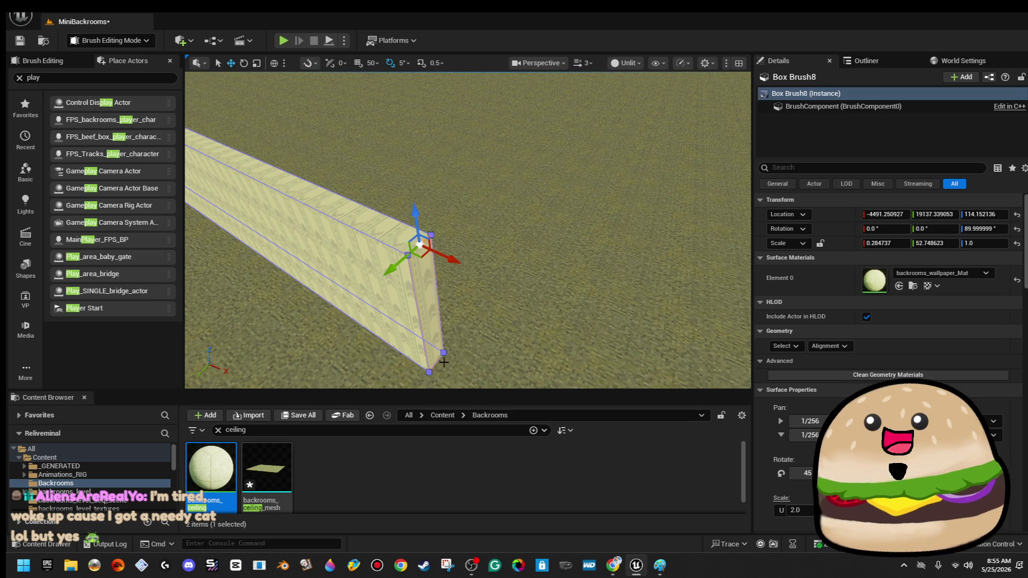
mouse_move(436, 358)
mouse_down()
mouse_move(560, 325)
mouse_move(484, 312)
mouse_move(506, 232)
mouse_up()
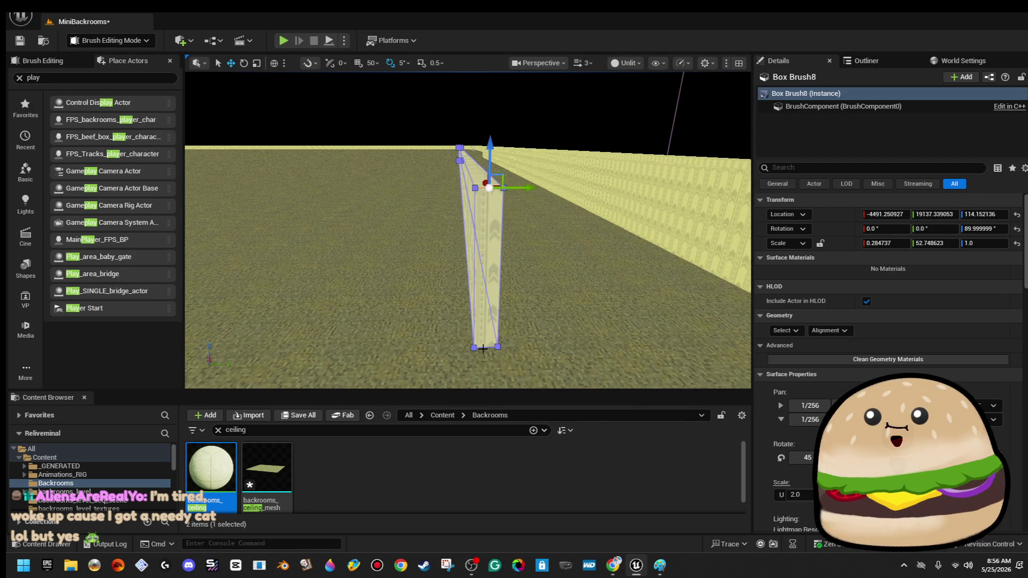
drag(506, 231, 424, 325)
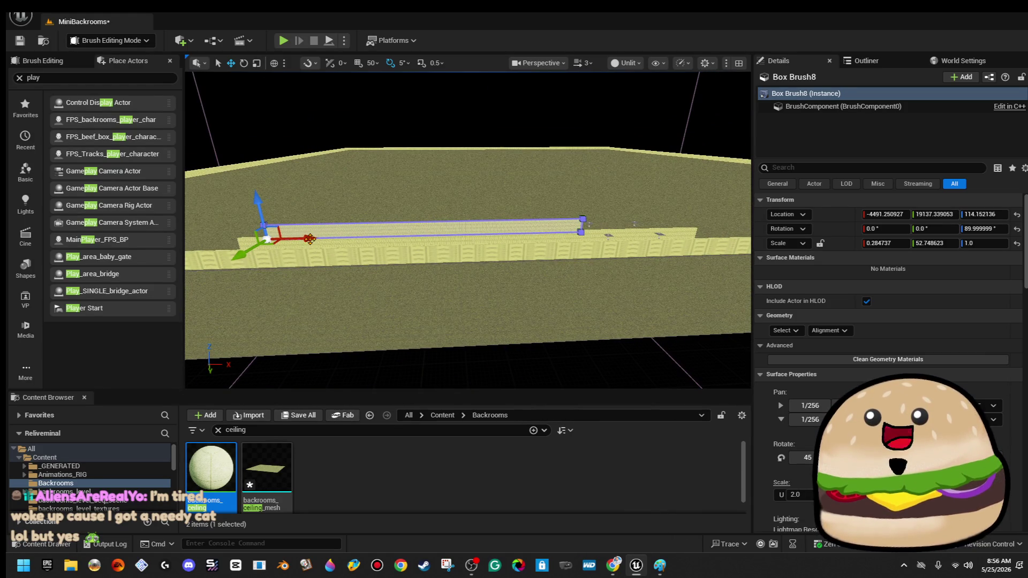
- Select the box brush wall, view it from above, then clear the selection
click(584, 369)
mouse_move(584, 369)
mouse_down()
mouse_move(626, 72)
mouse_move(503, 291)
mouse_move(442, 232)
mouse_move(388, 246)
mouse_move(349, 289)
mouse_move(509, 313)
mouse_up()
click(443, 232)
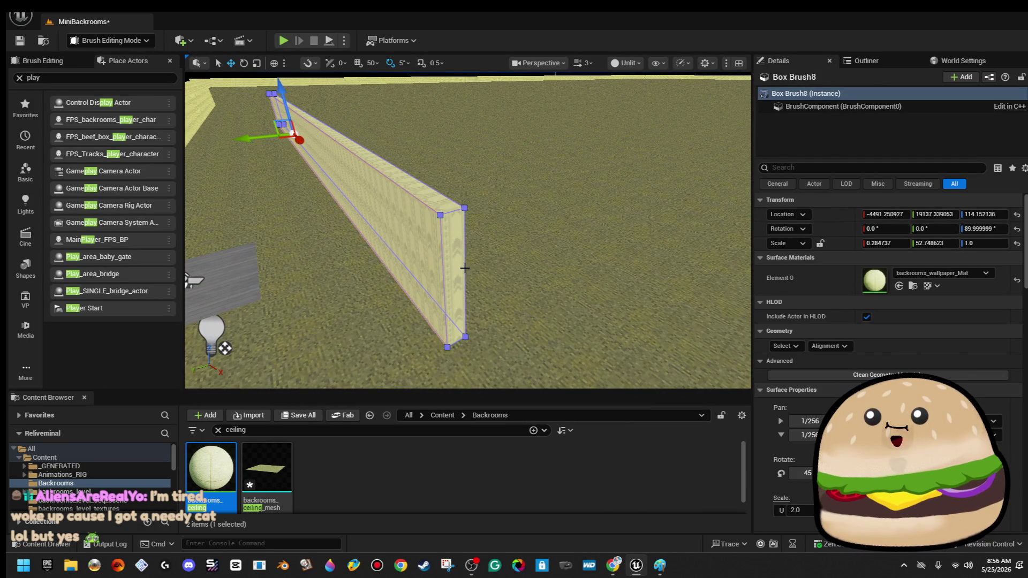
drag(442, 269, 528, 260)
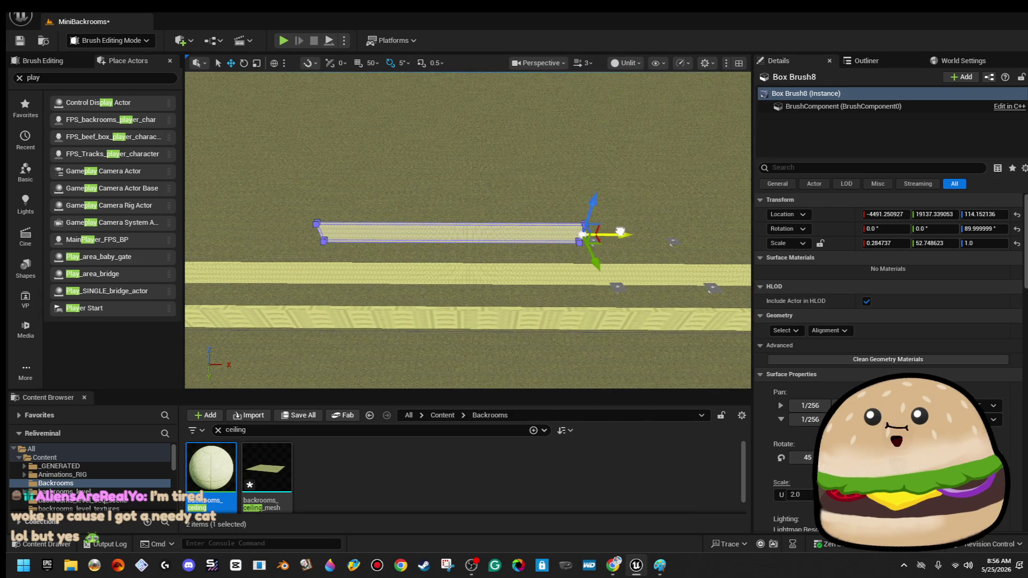
mouse_move(572, 241)
mouse_down()
mouse_move(431, 180)
mouse_move(461, 134)
mouse_up()
key(Escape)
- Duplicate Box Brush8 rotated 90° and move the copy into an L-shaped corner
click(403, 195)
key(e)
key(f)
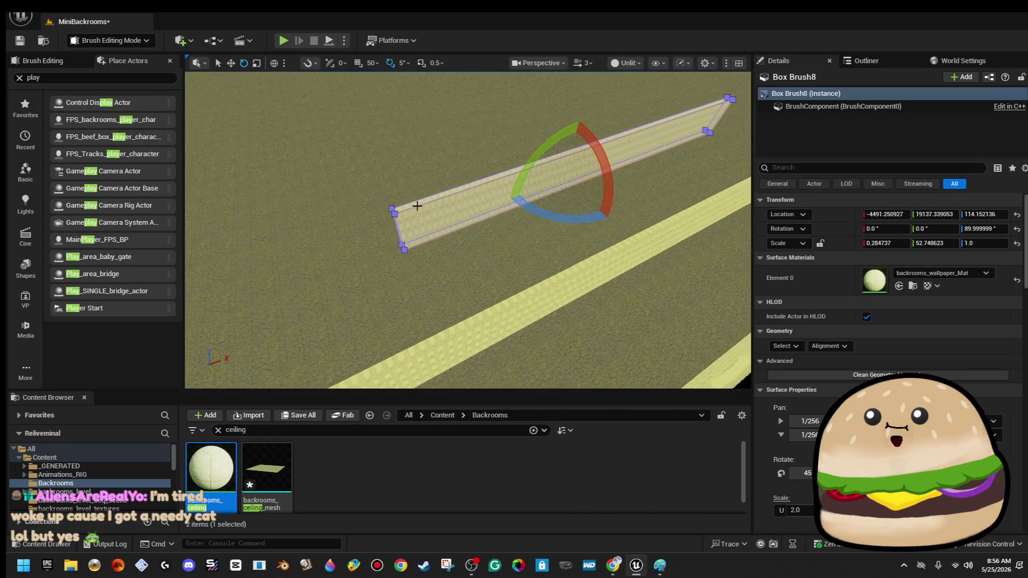
drag(580, 219, 621, 209)
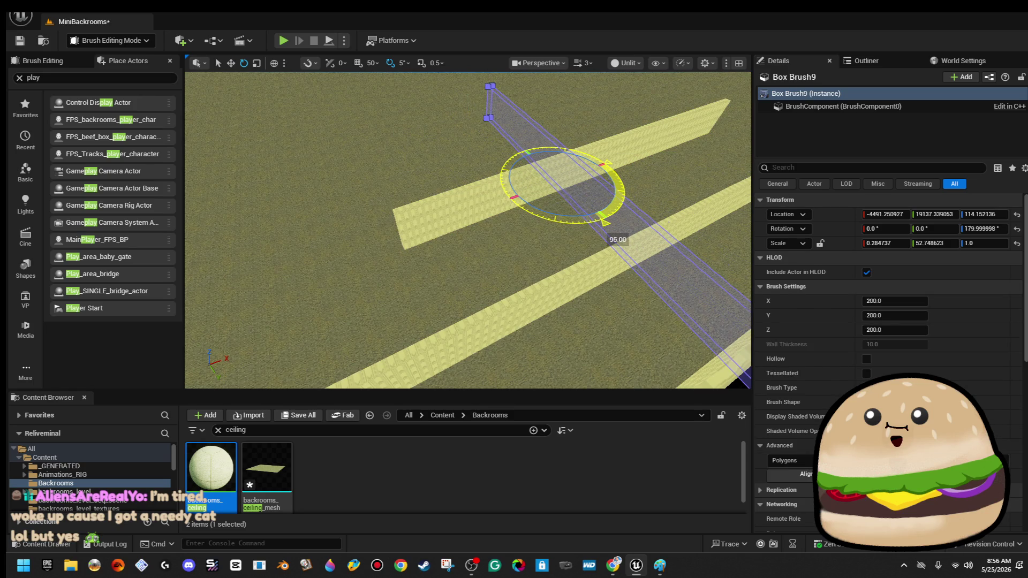
key(w)
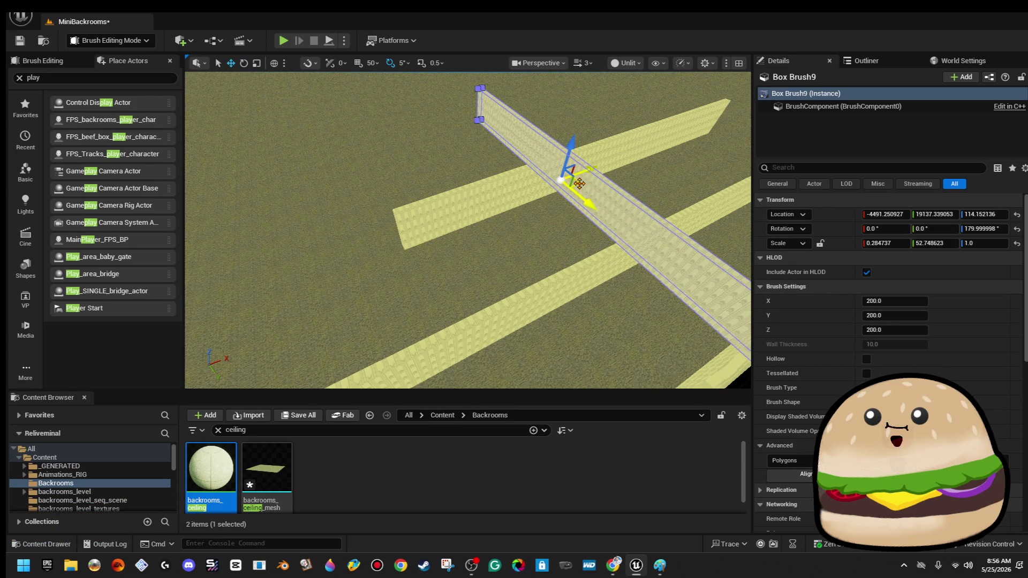
drag(580, 184, 415, 160)
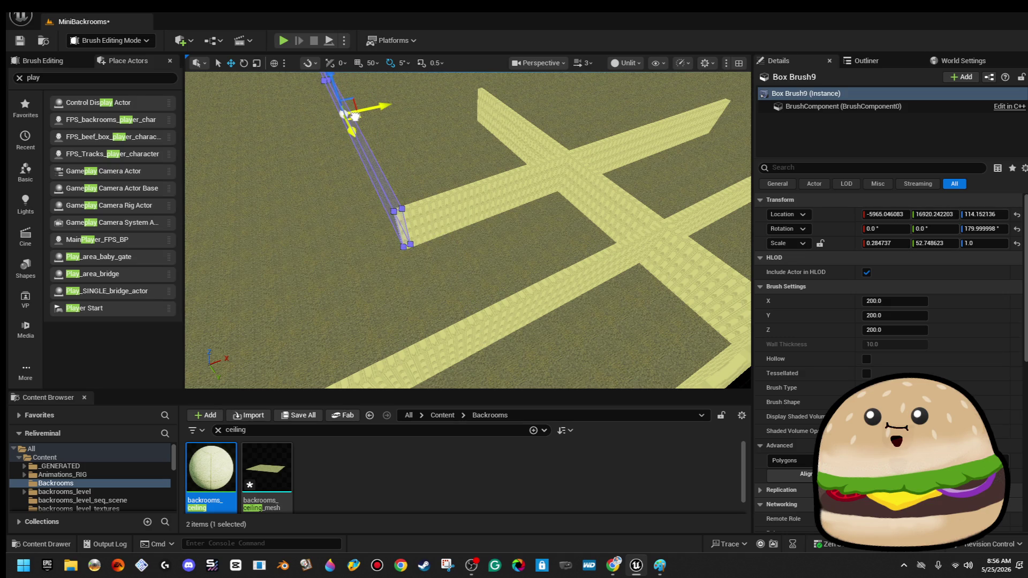
key(f)
key(w)
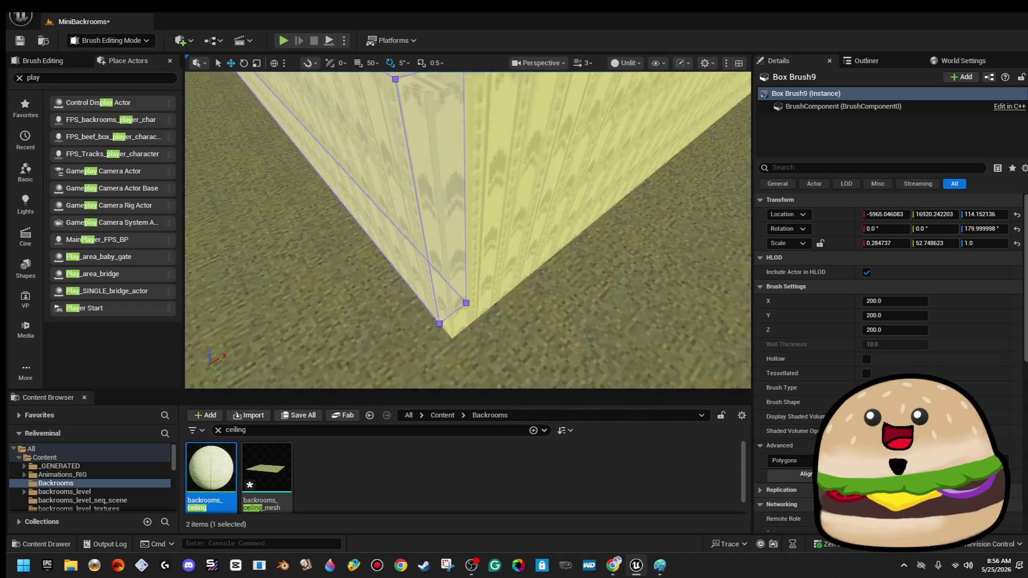
- Select both corner wall brushes and drag a copy of the pair to the left
click(560, 173)
mouse_move(561, 173)
mouse_down()
mouse_move(516, 167)
mouse_move(537, 156)
mouse_up()
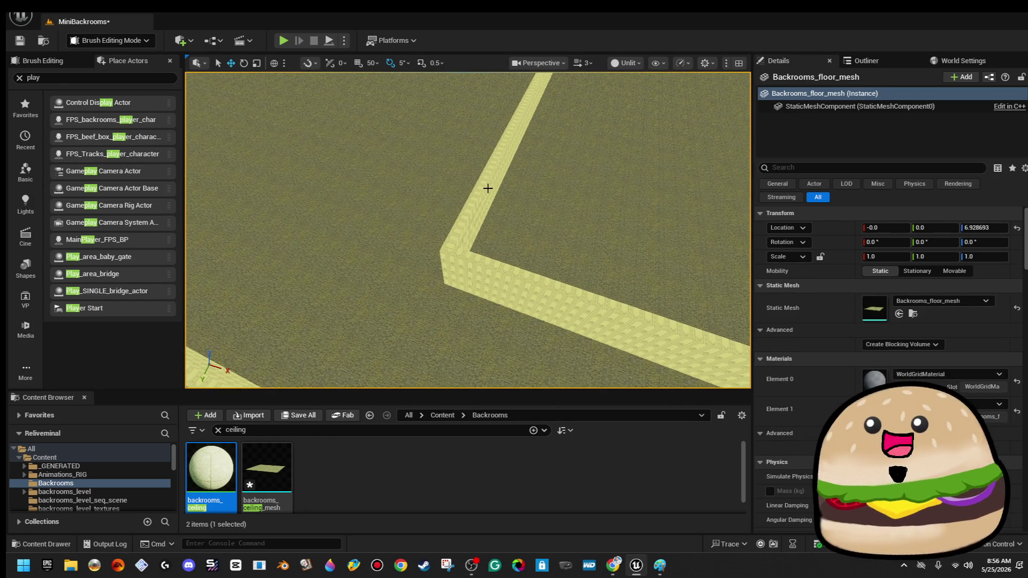
click(509, 273)
ctrl+click(510, 284)
mouse_move(570, 285)
mouse_down()
mouse_move(551, 308)
mouse_move(570, 285)
mouse_up()
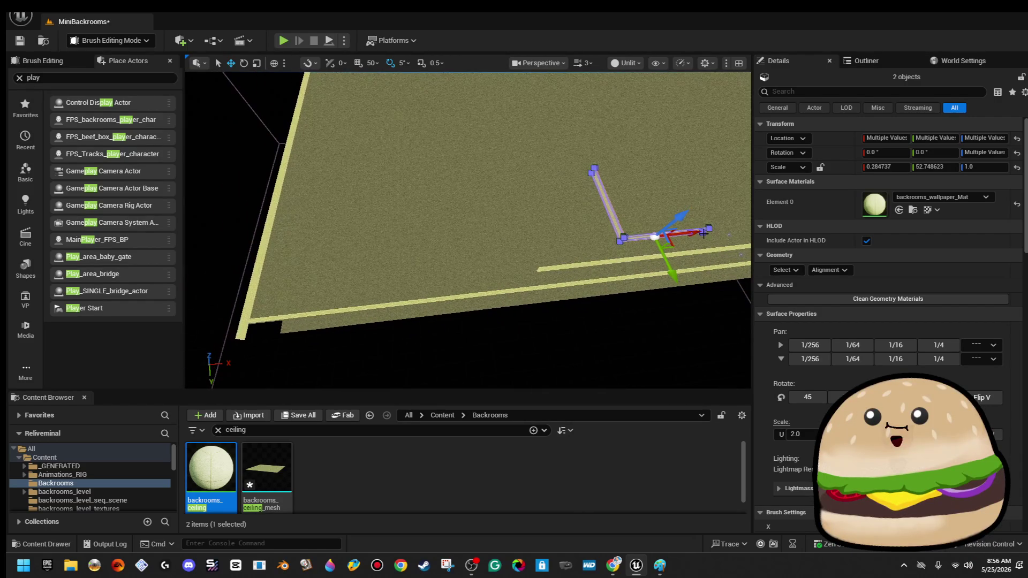
mouse_move(696, 224)
mouse_down()
mouse_move(370, 259)
mouse_move(471, 239)
mouse_up()
key(f)
- Select the Box Brush7 strip, then pick a wall brush of the corner
click(536, 177)
drag(536, 178, 568, 175)
mouse_move(642, 187)
mouse_down()
mouse_move(653, 186)
mouse_move(640, 162)
mouse_move(443, 219)
mouse_move(610, 149)
mouse_move(568, 118)
mouse_move(468, 148)
mouse_up()
click(412, 127)
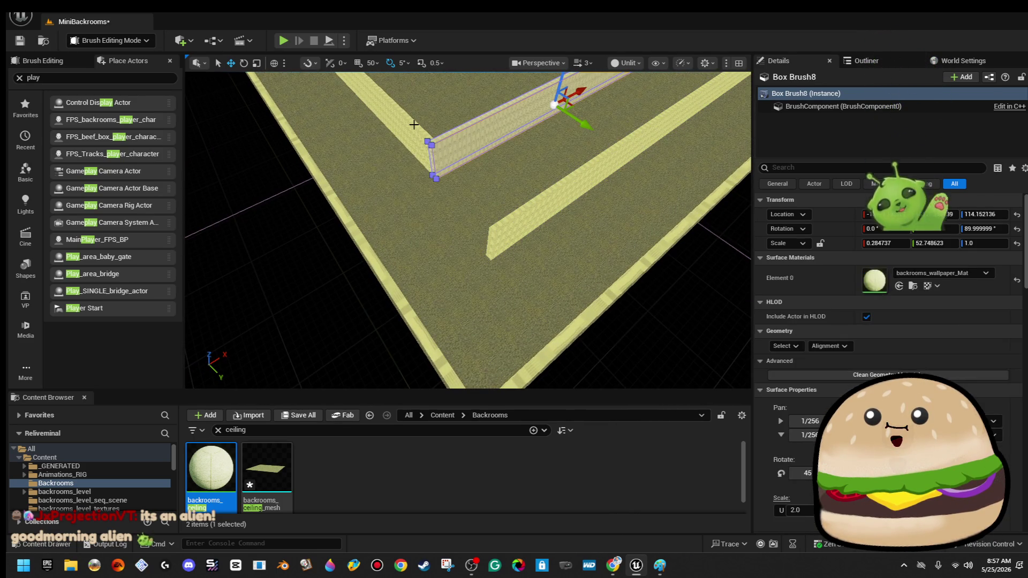
- Nudge the L-shaped wall pair slightly along Y, then deselect both walls
ctrl+click(450, 161)
drag(445, 107, 396, 128)
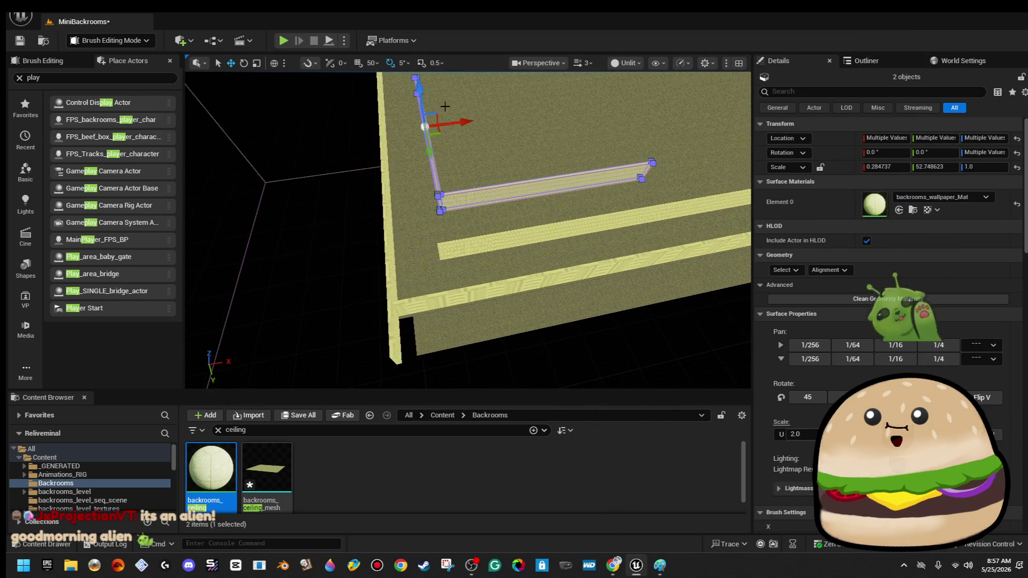
drag(470, 122, 330, 199)
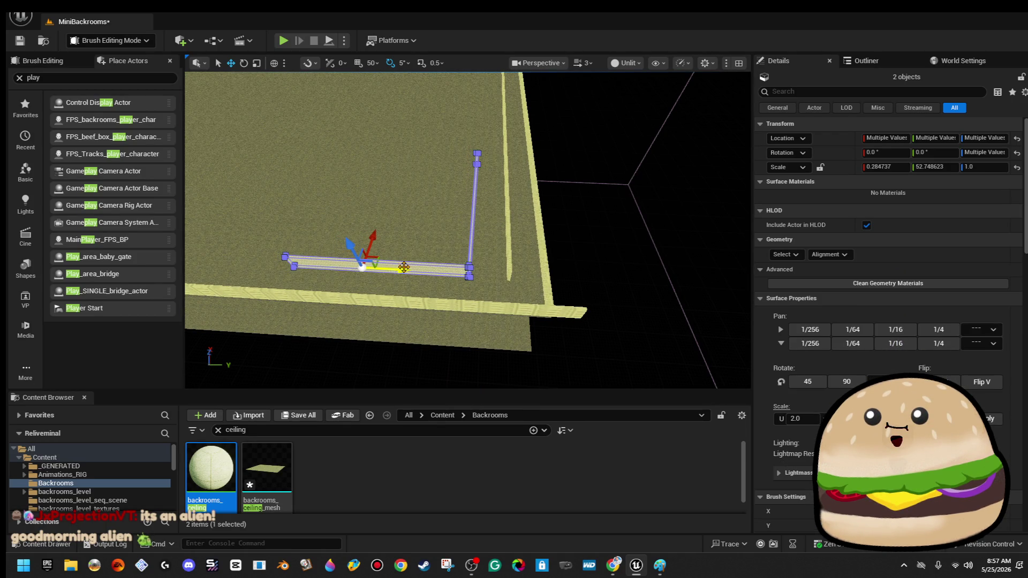
key(Escape)
- Alt-drag the Box Brush9 wall strip along X to create Box Brush10
mouse_move(616, 225)
mouse_down()
mouse_move(599, 220)
mouse_move(619, 227)
mouse_up()
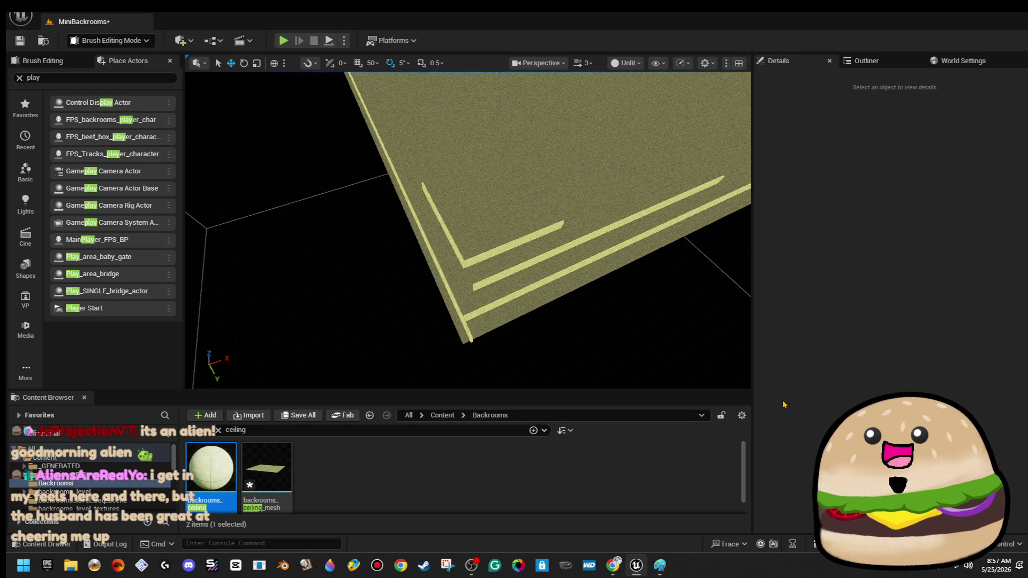
mouse_move(526, 259)
mouse_down()
mouse_move(530, 219)
mouse_move(526, 259)
mouse_move(591, 243)
mouse_move(588, 231)
mouse_move(530, 230)
mouse_up()
click(610, 230)
click(642, 251)
drag(643, 251, 616, 220)
drag(534, 217, 530, 217)
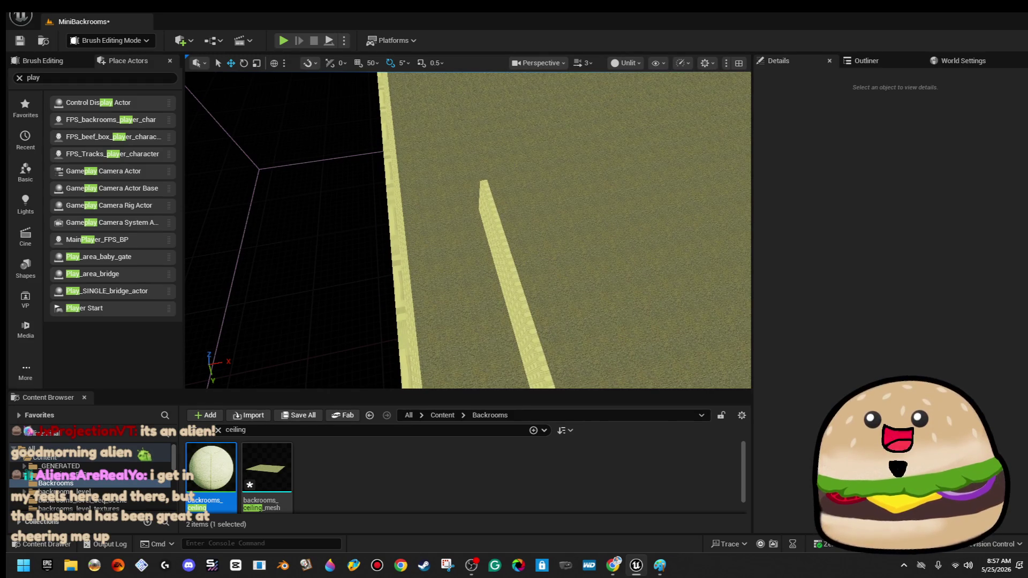
click(509, 264)
drag(527, 264, 655, 250)
drag(589, 267, 546, 225)
drag(633, 207, 450, 167)
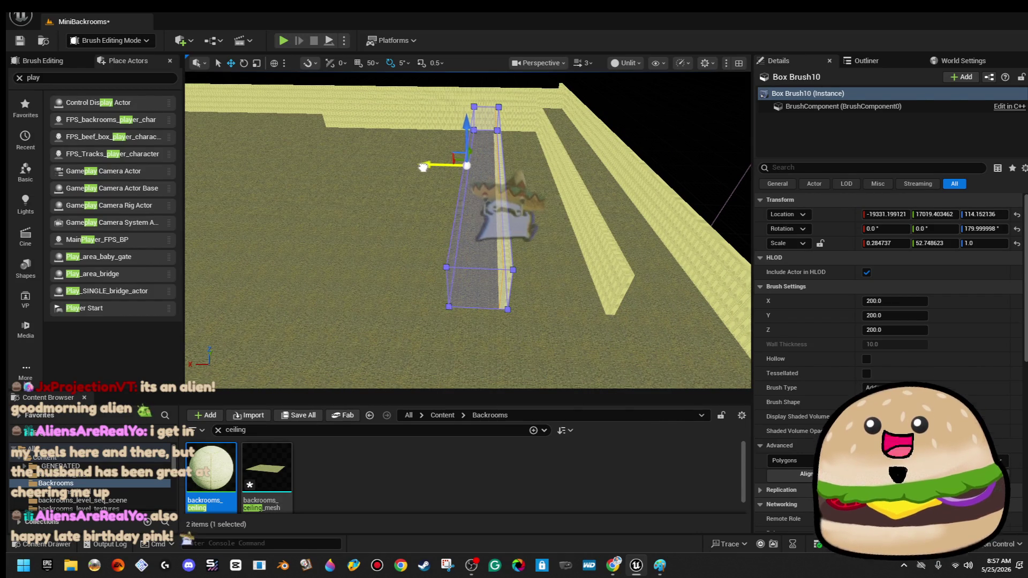
- Select the new wall strip and delete it
click(483, 289)
drag(483, 289, 486, 286)
click(468, 266)
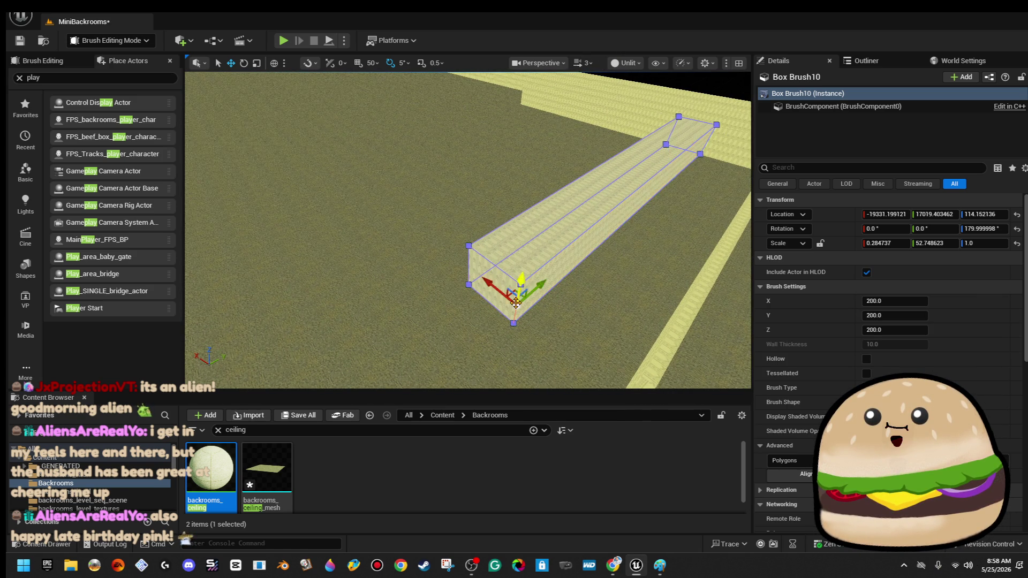
drag(527, 265, 386, 249)
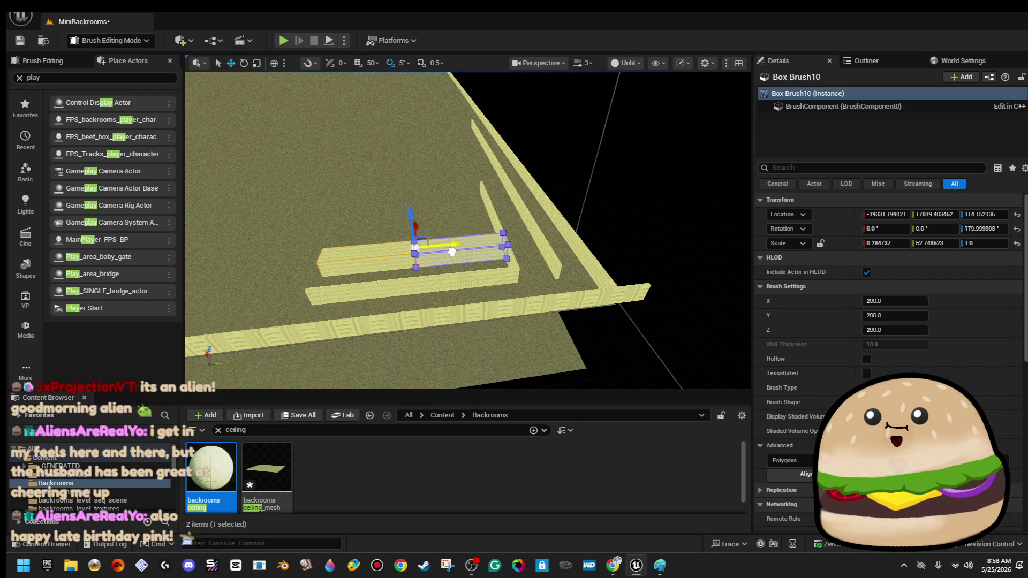
key(Delete)
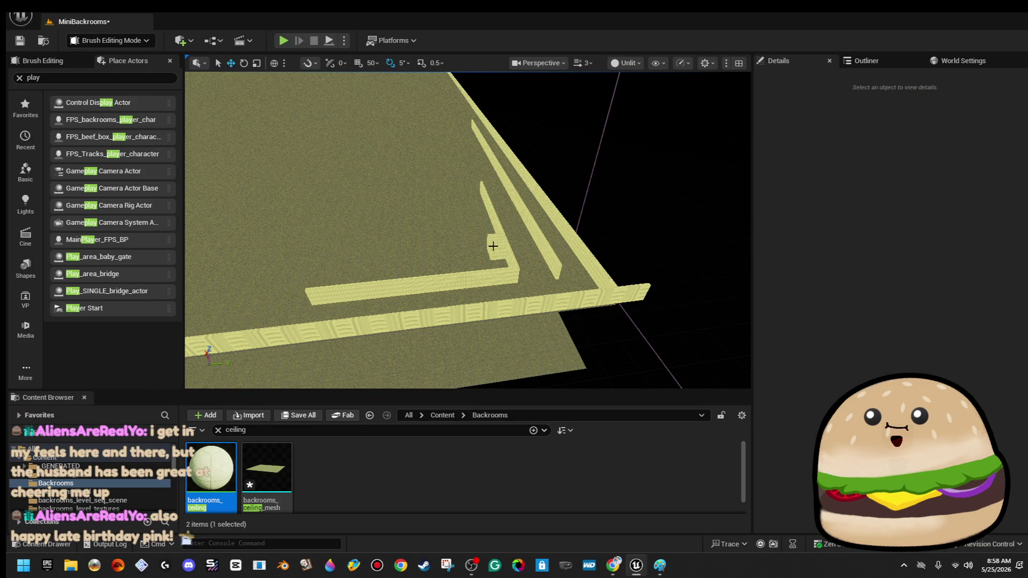
- Pull in both end vertices of the long wall brush to shrink it into a small box
click(528, 239)
drag(493, 247, 493, 245)
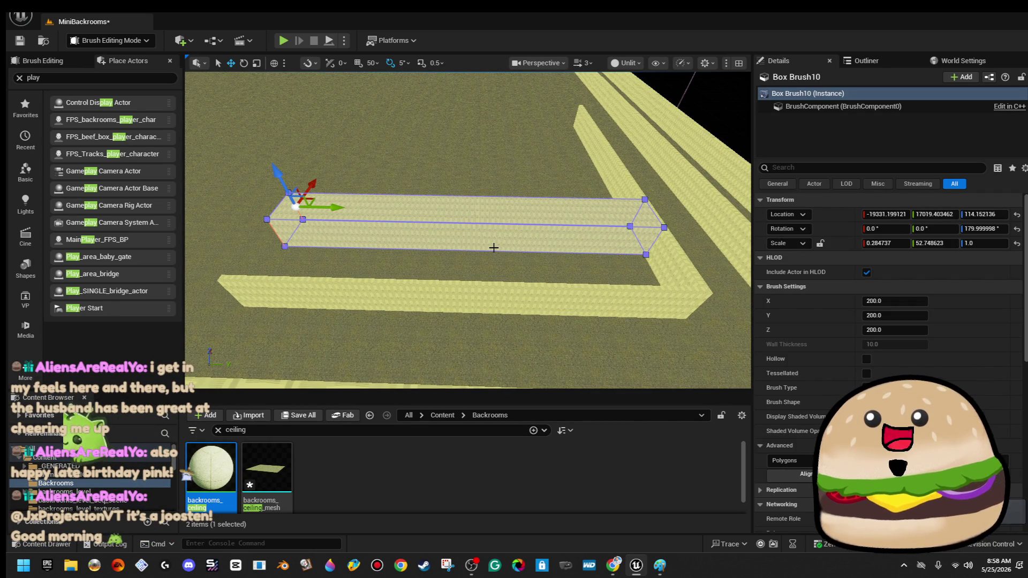
click(706, 127)
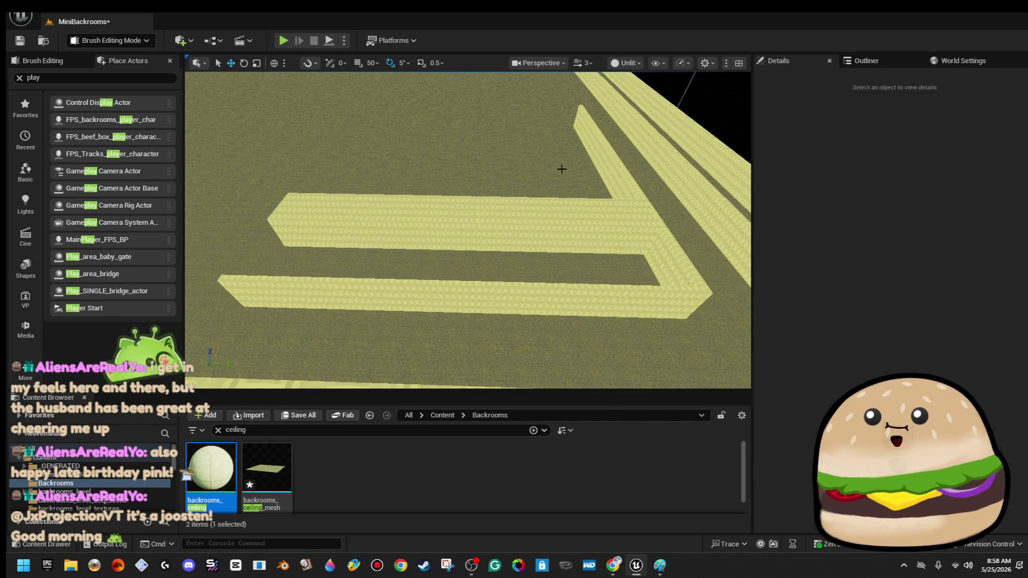
click(534, 220)
mouse_move(470, 241)
mouse_down()
mouse_move(369, 230)
mouse_move(493, 239)
mouse_move(563, 203)
mouse_up()
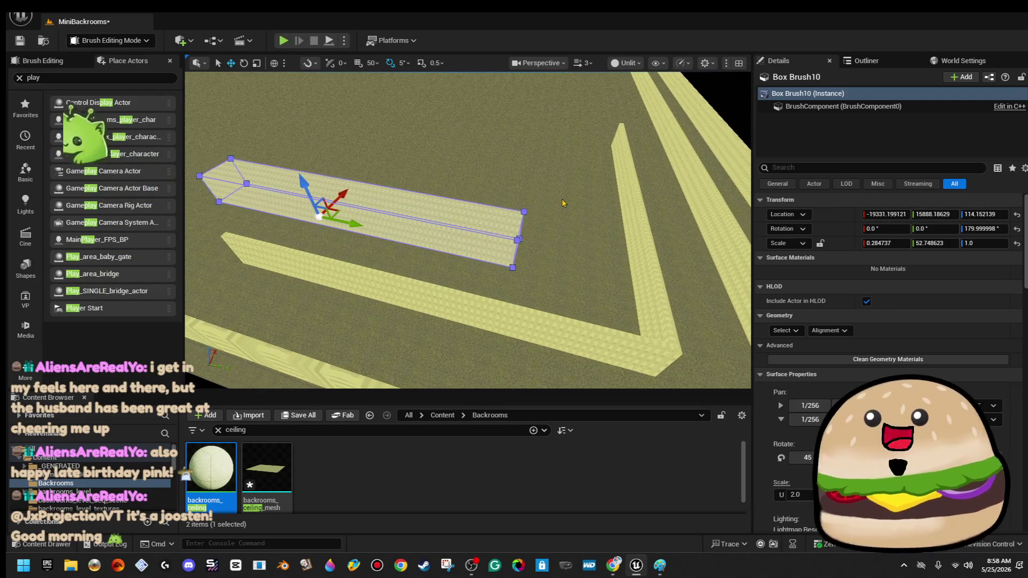
drag(485, 287, 484, 286)
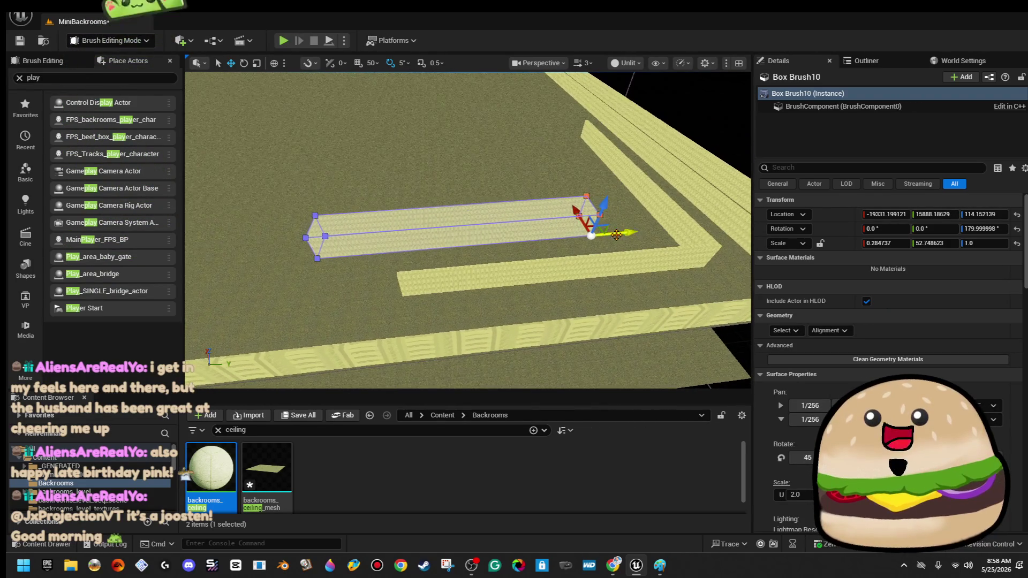
key(ctrl+z)
drag(330, 266, 331, 264)
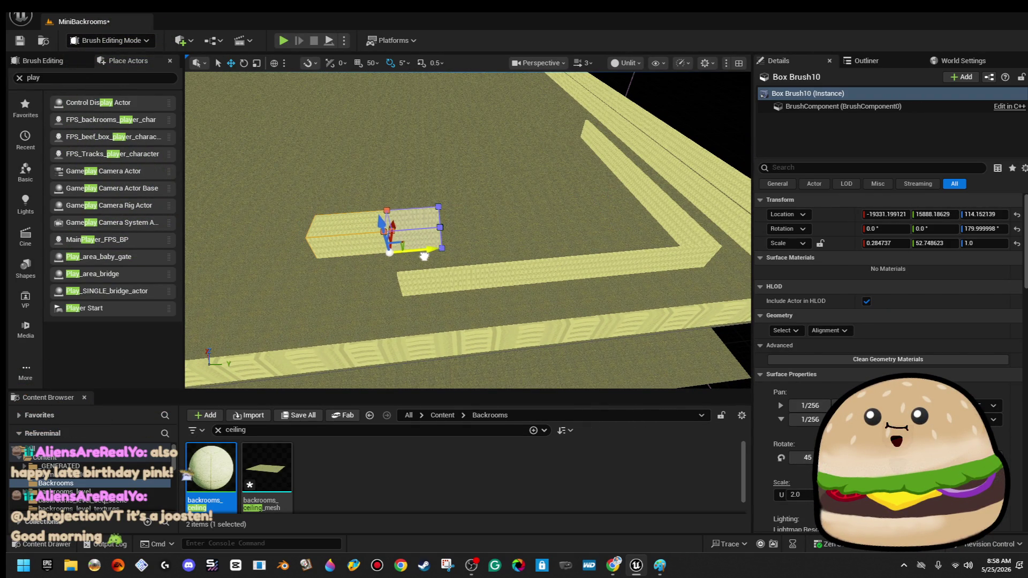
key(ctrl+z)
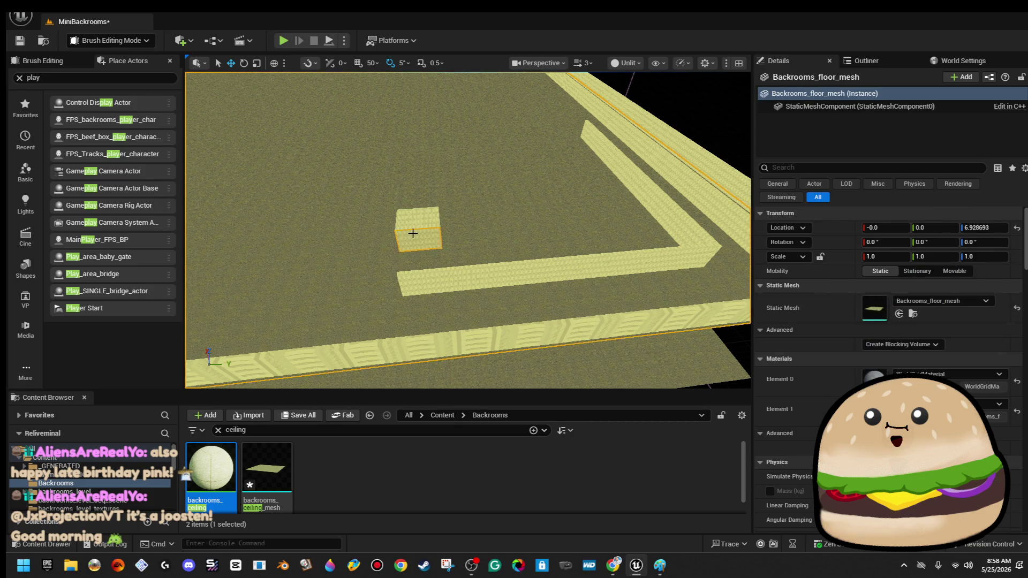
- Reselect the small box brush and adjust its right-side vertices
click(488, 186)
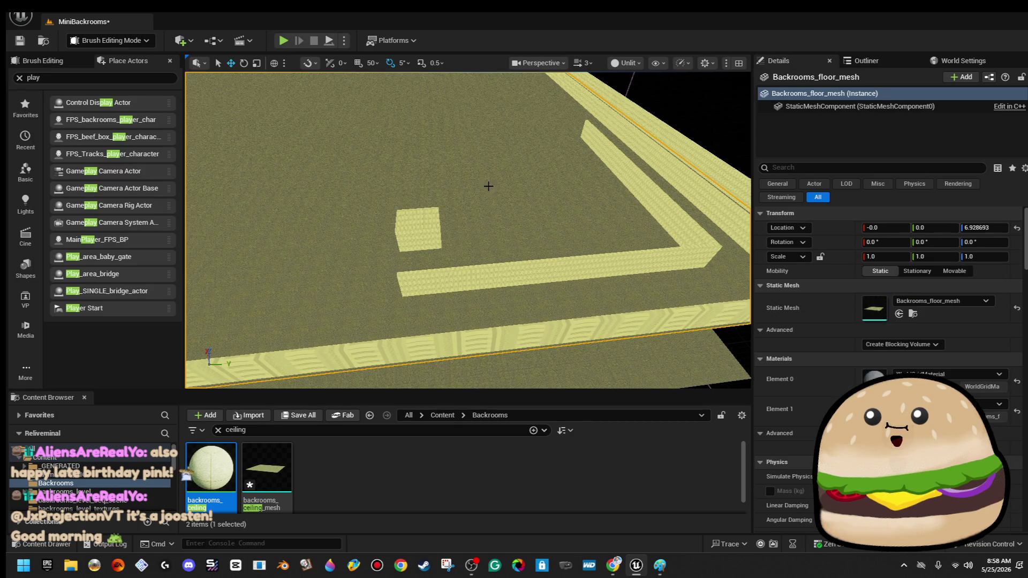
click(417, 214)
drag(425, 286, 469, 238)
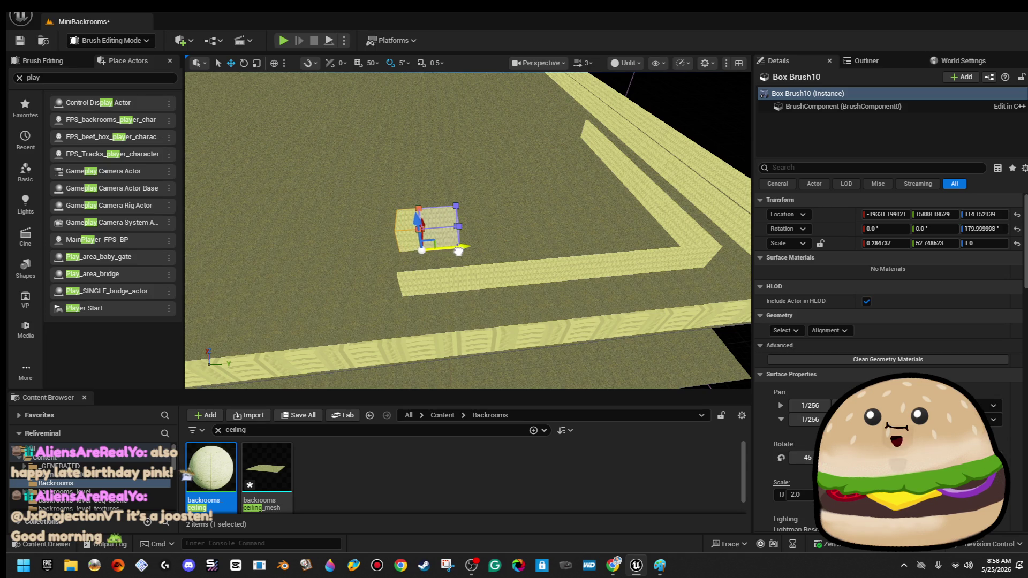
click(472, 187)
click(438, 228)
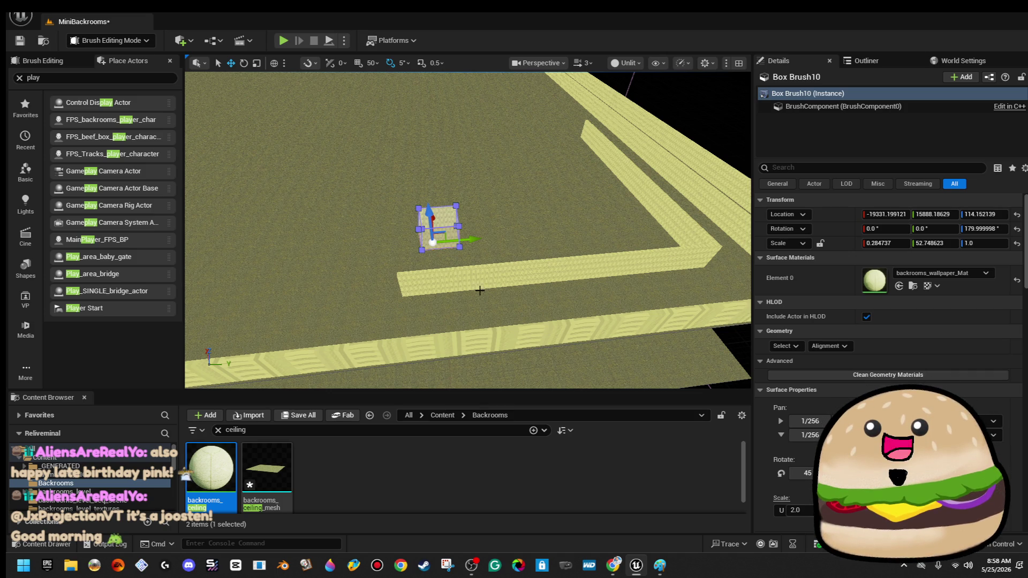
- Move the small block across the carpet floor toward the yellow wall
drag(479, 290, 439, 295)
mouse_move(508, 228)
mouse_down()
mouse_move(490, 211)
mouse_move(508, 228)
mouse_up()
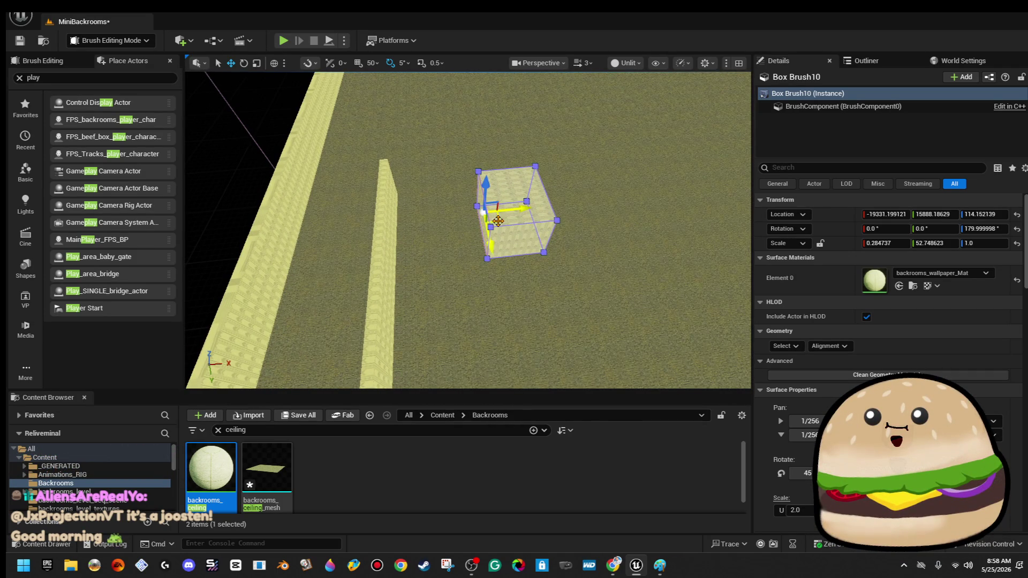
mouse_move(538, 326)
mouse_down()
mouse_move(551, 343)
mouse_move(559, 267)
mouse_move(541, 235)
mouse_up()
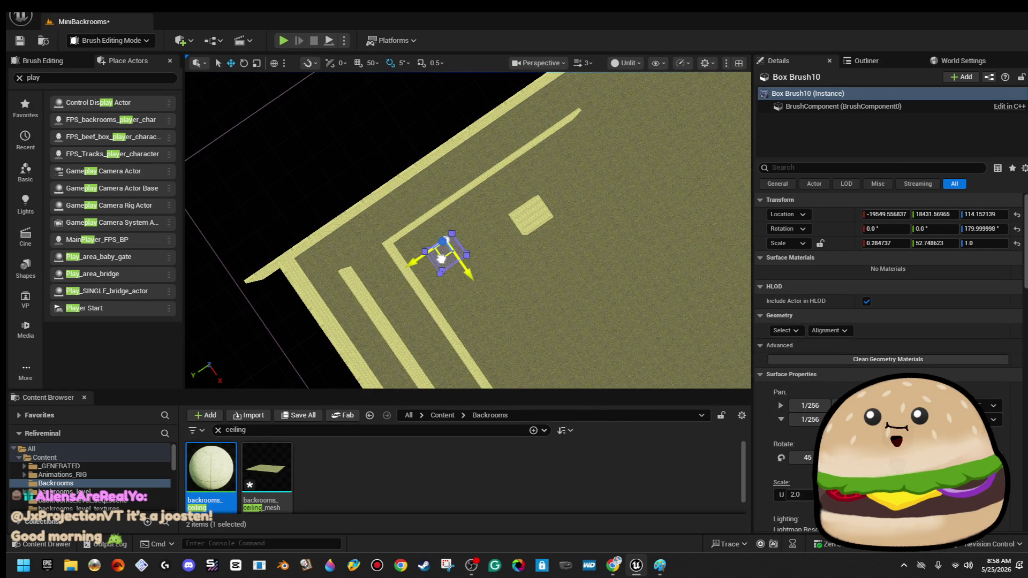
mouse_move(528, 220)
mouse_down()
mouse_move(482, 295)
mouse_move(475, 273)
mouse_move(465, 289)
mouse_move(455, 256)
mouse_move(482, 164)
mouse_move(491, 175)
mouse_move(516, 171)
mouse_move(514, 187)
mouse_move(512, 177)
mouse_up()
key(f)
- Select both small blocks and move them together along Y
ctrl+click(428, 230)
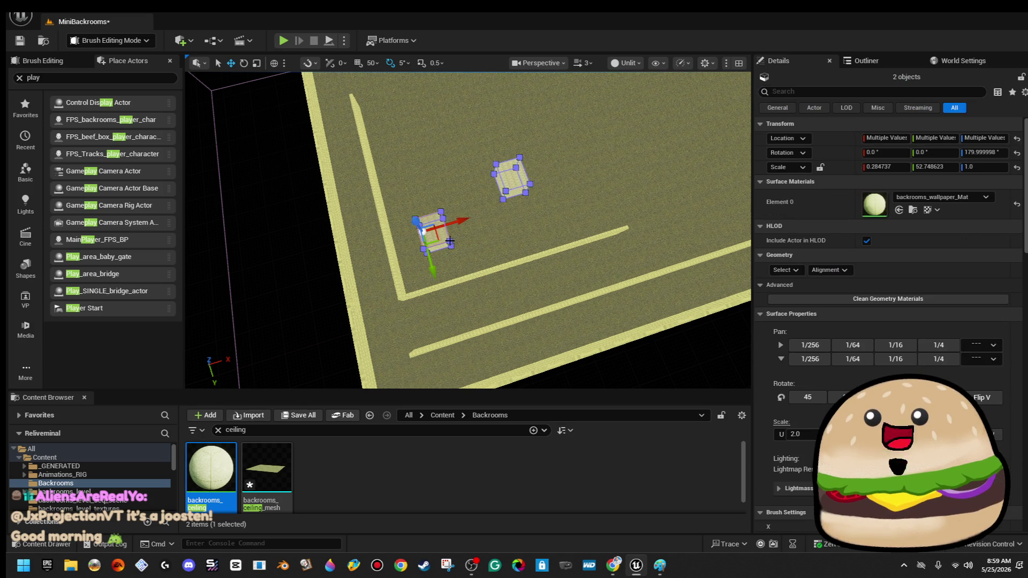
drag(422, 226, 417, 196)
mouse_move(404, 160)
mouse_down()
mouse_move(391, 187)
mouse_move(408, 192)
mouse_up()
click(393, 177)
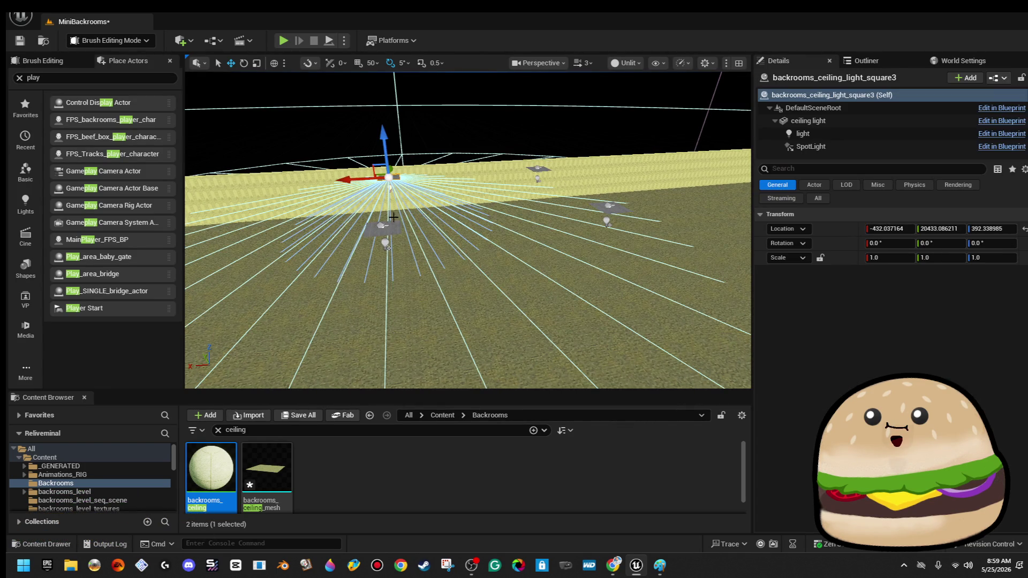
- Select four ceiling lights and Alt-drag them along X to duplicate them
ctrl+click(395, 231)
ctrl+click(538, 167)
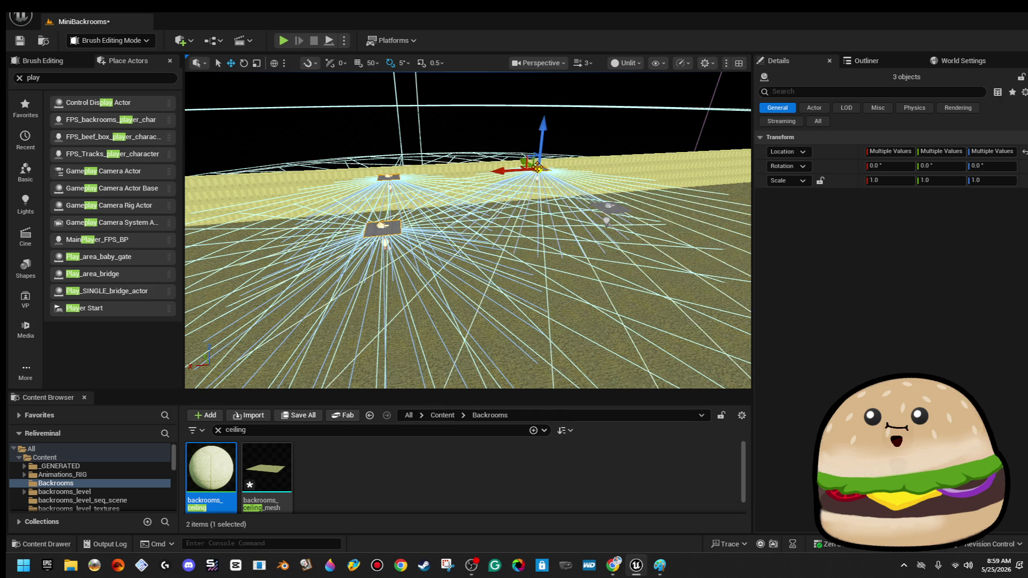
ctrl+click(612, 207)
key(f)
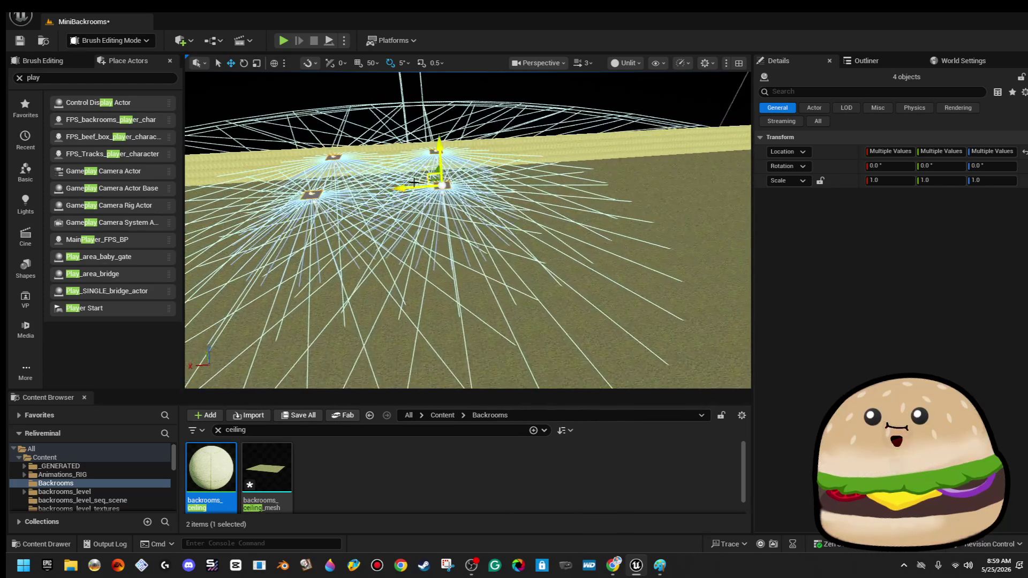
mouse_move(409, 187)
mouse_down()
mouse_move(562, 163)
mouse_move(313, 265)
mouse_move(298, 307)
mouse_move(375, 175)
mouse_up()
drag(470, 187, 605, 288)
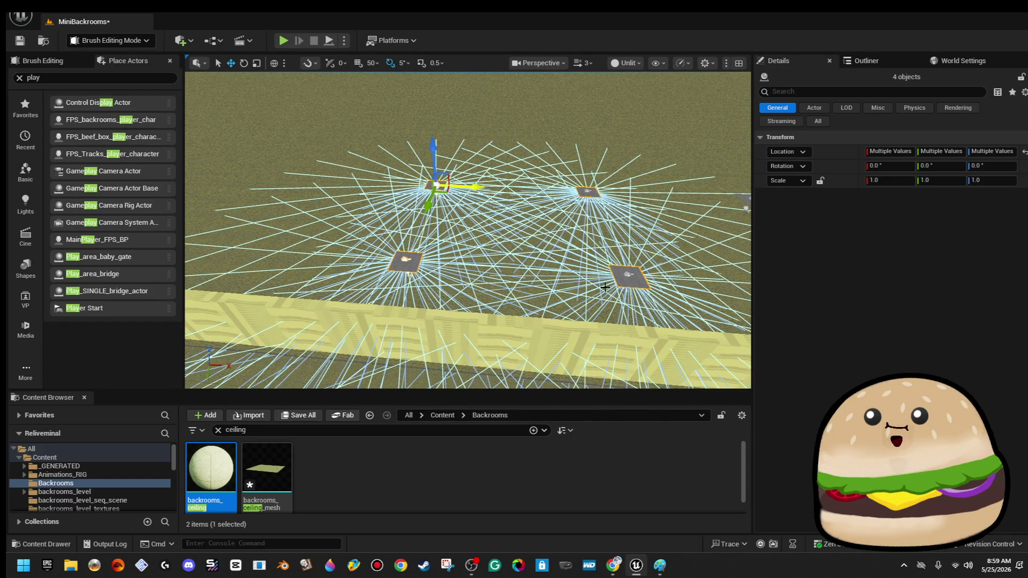
- Check individual copied lights, then orbit to see the room's far edge
click(631, 277)
key(Escape)
click(589, 193)
key(Escape)
drag(640, 258, 621, 243)
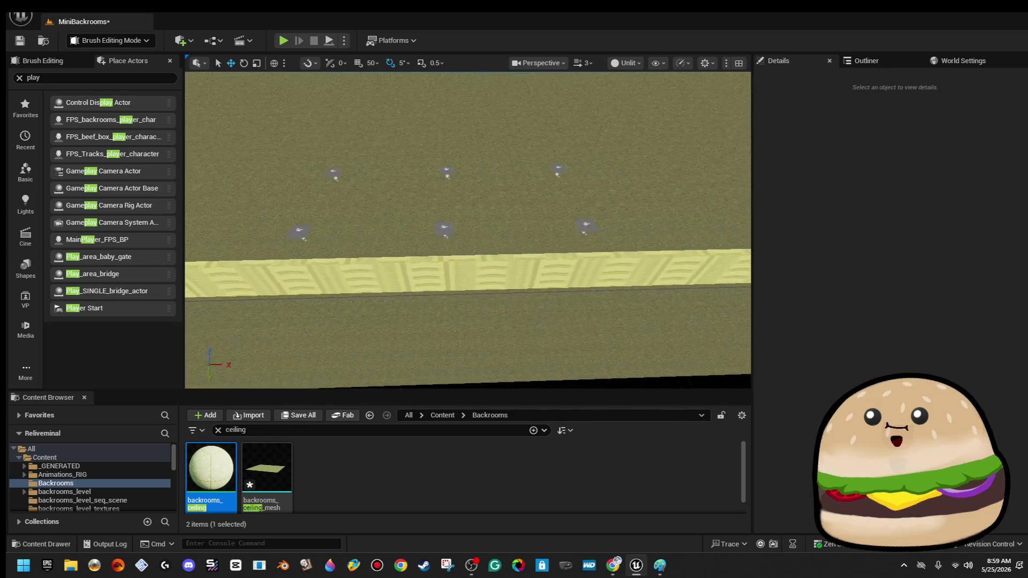
drag(542, 252, 543, 235)
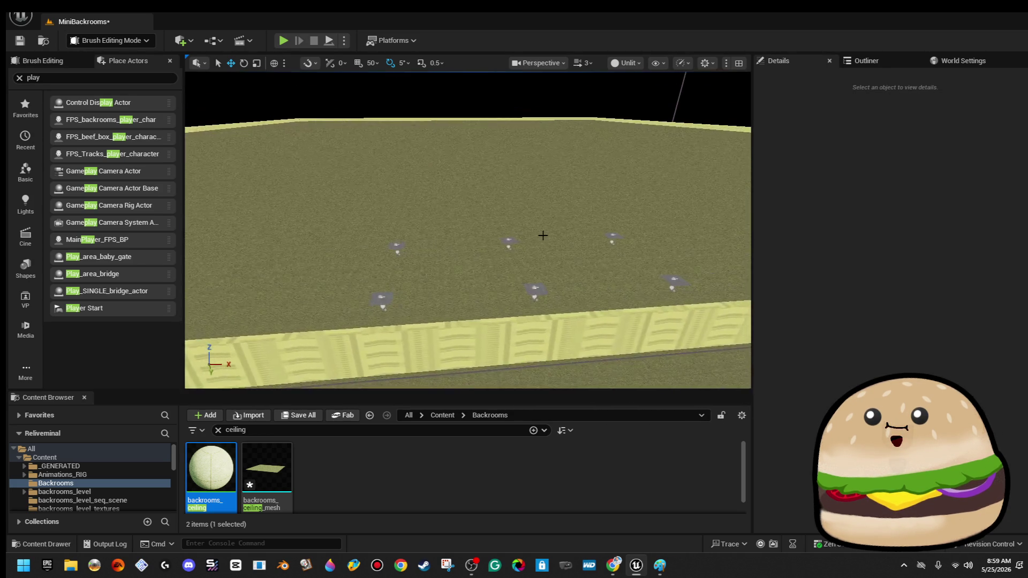
- Ctrl-select all six ceiling lights in the grid
click(612, 238)
ctrl+click(505, 239)
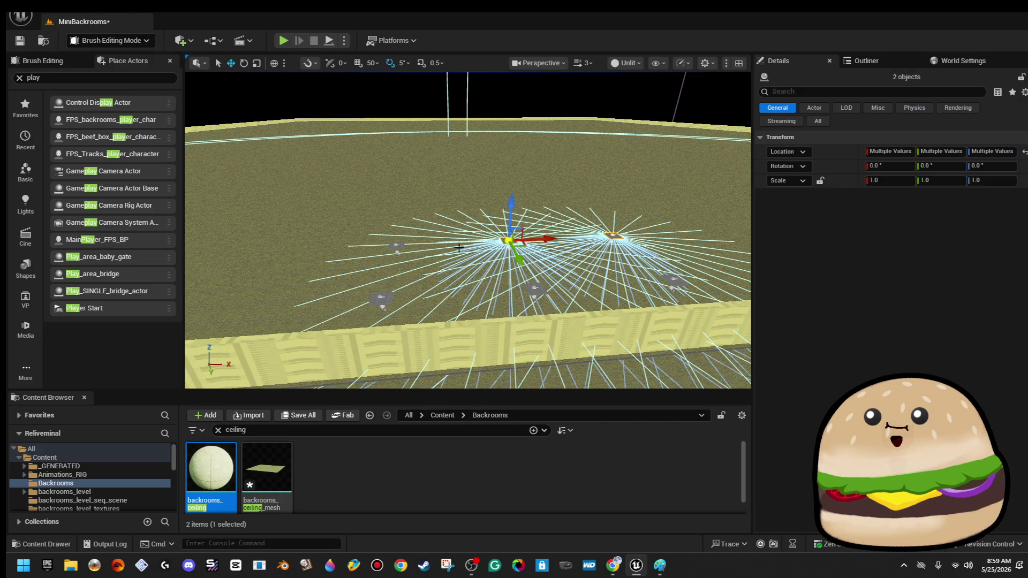
ctrl+click(398, 247)
ctrl+click(381, 298)
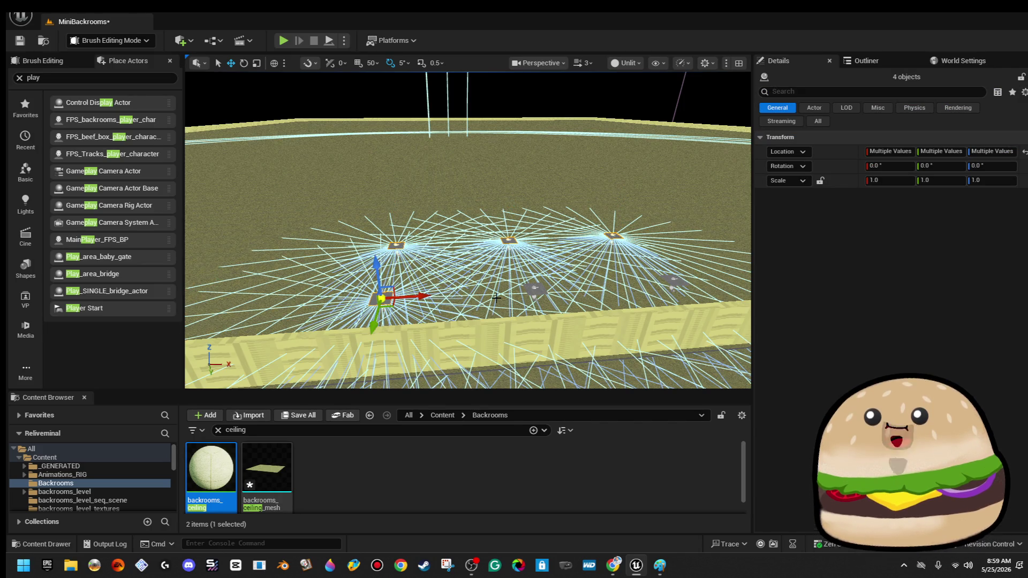
ctrl+click(532, 290)
ctrl+click(673, 278)
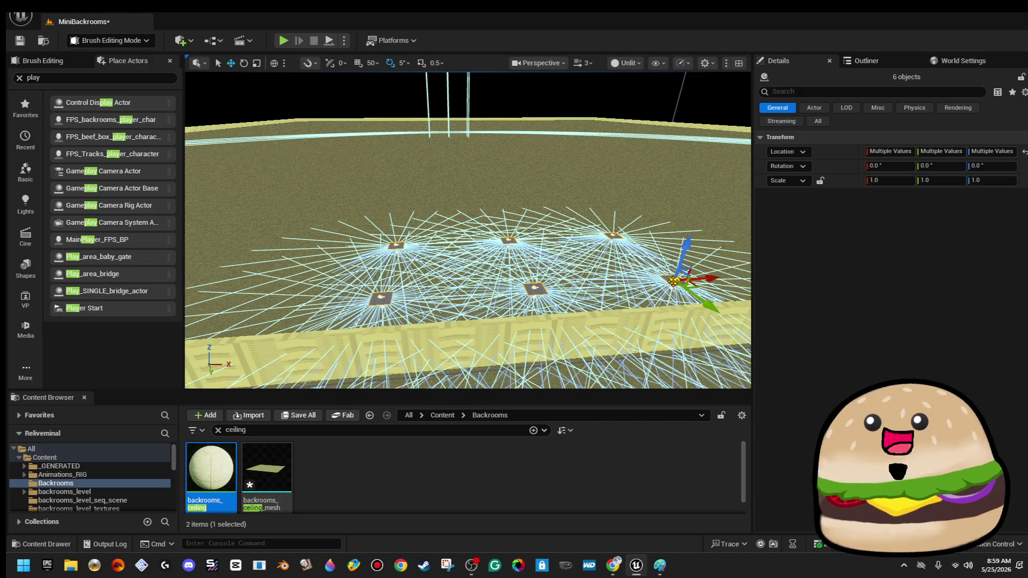
- Orbit to view the backrooms layout from above and the ceiling lights side-on
scroll(468, 230, down, 3)
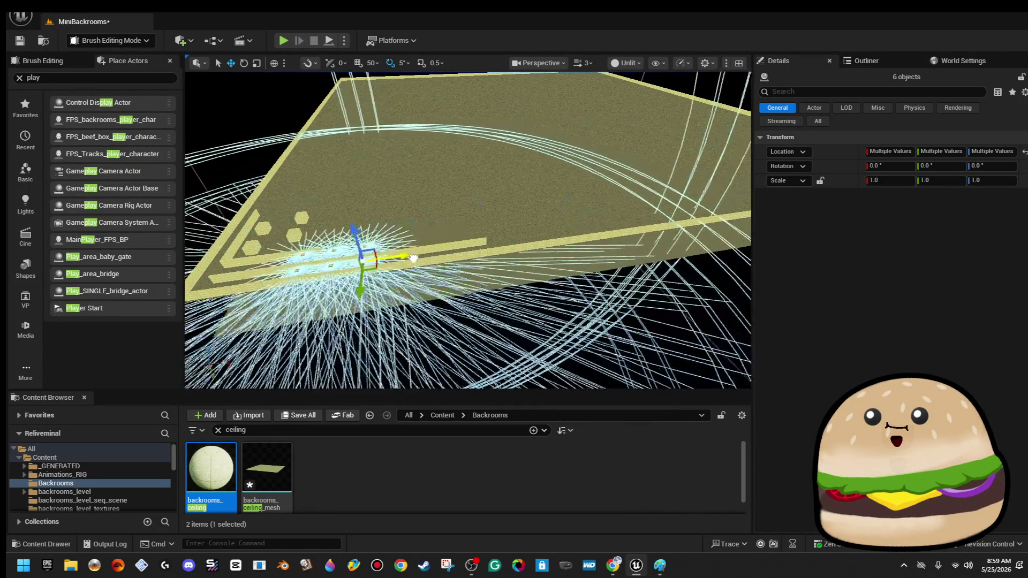
drag(468, 230, 375, 225)
mouse_move(502, 261)
mouse_down()
mouse_move(525, 273)
mouse_move(503, 262)
mouse_up()
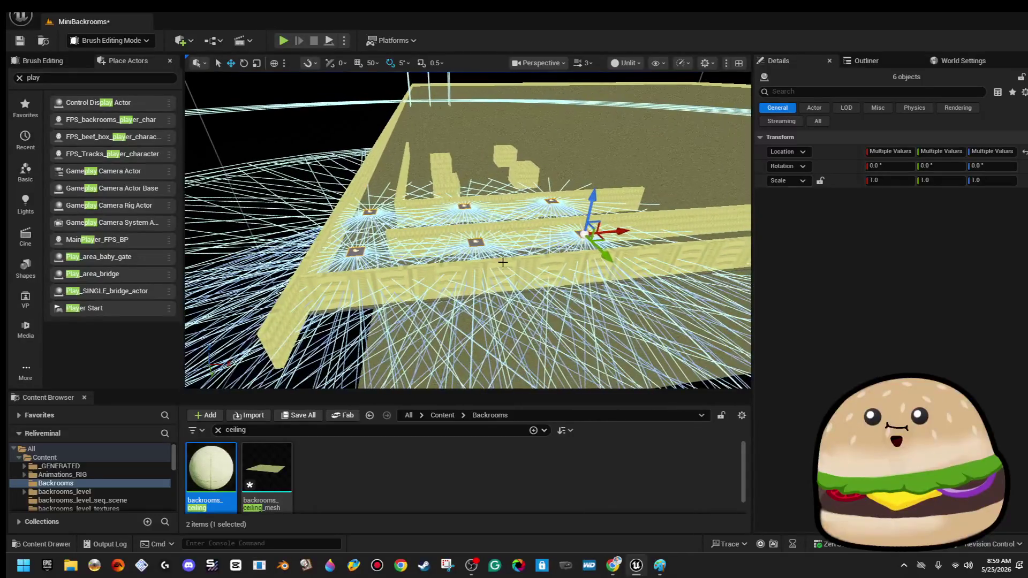
drag(618, 232, 551, 246)
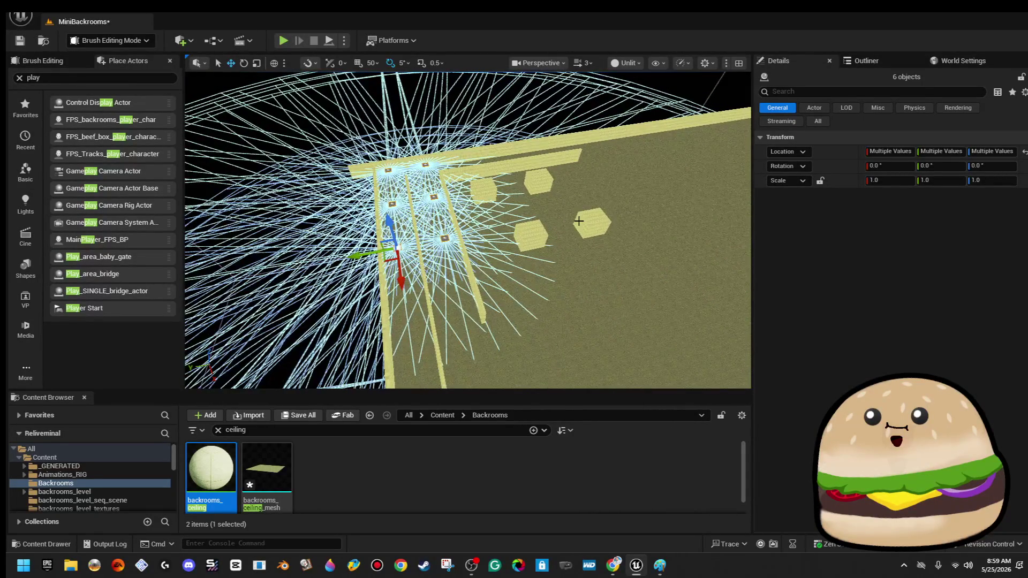
right_click(453, 321)
- Play-test MiniBackrooms by walking down the lit yellow corridors, then stop and return to editing
key(Escape)
key(alt+p)
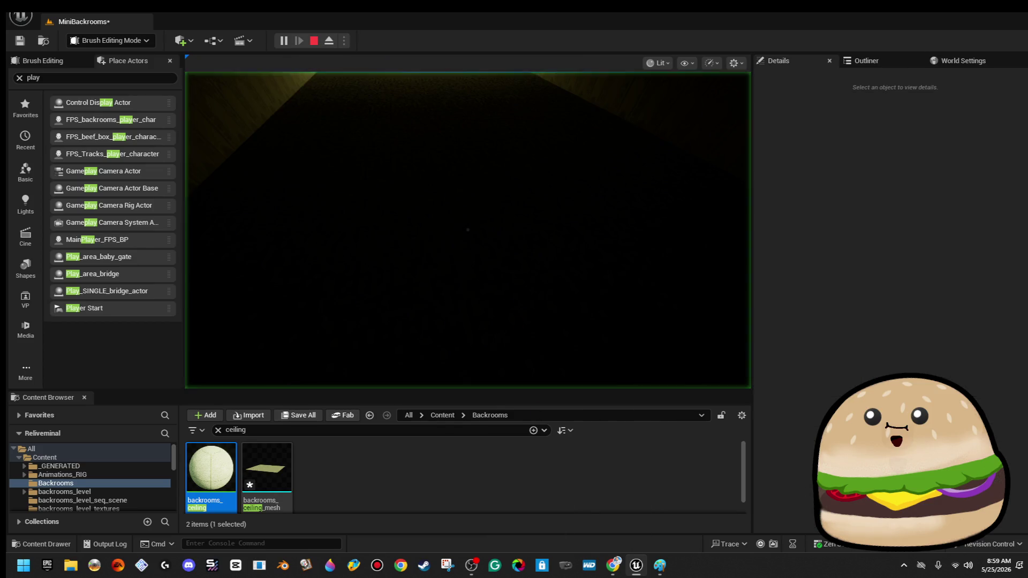
key(w)
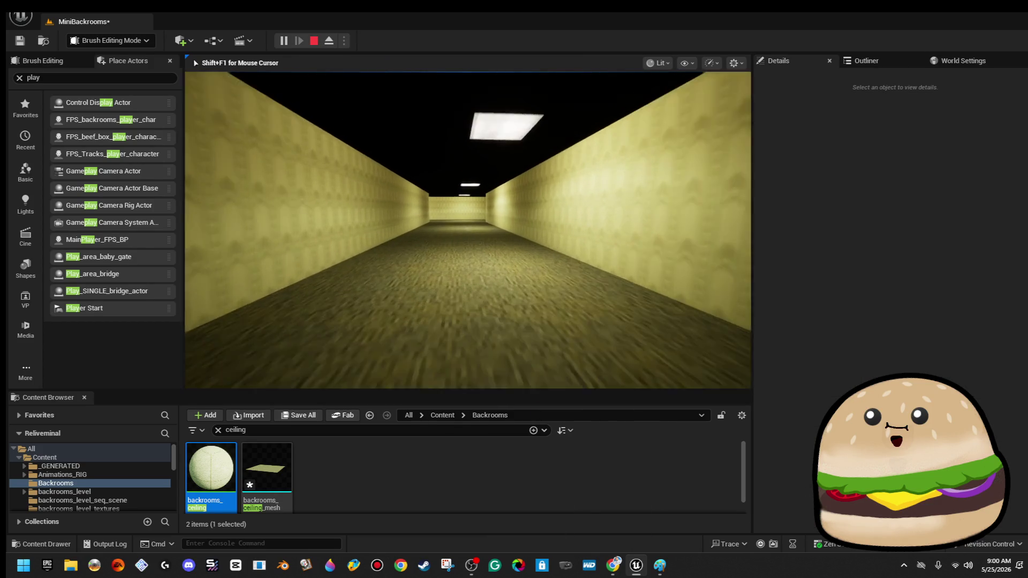
key(w)
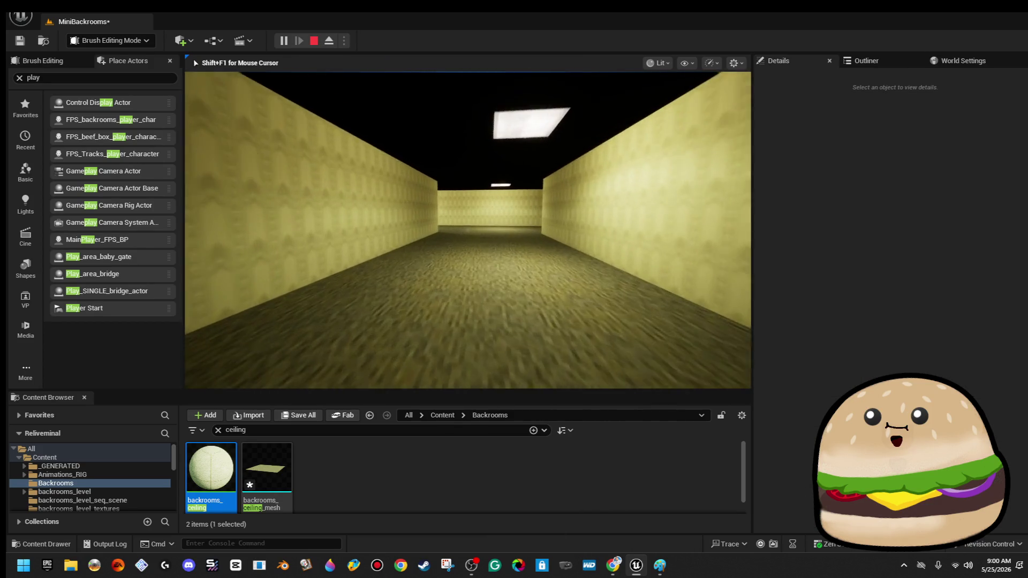
key(w)
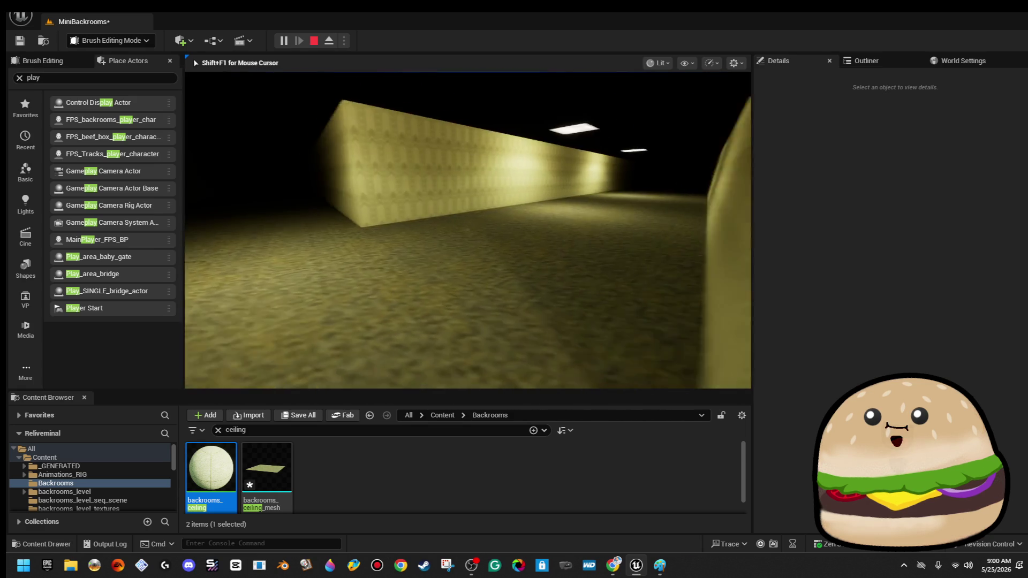
key(Escape)
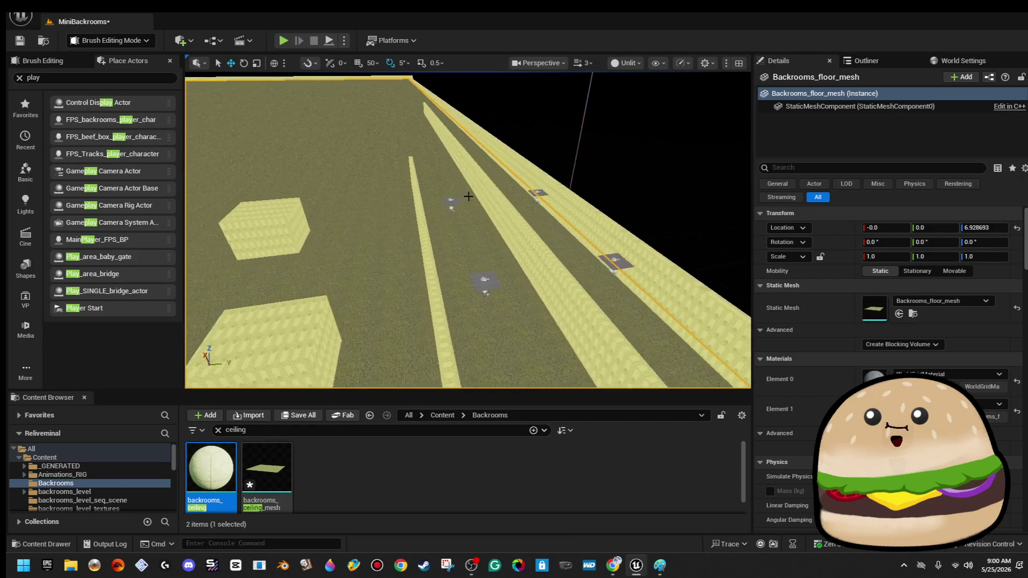
- Select two ceiling lights and Alt-drag three copies to extend the row of lights
click(455, 204)
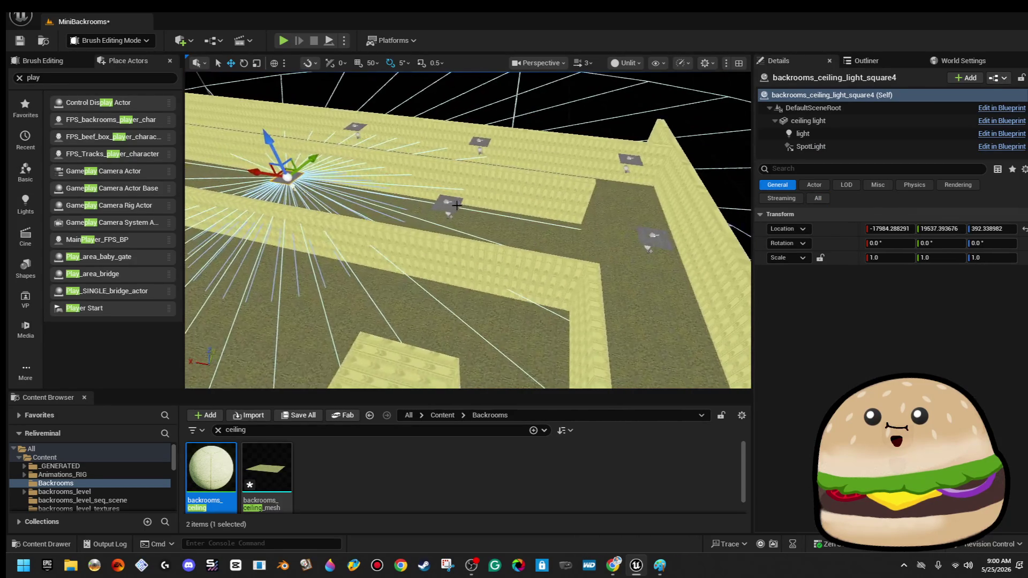
ctrl+click(449, 205)
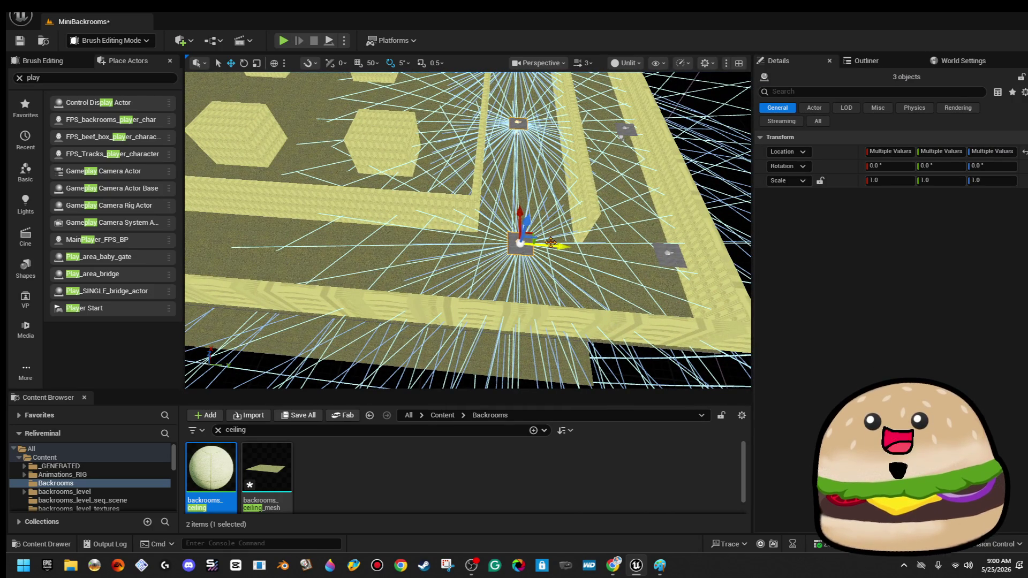
alt+drag(550, 242, 456, 227)
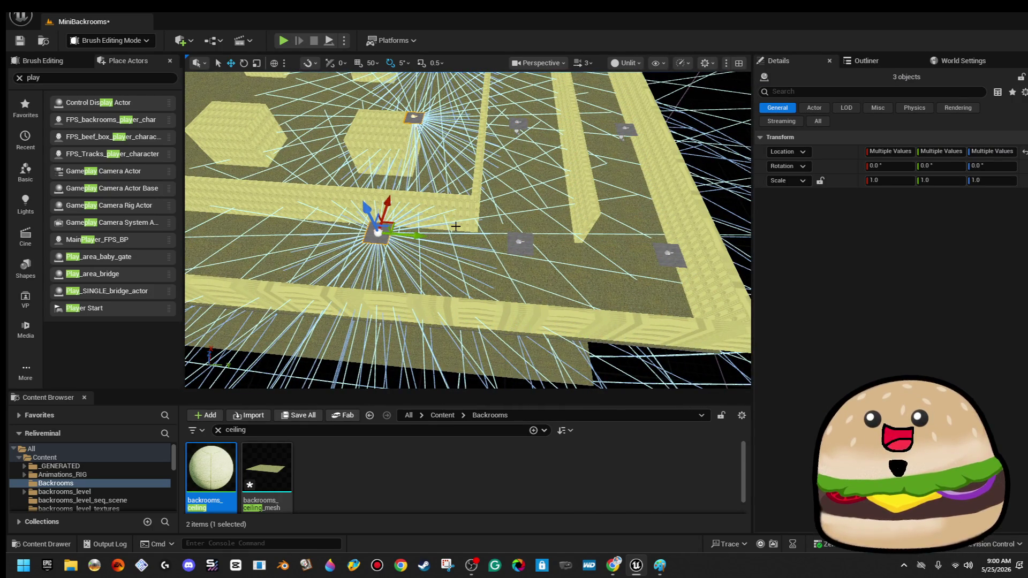
alt+drag(531, 223, 428, 229)
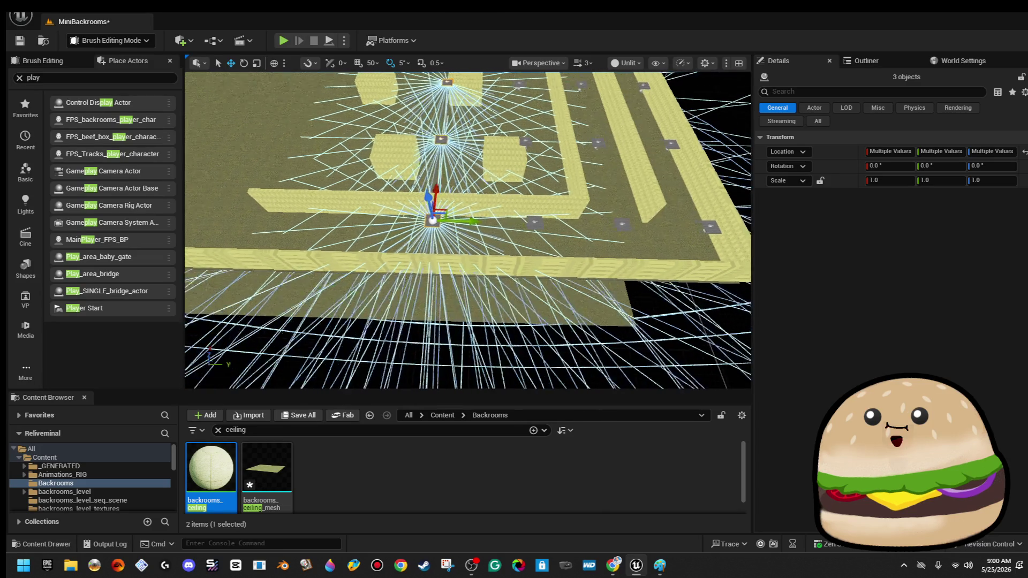
mouse_move(572, 211)
alt+mouse_down()
mouse_move(375, 221)
mouse_move(457, 274)
mouse_move(527, 154)
mouse_move(511, 113)
mouse_move(413, 163)
mouse_move(401, 150)
alt+mouse_up()
- Duplicate the lights onto a new ceiling spot and shift the nine selected lights further left
mouse_move(385, 108)
mouse_down()
mouse_move(455, 95)
mouse_move(682, 161)
mouse_up()
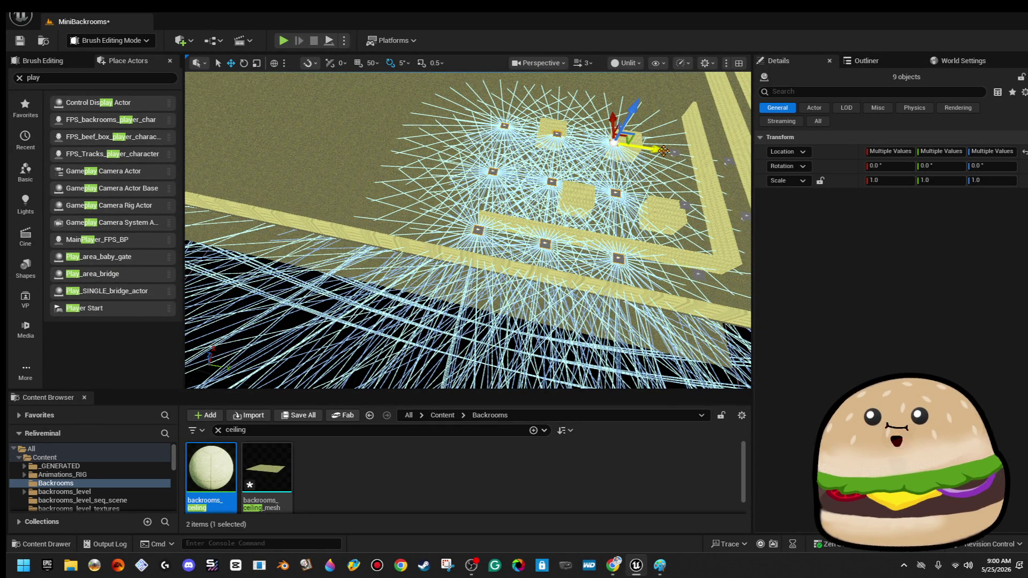
mouse_move(662, 151)
mouse_down()
mouse_move(487, 126)
mouse_move(508, 131)
mouse_up()
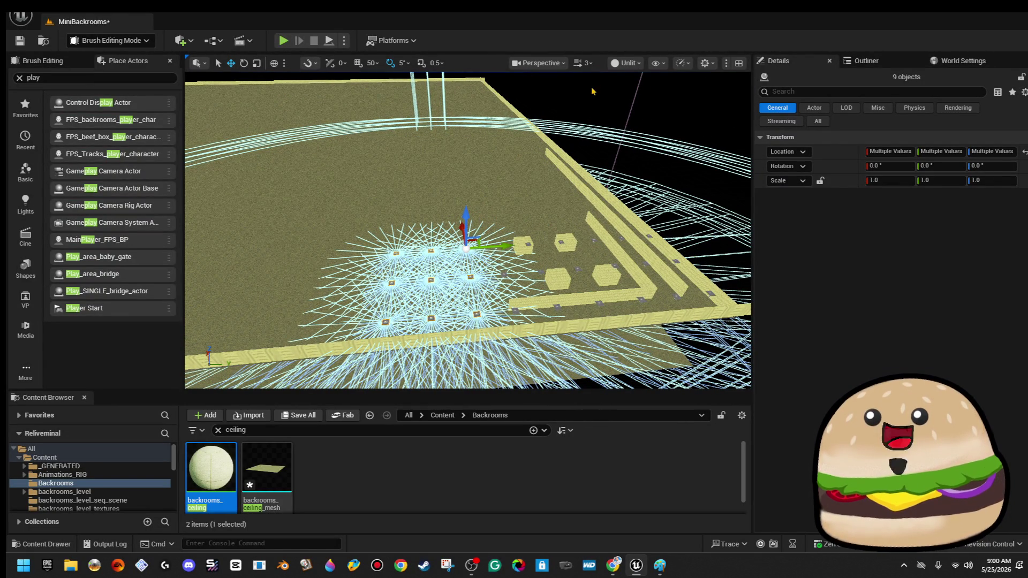
drag(478, 214, 478, 214)
right_click(478, 214)
click(446, 208)
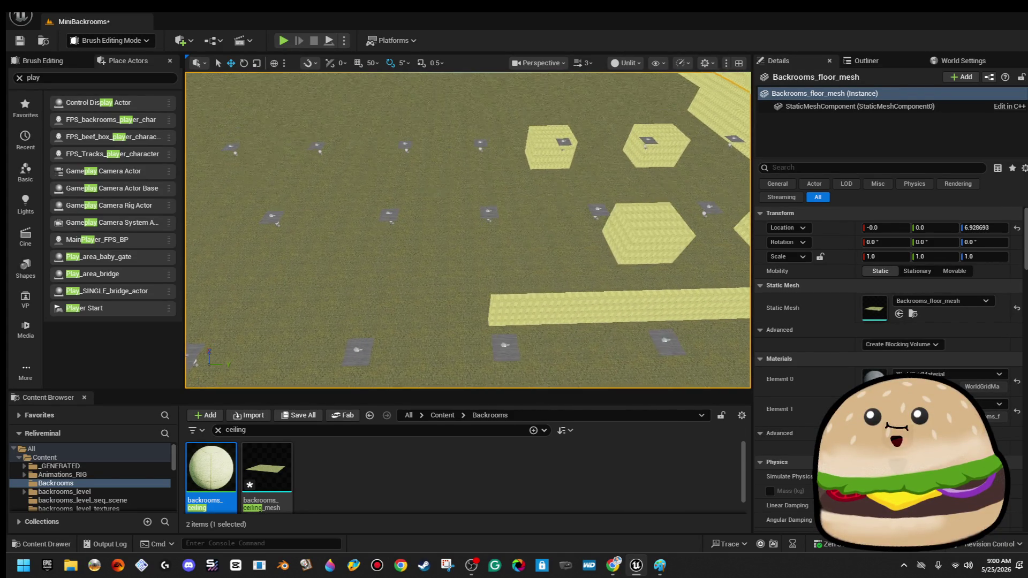
right_click(479, 214)
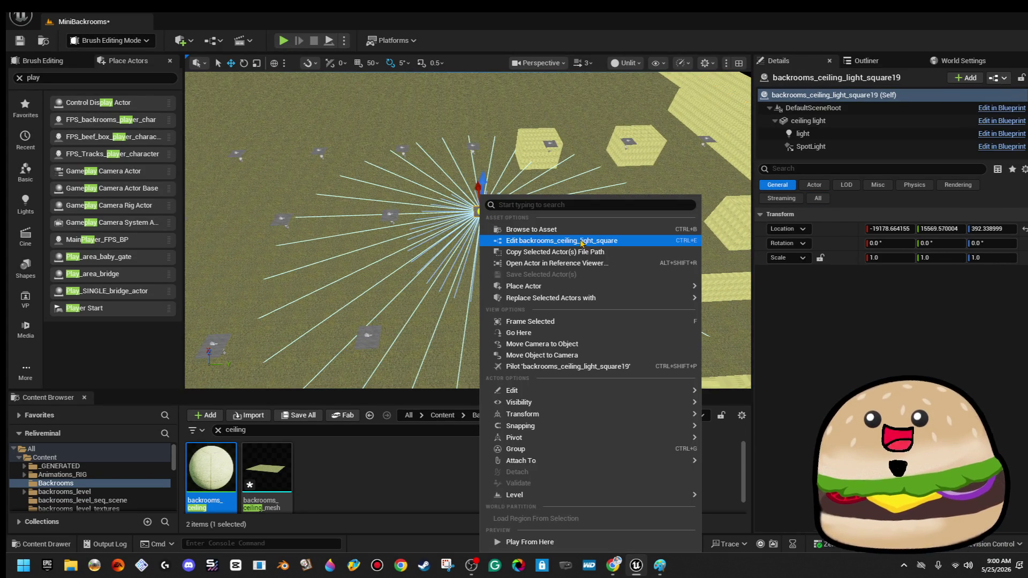
click(626, 243)
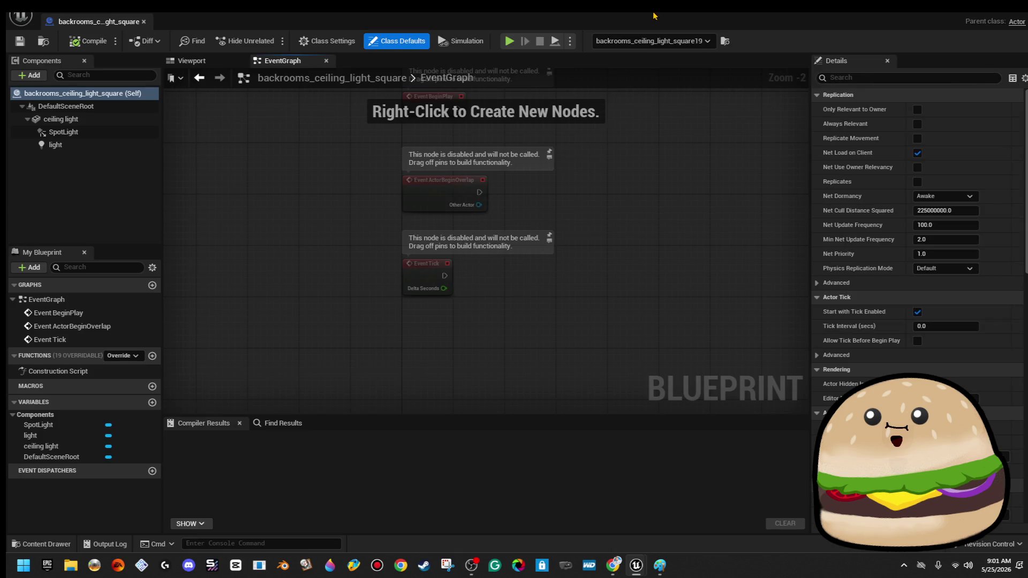
key(alt+Tab)
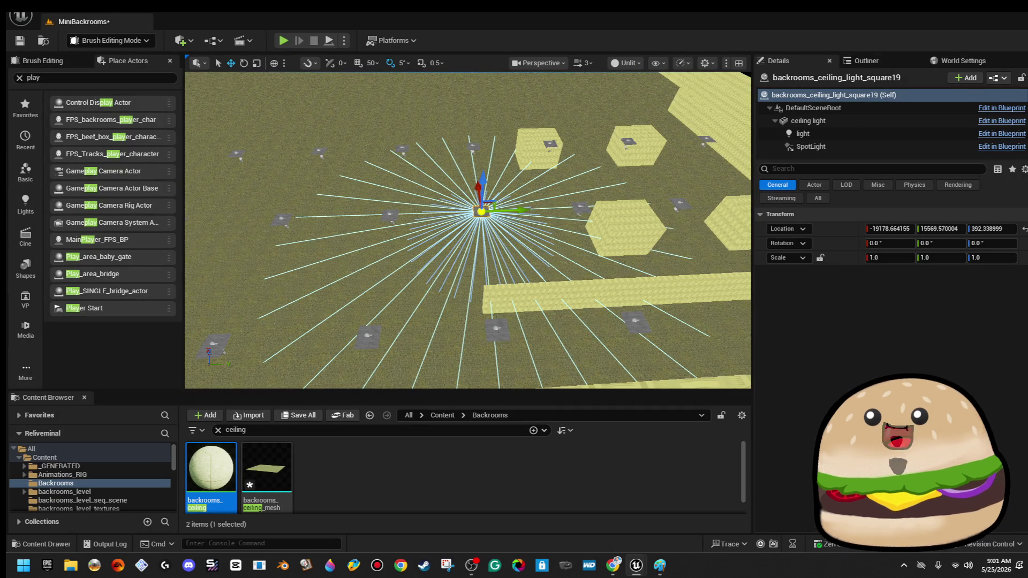
mouse_move(498, 332)
mouse_down()
mouse_move(490, 300)
mouse_move(493, 353)
mouse_move(498, 308)
mouse_up()
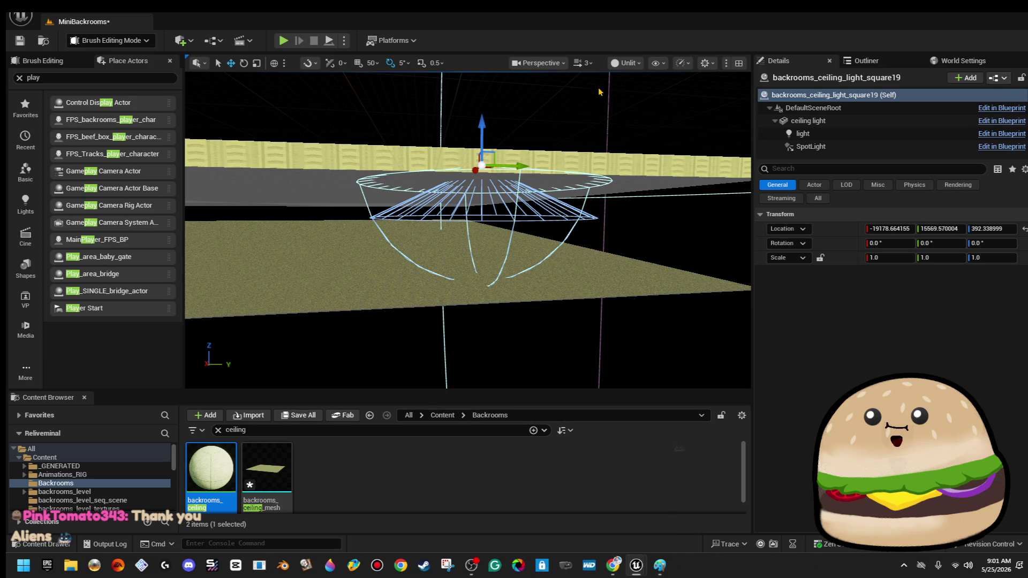
click(625, 63)
- Switch the viewport to Lit, check the ceiling light component's Intensity, and zoom out over the room
click(631, 107)
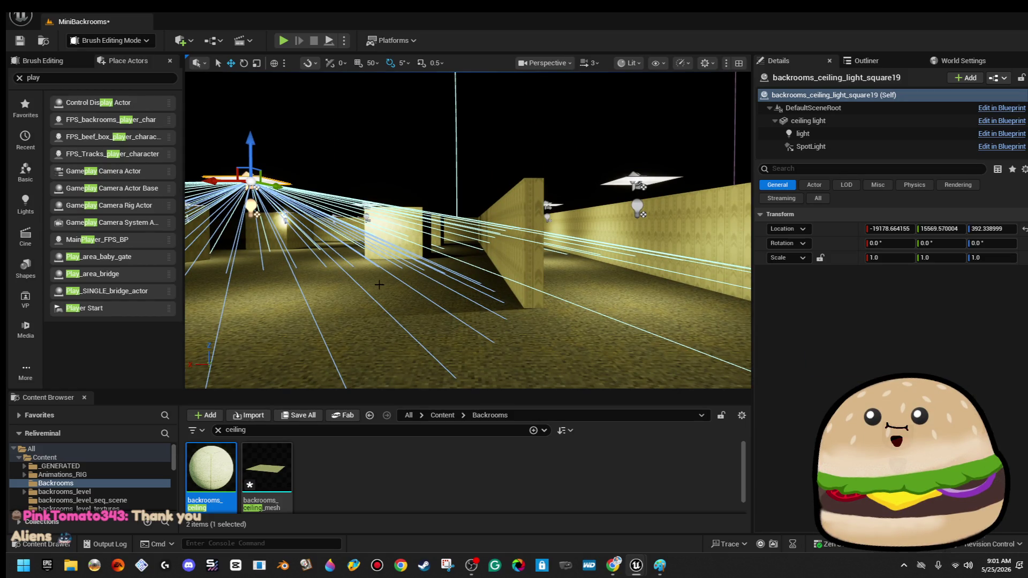
click(1017, 134)
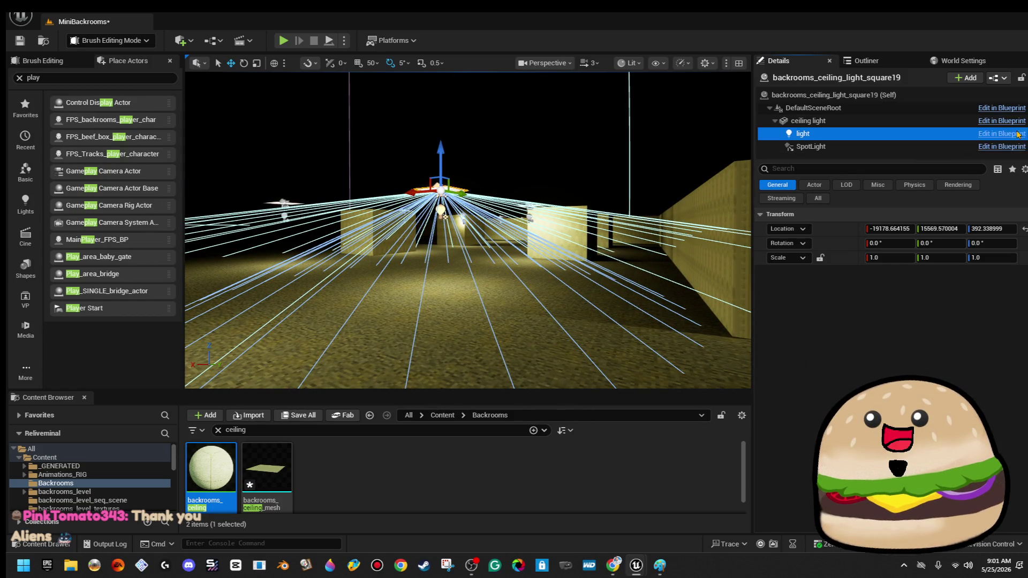
click(1014, 133)
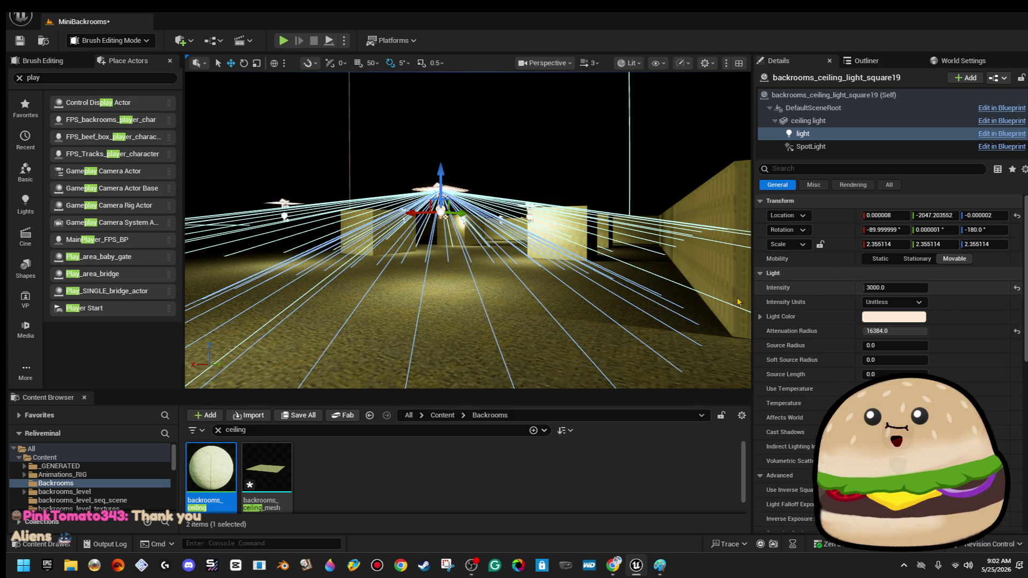
drag(561, 240, 561, 294)
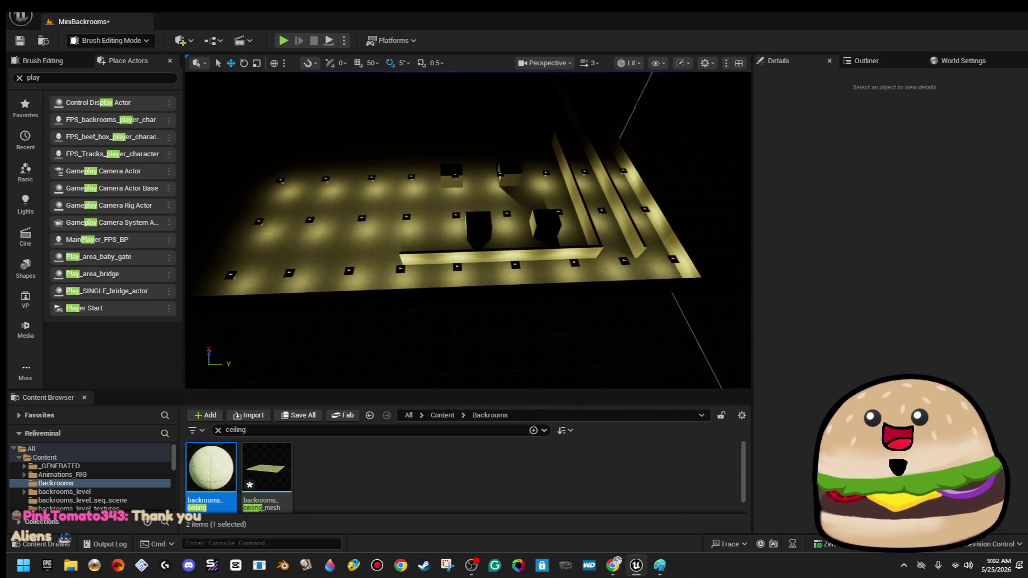
- Select ceiling lights square3 through square29 in the Outliner and switch the viewport to Unlit
click(866, 60)
click(906, 110)
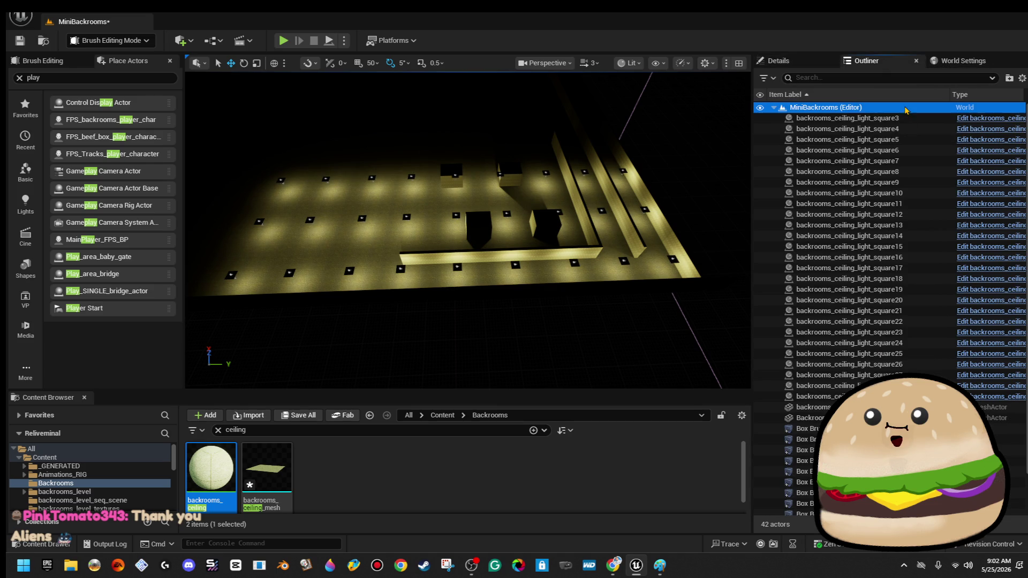
click(905, 118)
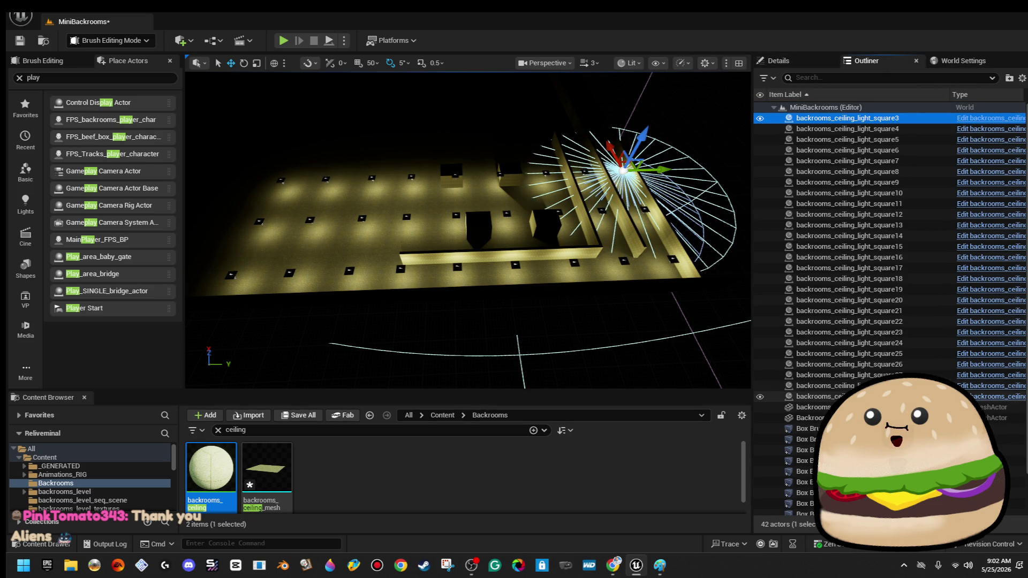
shift+click(856, 396)
scroll(631, 226, down, 10)
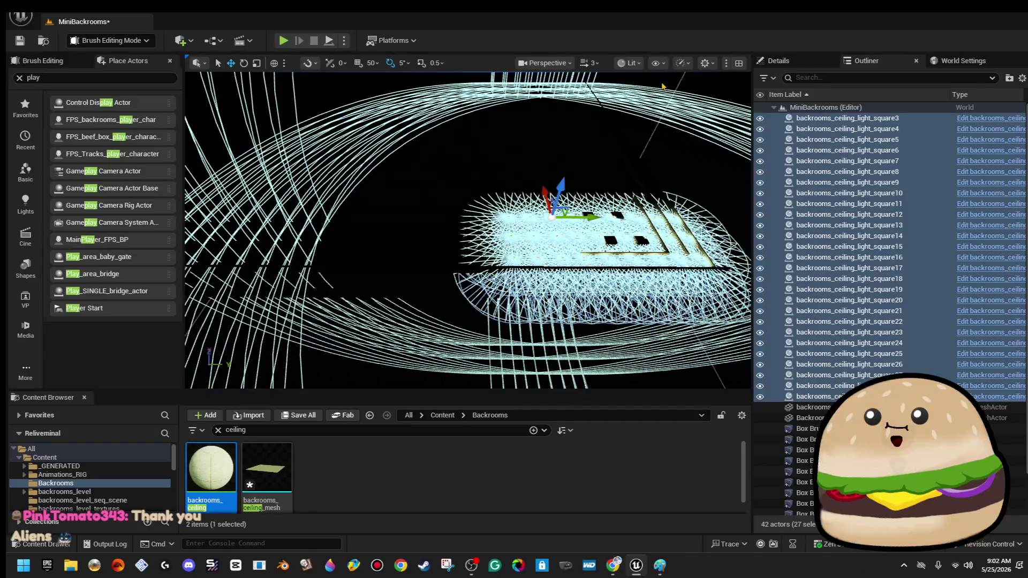
click(631, 63)
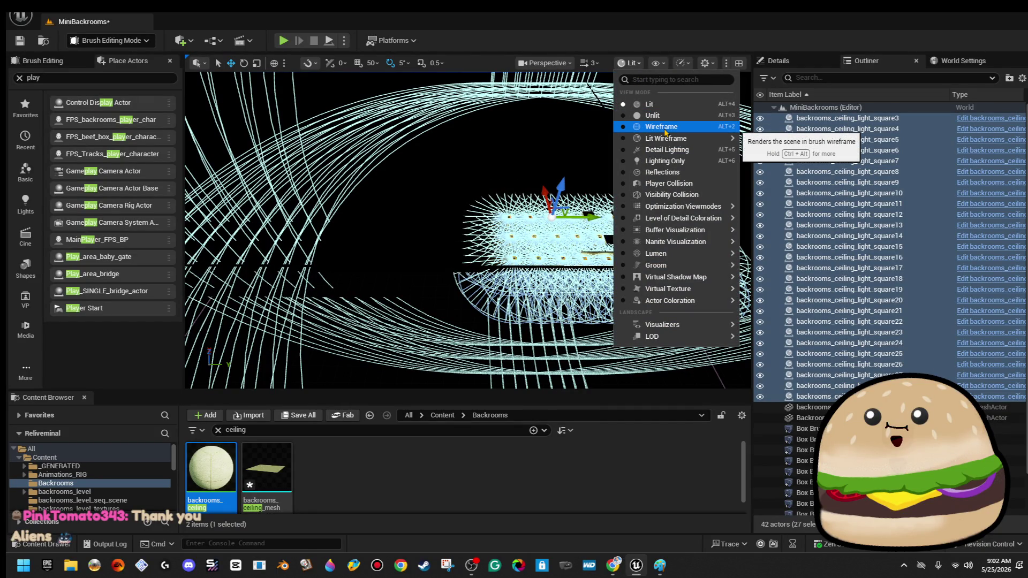
click(652, 116)
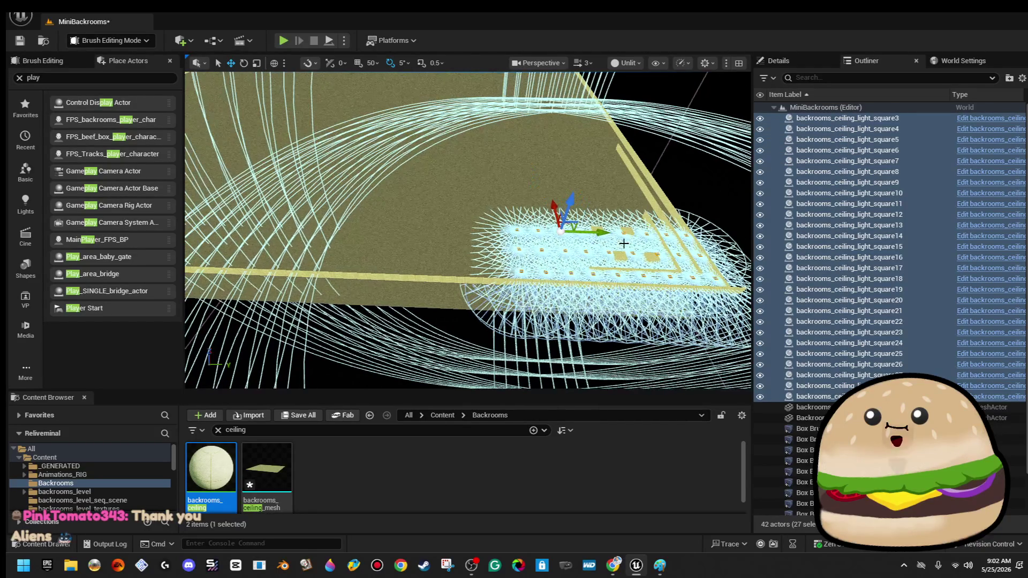
- Alt-drag the 27 lights along X and Y to grow a dense grid of 150 actors
drag(610, 232, 423, 222)
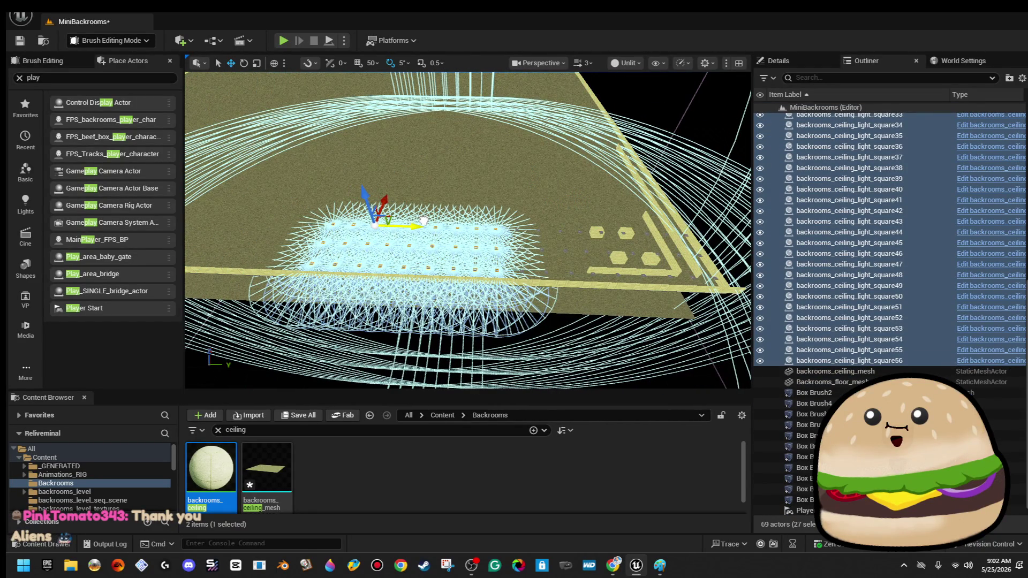
mouse_move(480, 228)
mouse_down()
mouse_move(415, 231)
mouse_move(670, 266)
mouse_up()
drag(637, 229, 491, 230)
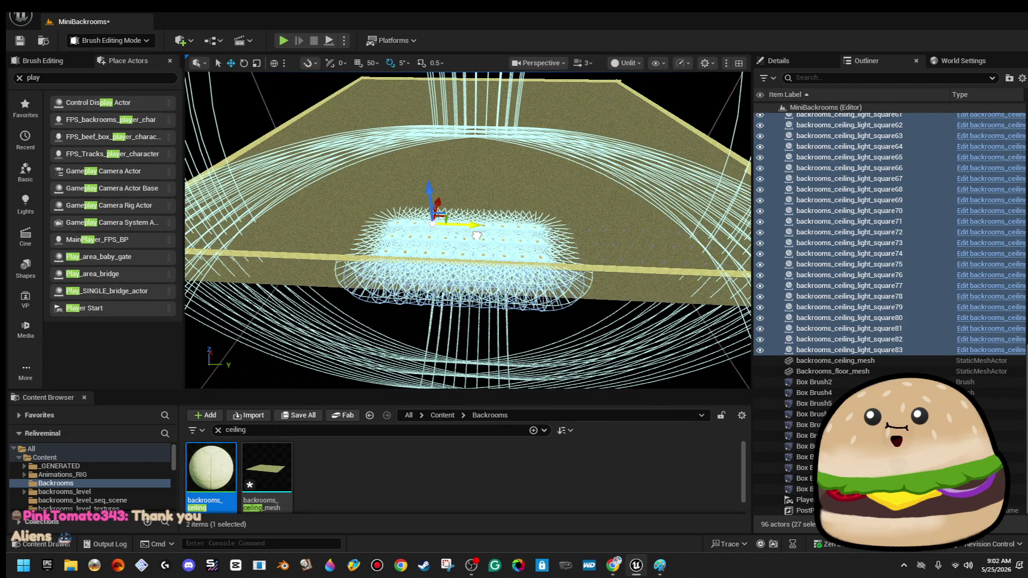
mouse_move(478, 236)
mouse_down()
mouse_move(590, 251)
mouse_move(439, 223)
mouse_move(647, 241)
mouse_move(476, 240)
mouse_up()
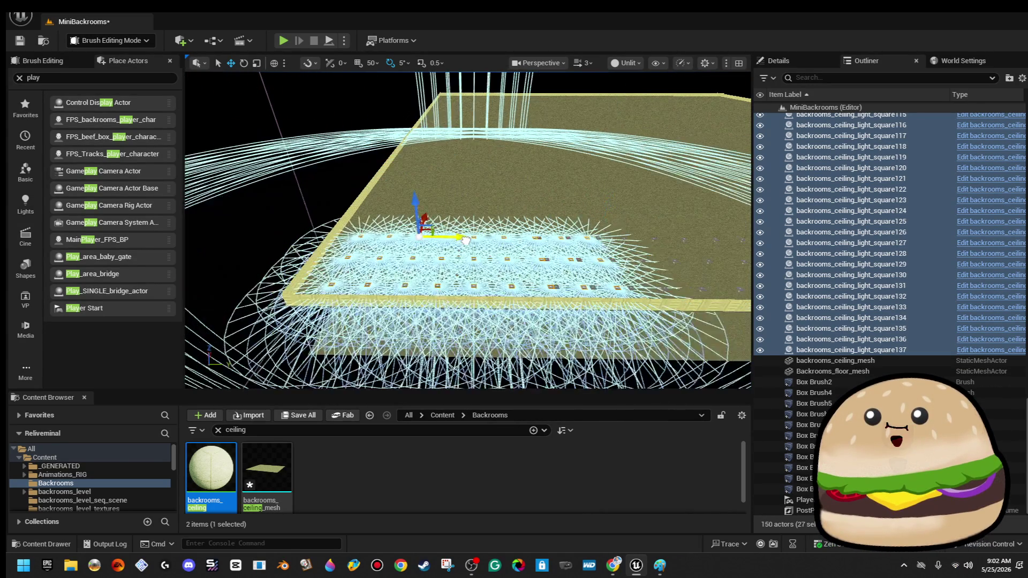